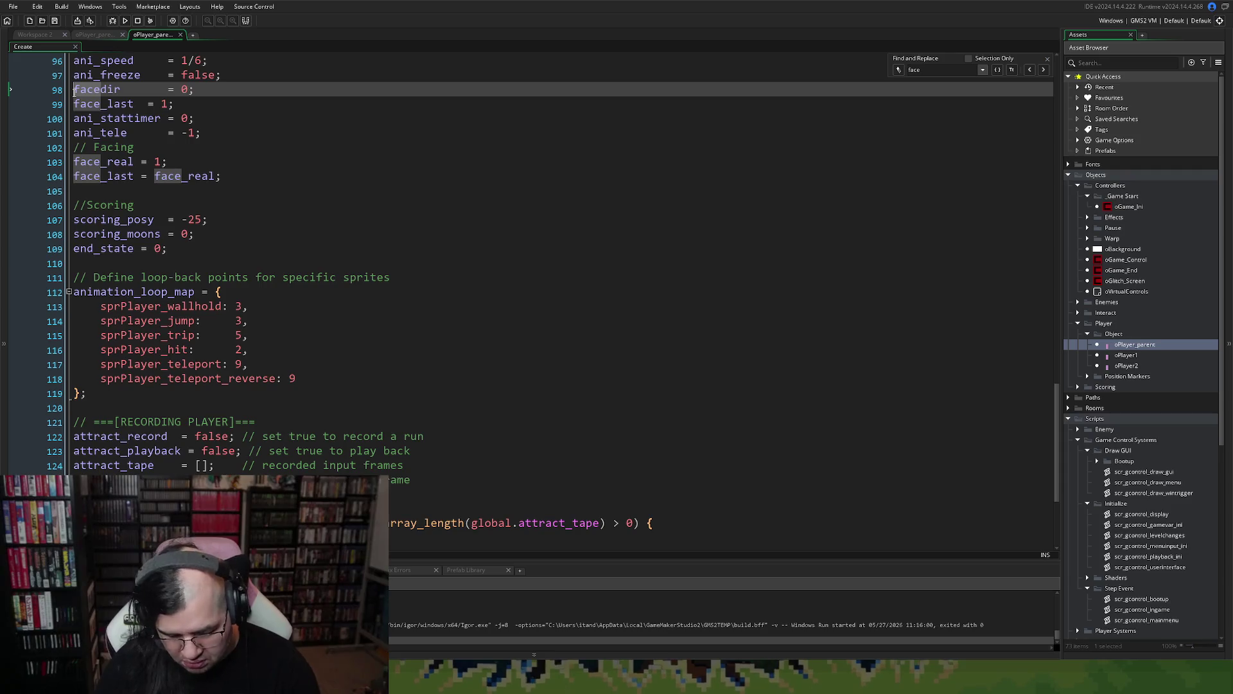
- Comment out the facedir line on line 98 with //
type("//")
left_click(74, 106)
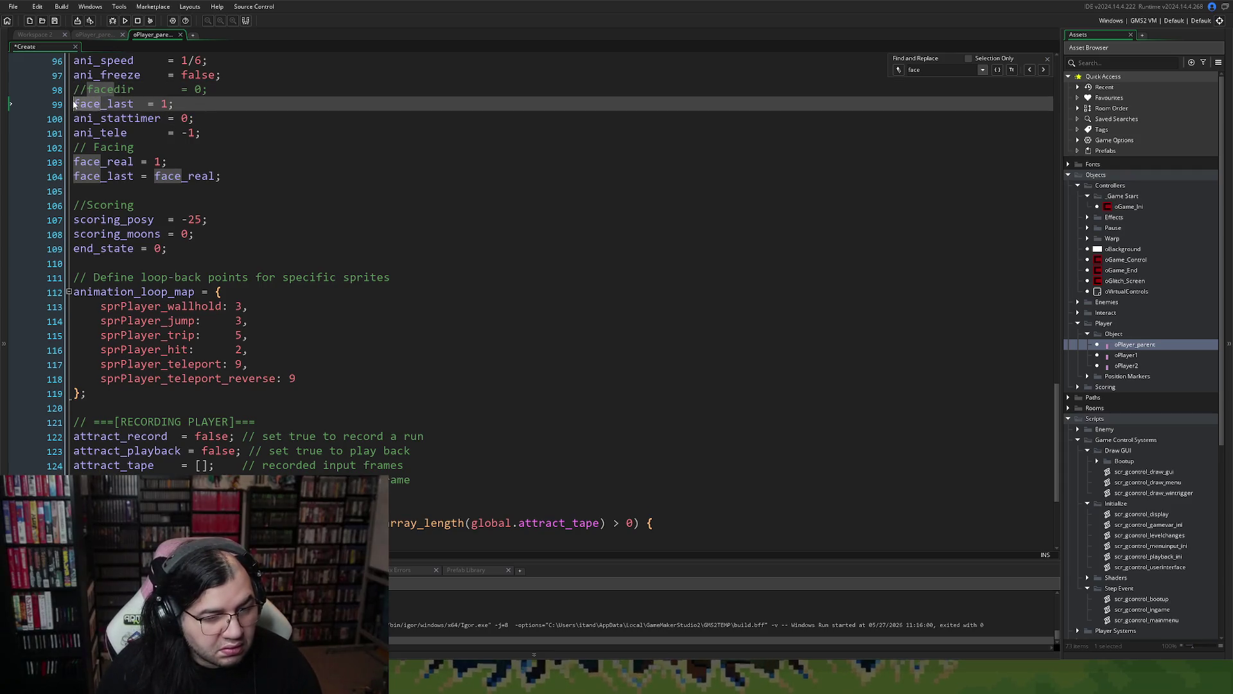
scroll(144, 212, "down", 4)
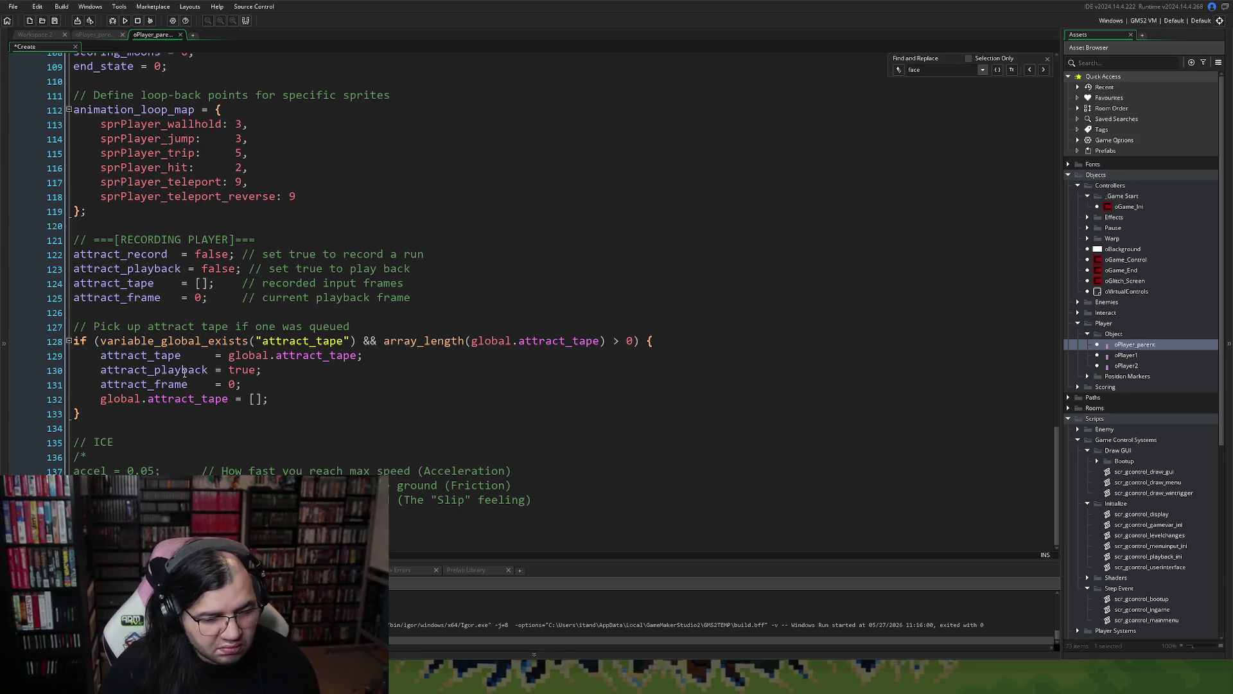
scroll(132, 338, "up", 1)
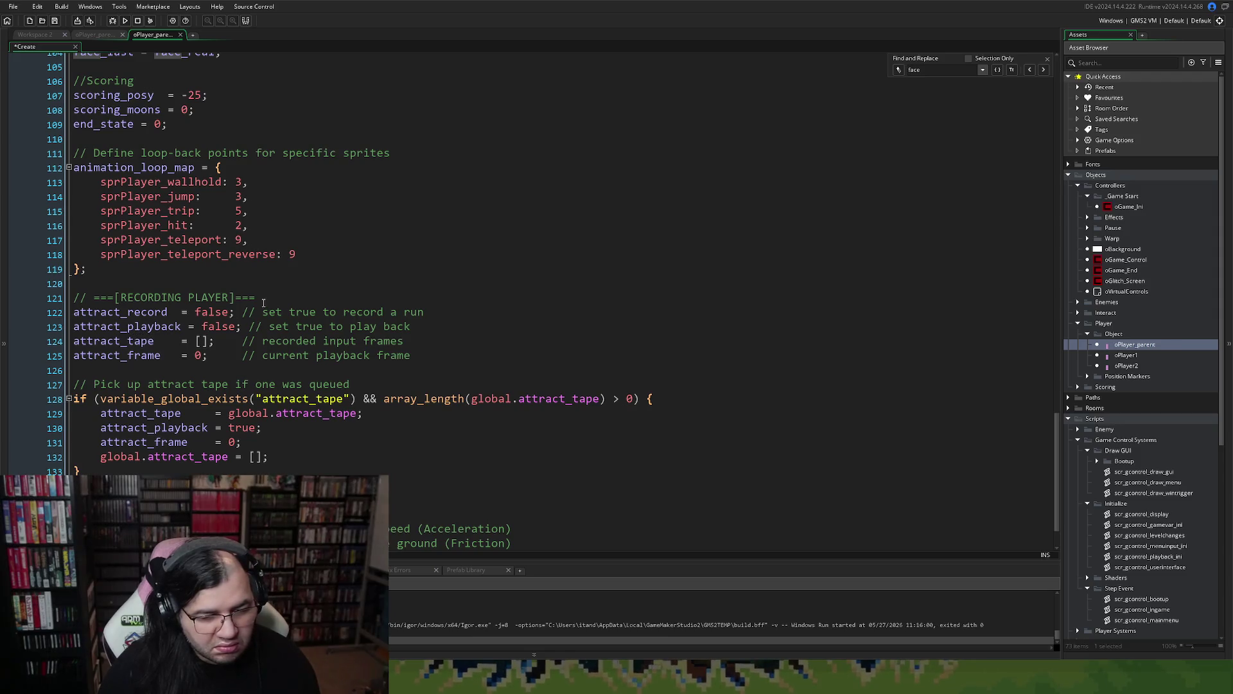
- Add a 'sprPlayer_death: 10' entry to animation_loop_map and open the sprPlayer_death sprite to check its frames
left_click(318, 253)
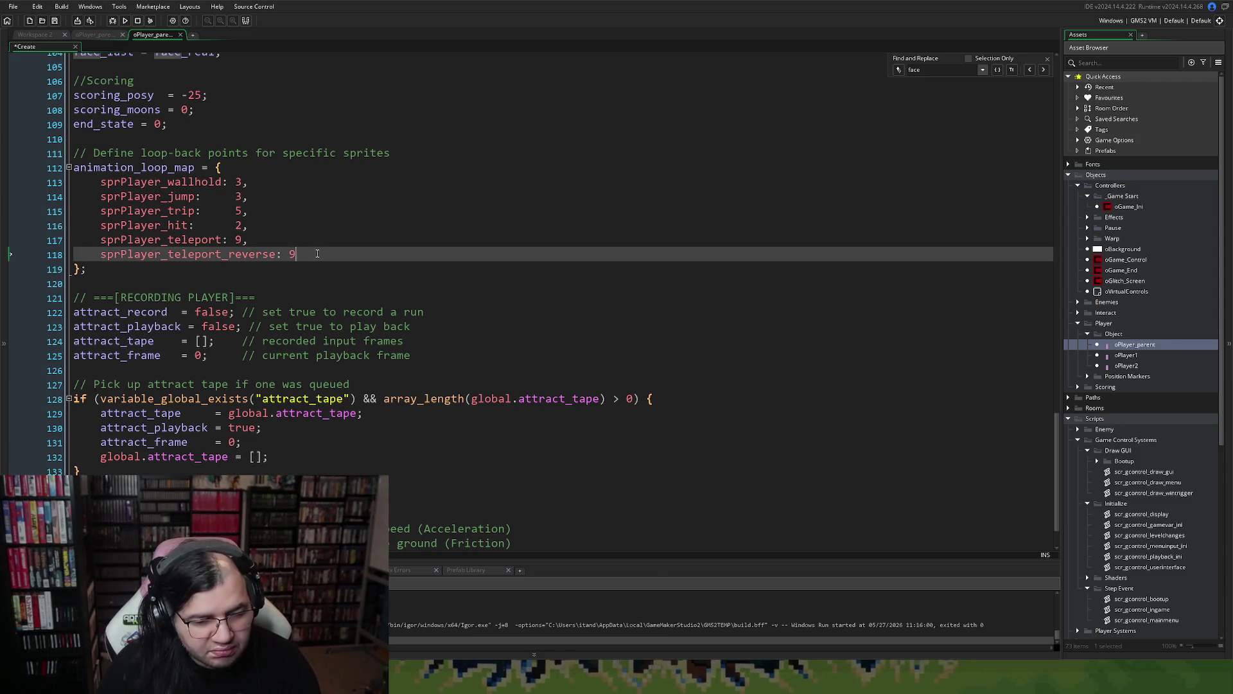
key("Return")
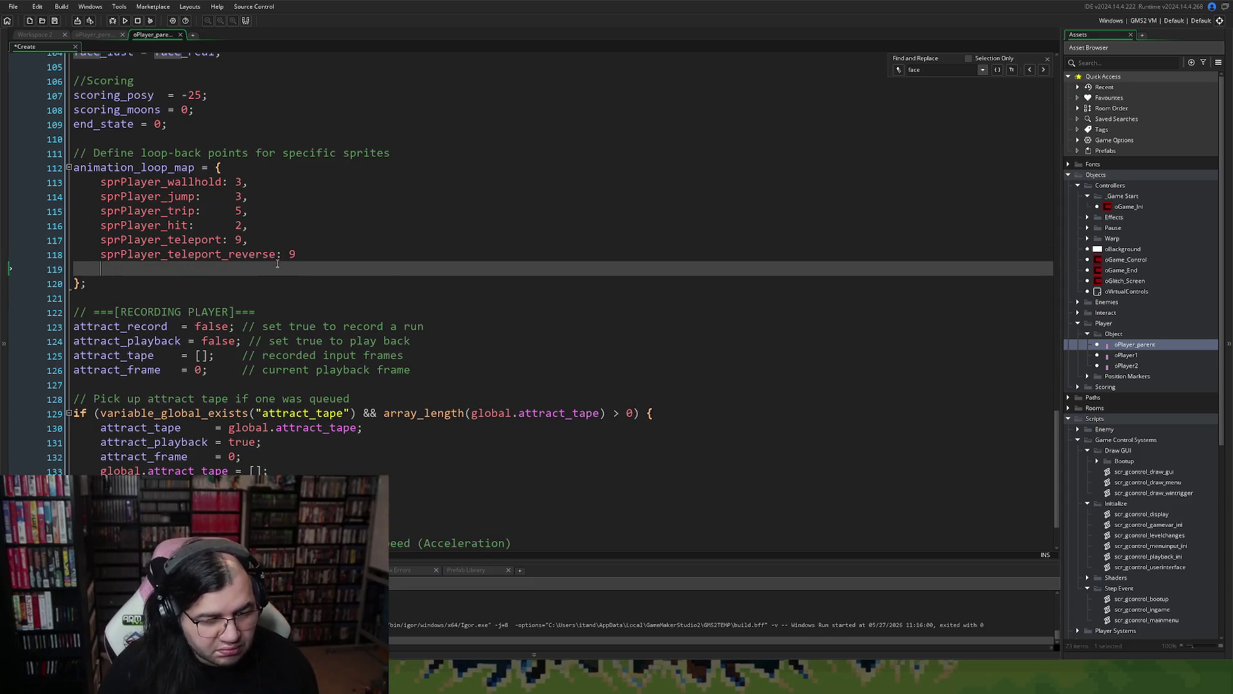
type("sprPlayer_ladder")
key("BackSpace")
key("BackSpace")
key("BackSpace")
type("de")
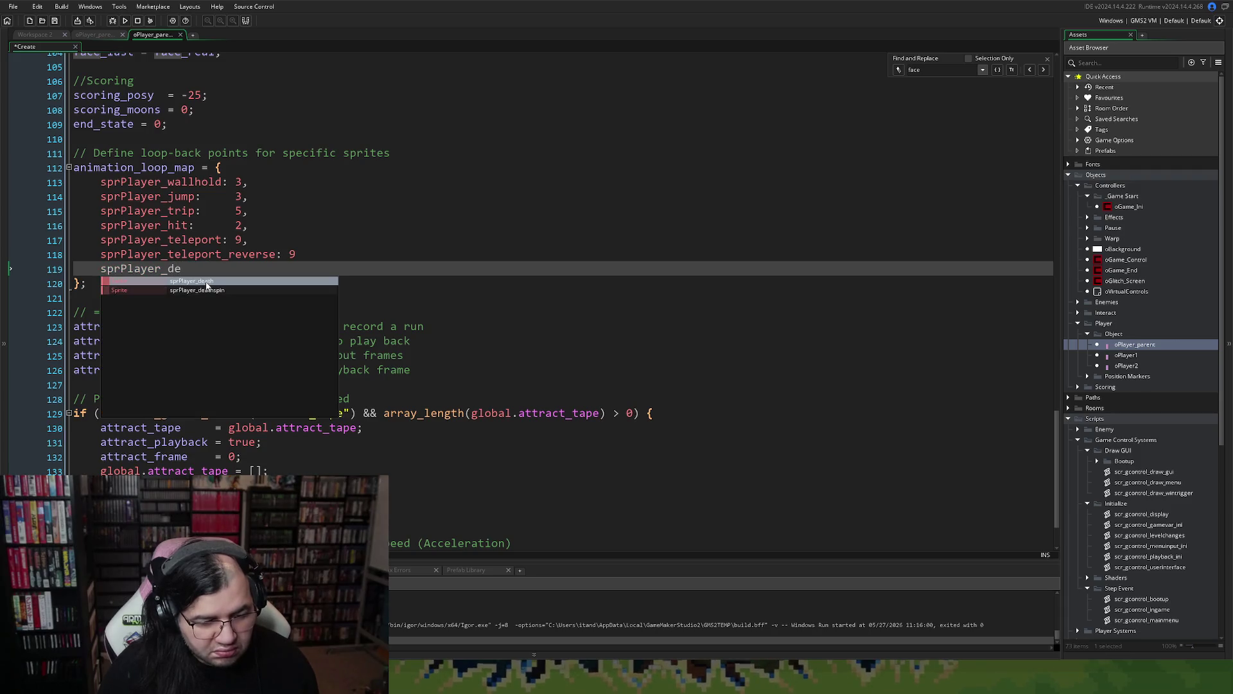
left_click(207, 283)
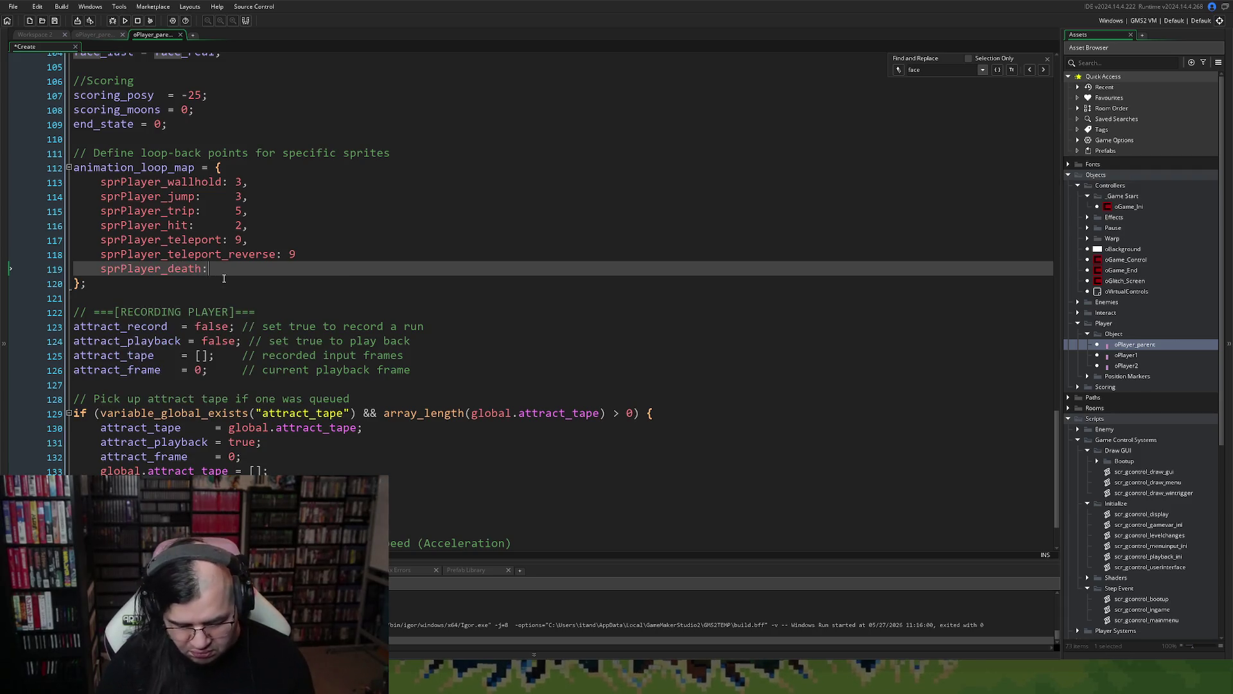
middle_click(156, 270)
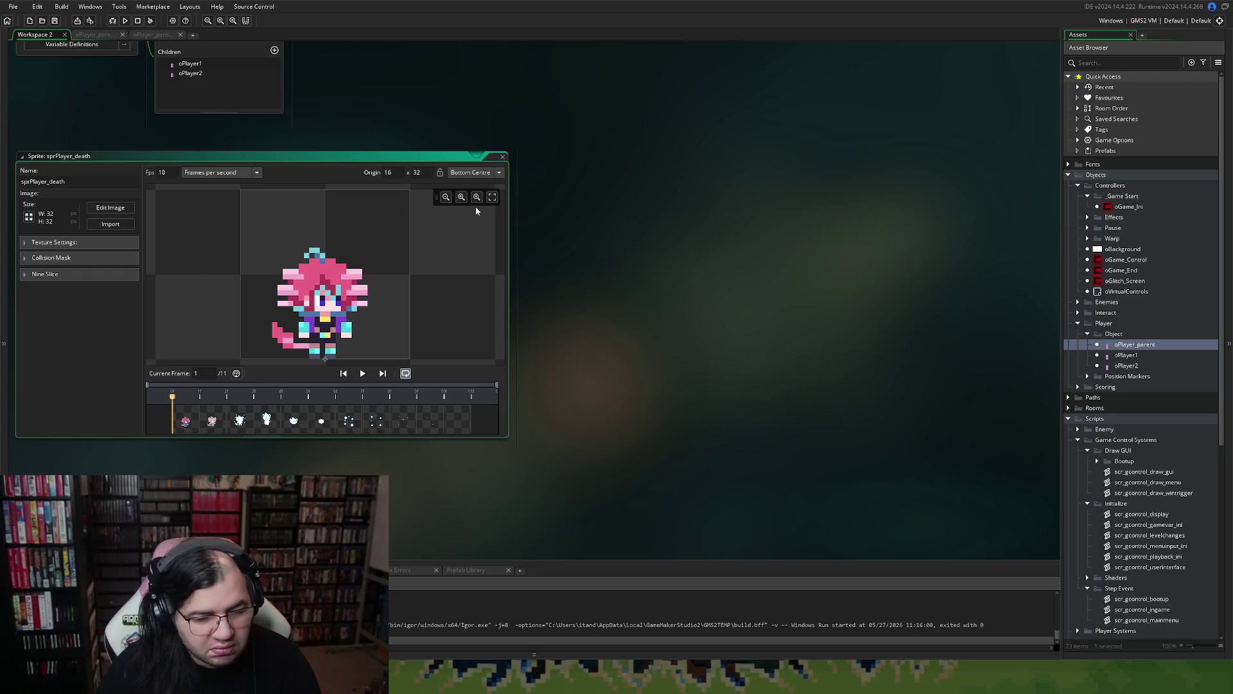
- Close the sprPlayer_death sprite editor and return to the oPlayer_parent Create event code
left_click(502, 158)
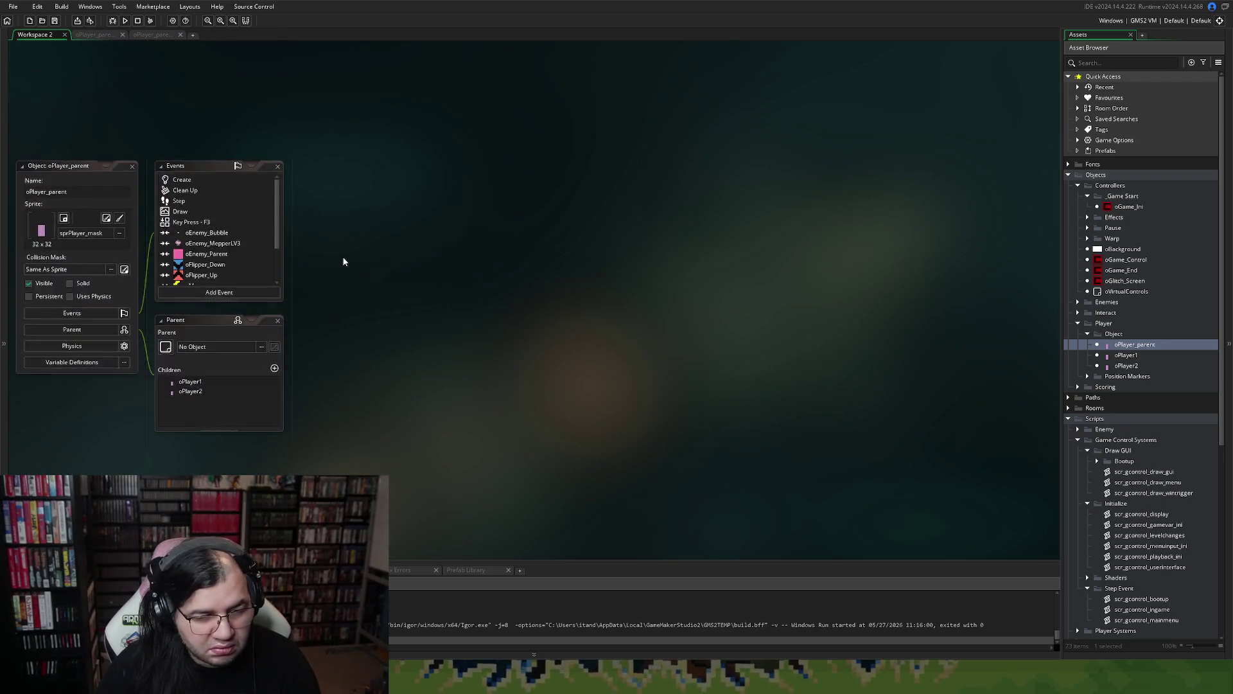
left_click(155, 35)
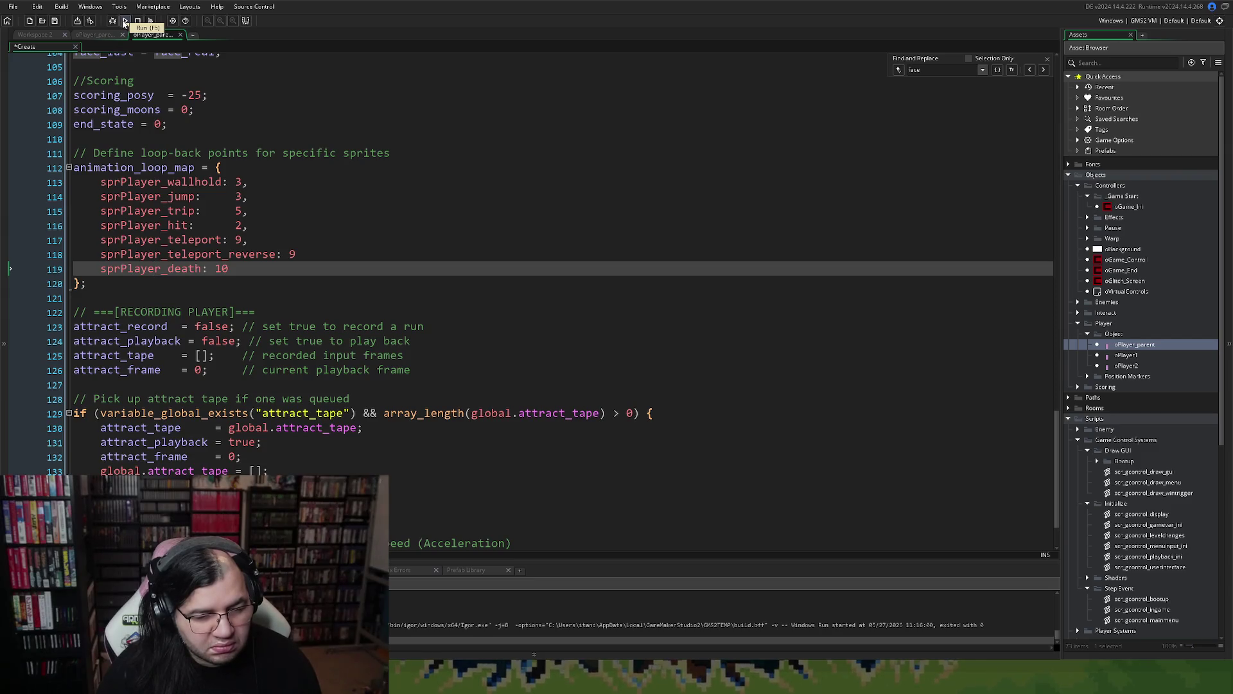
- Add the missing comma after sprPlayer_teleport_reverse: 9 and run the game again
left_click(124, 21)
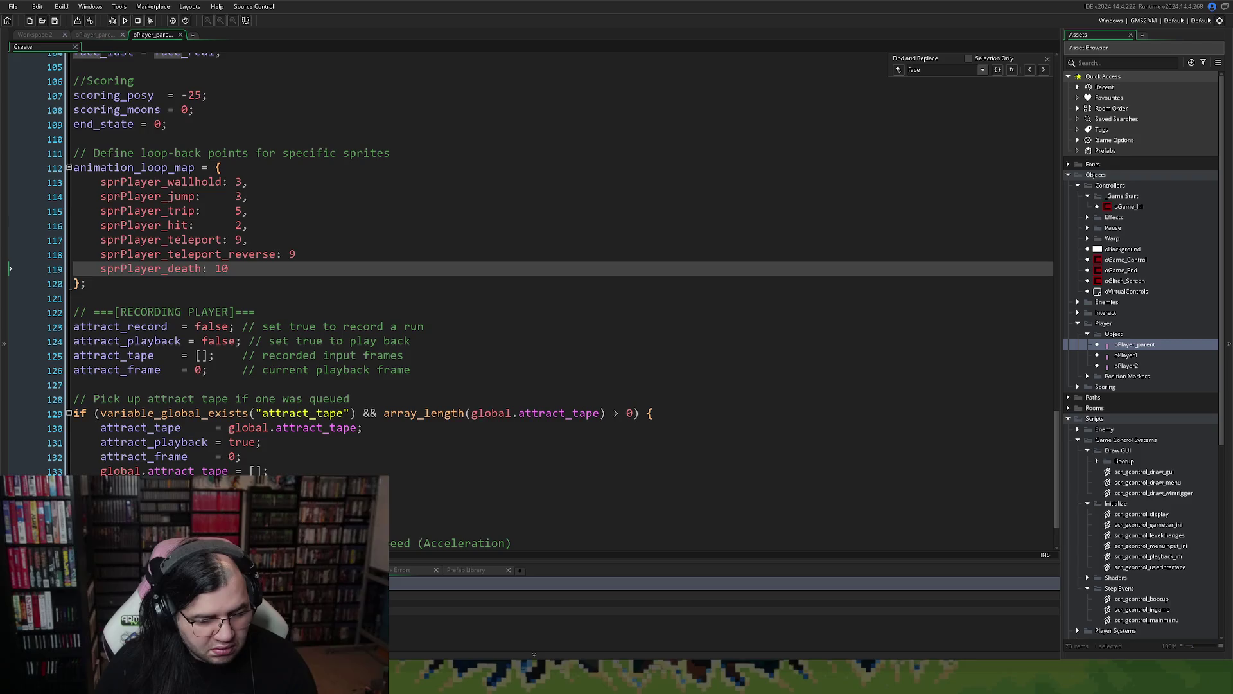
left_click(298, 257)
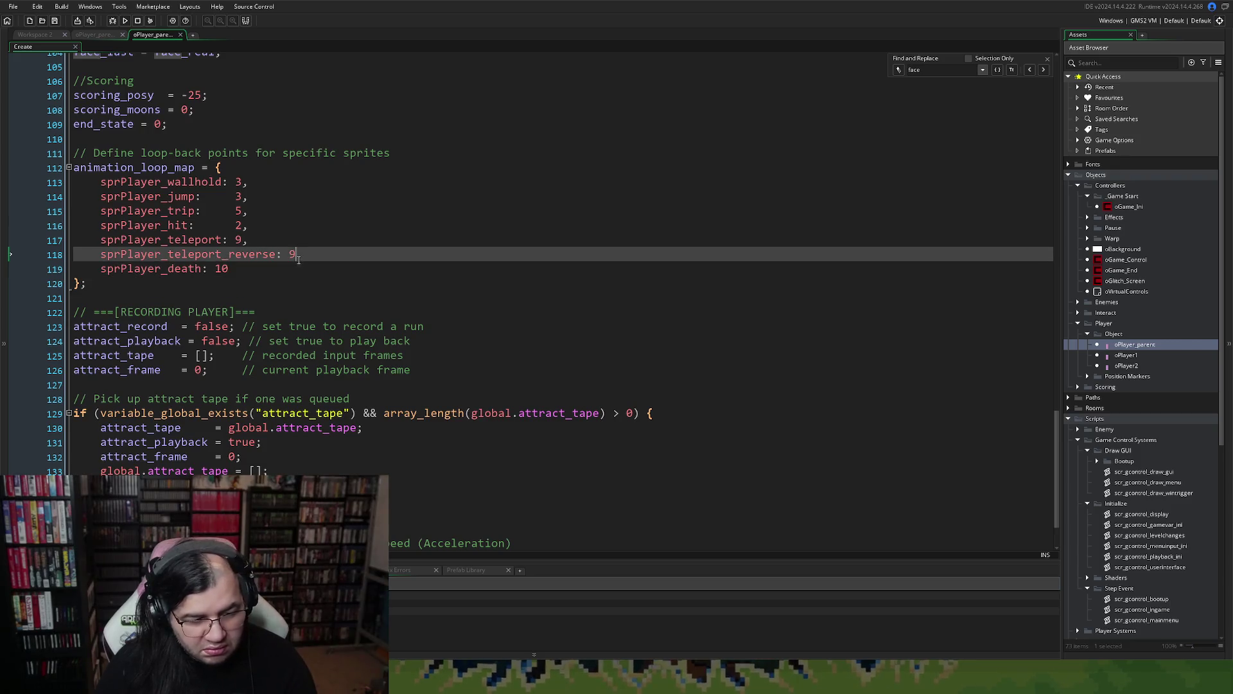
type(",")
left_click(125, 21)
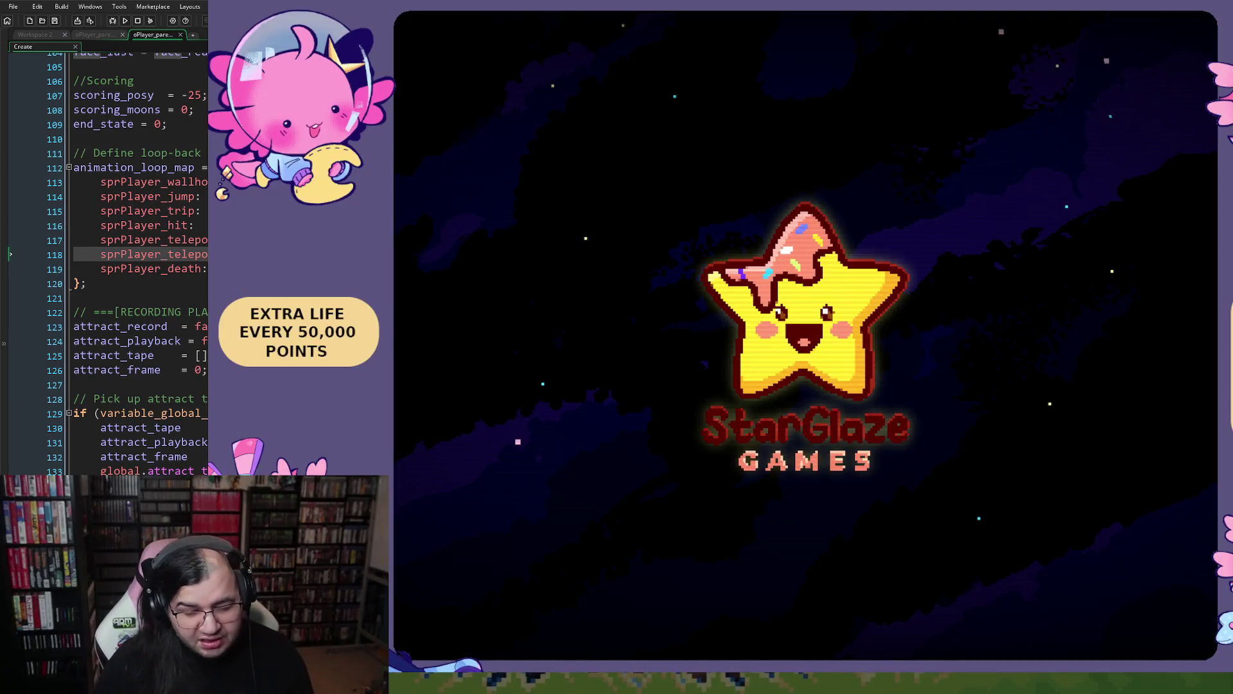
- Start Mepper Mania through START and BEGIN, play to the Top Meppers table, then close it
key("Return")
key("Down")
key("Up")
key("Up")
key("Return")
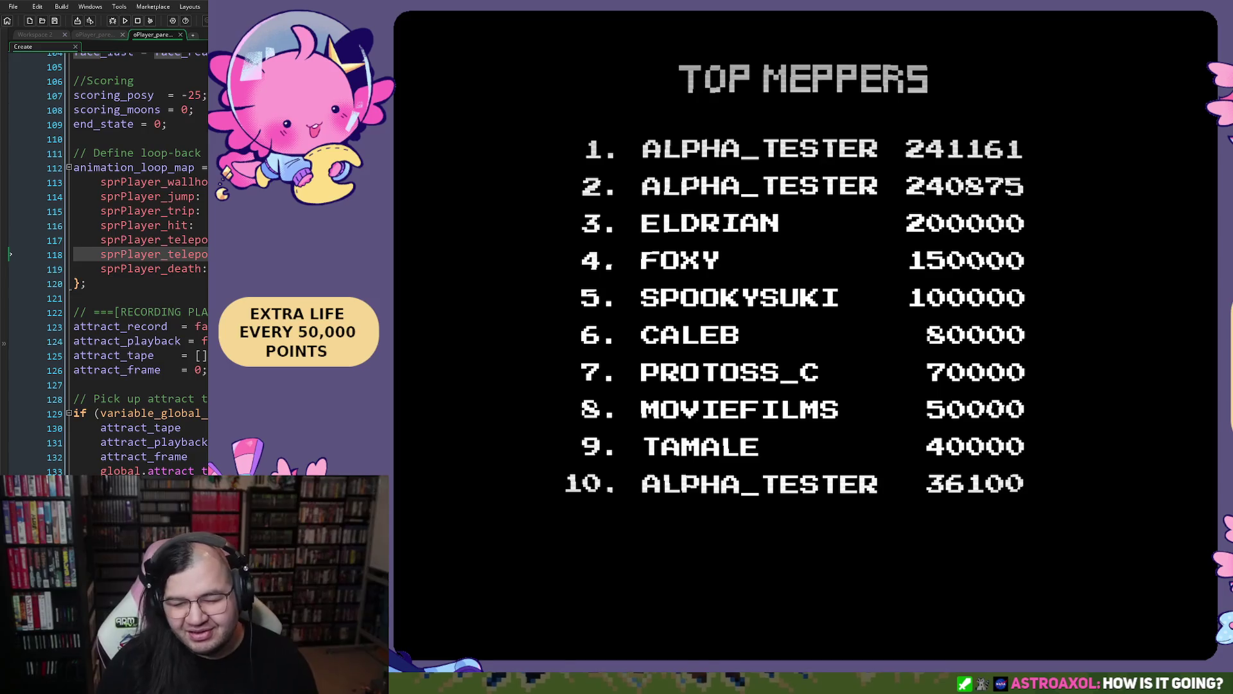
key("Escape")
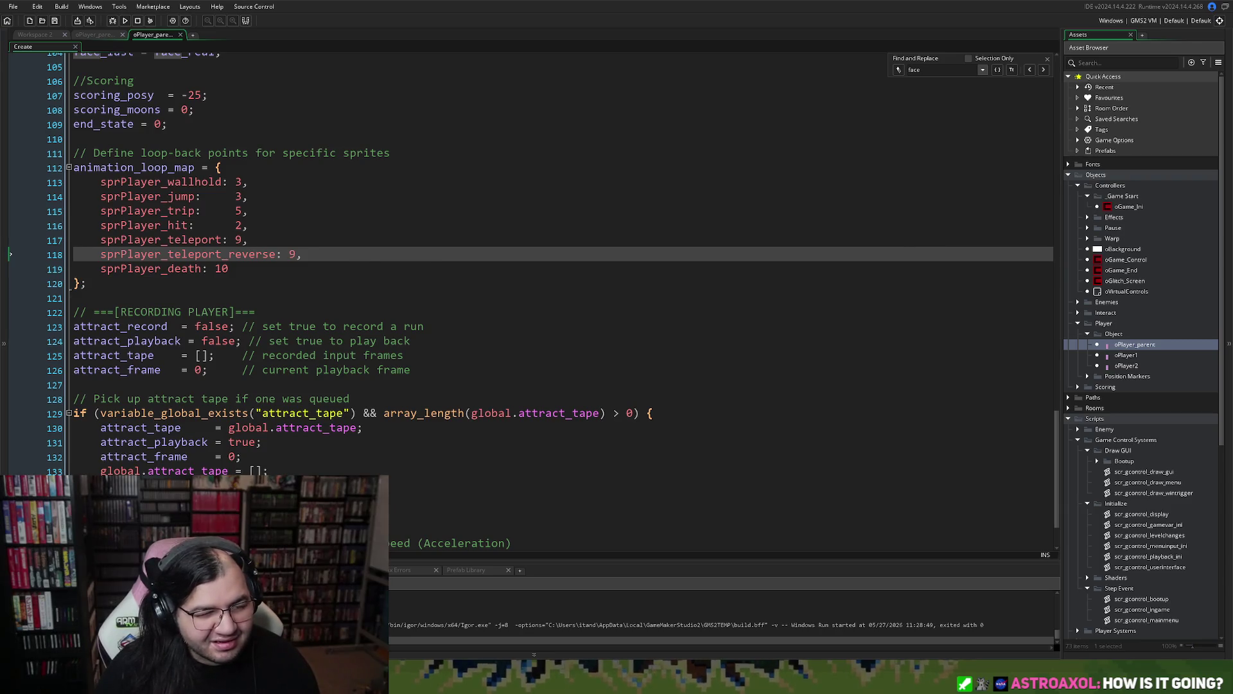
- Change the Draw event's is_dead sprite from sprPlayer_teleport to sprPlayer_death and run the game
left_click(95, 34)
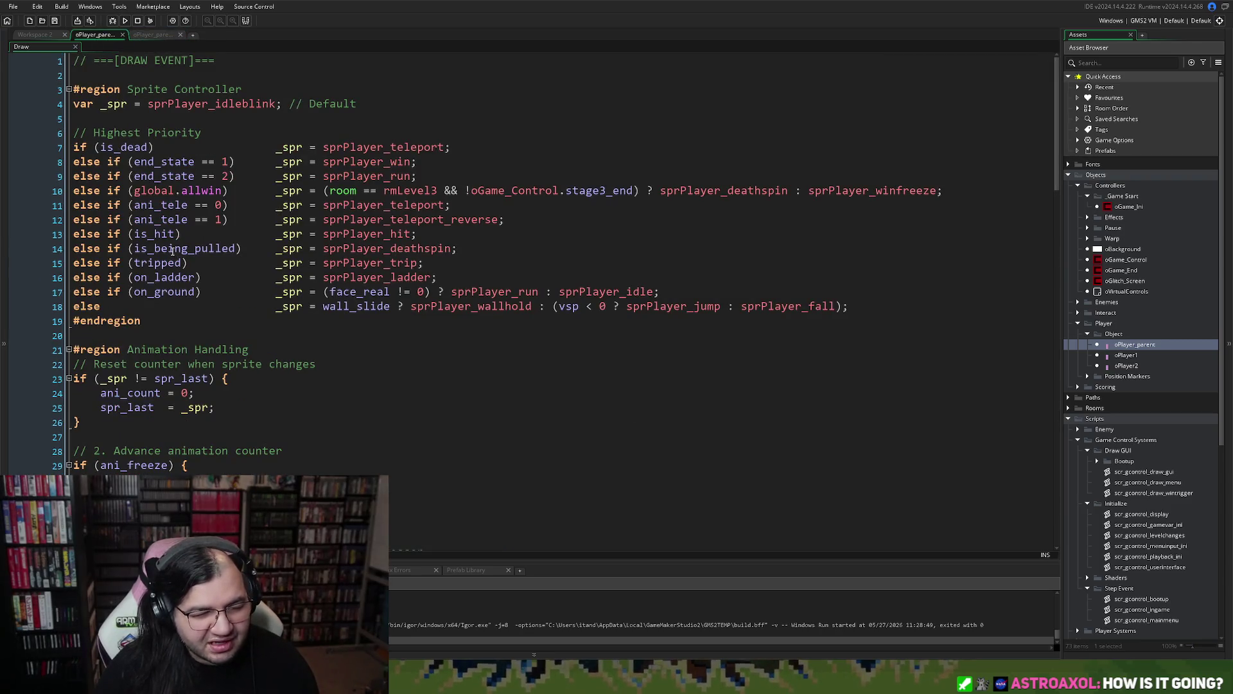
left_click_drag(447, 148, 391, 150)
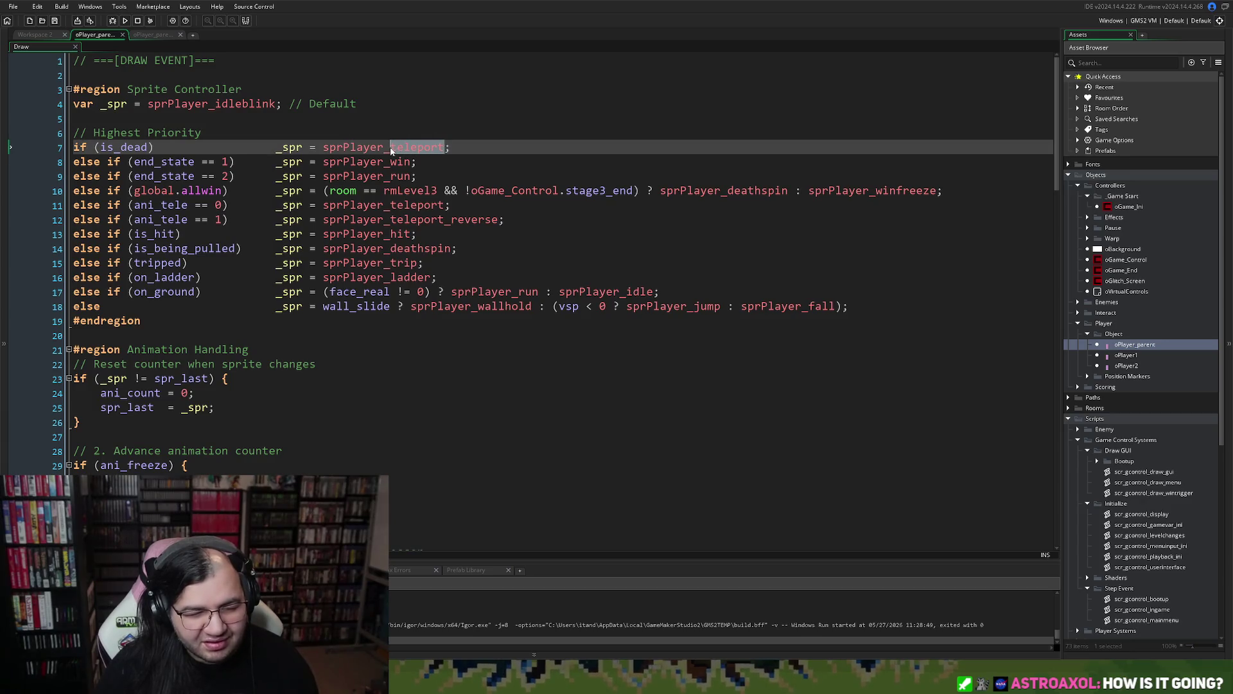
type("death")
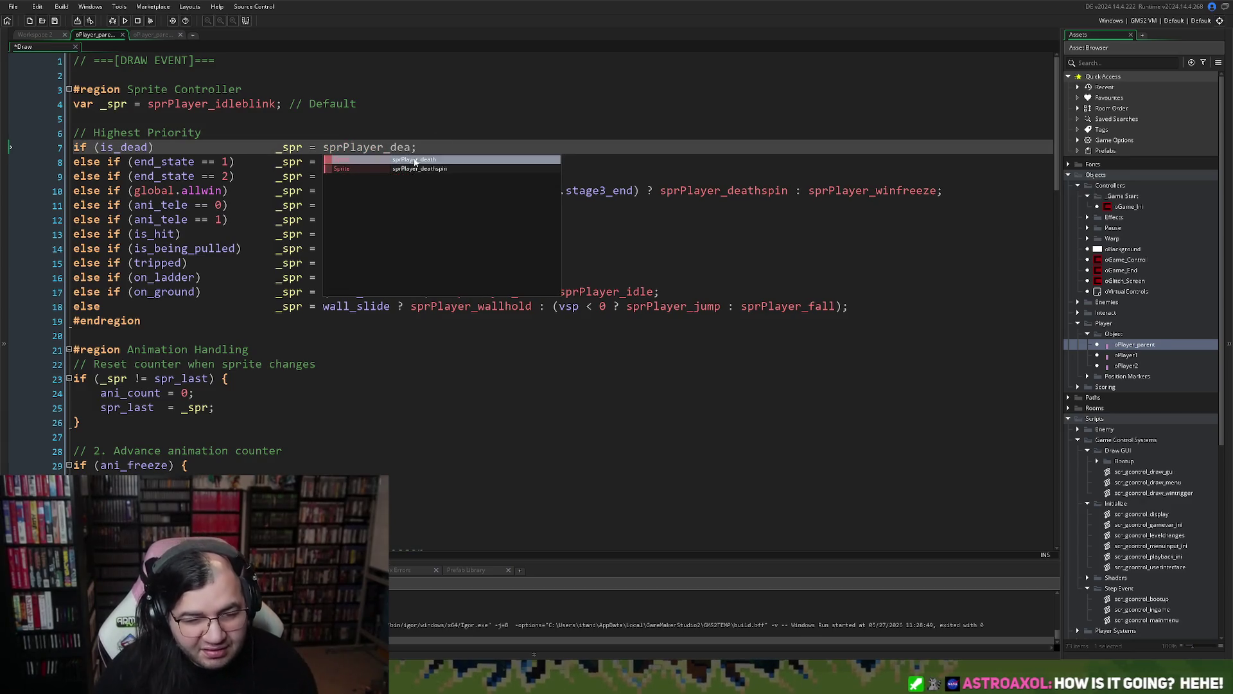
left_click(125, 21)
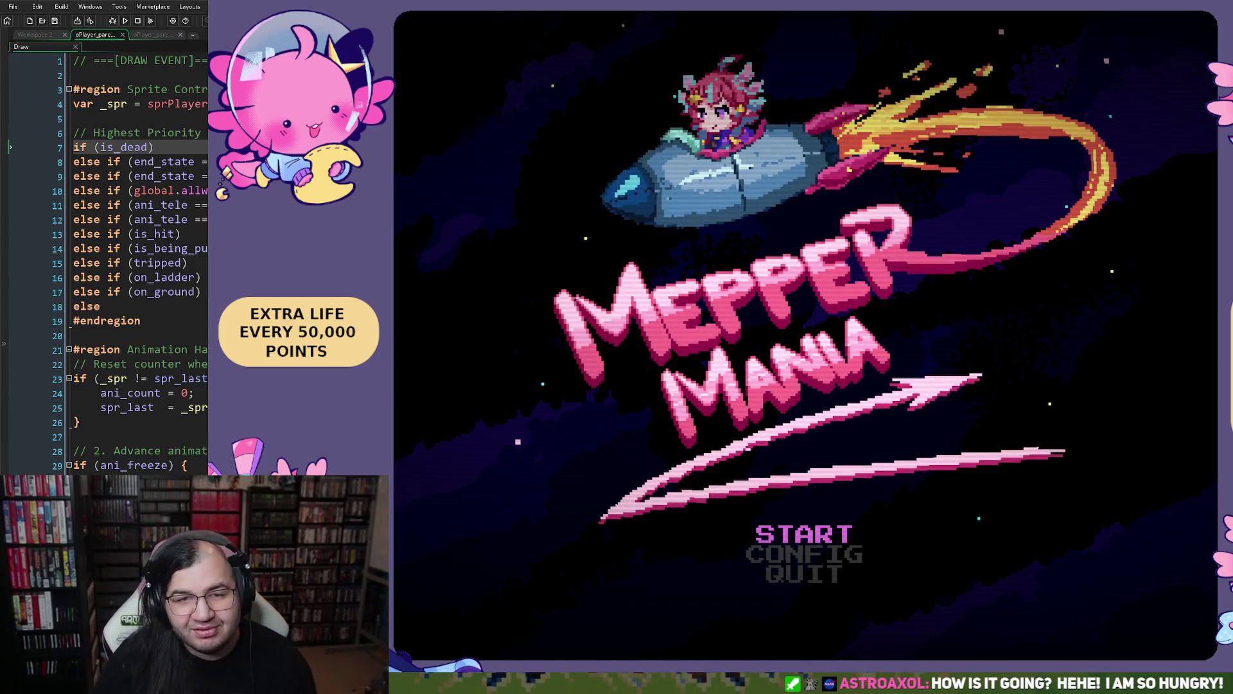
- Toggle the title menu between START and CONFIG, ending on START
key("Down")
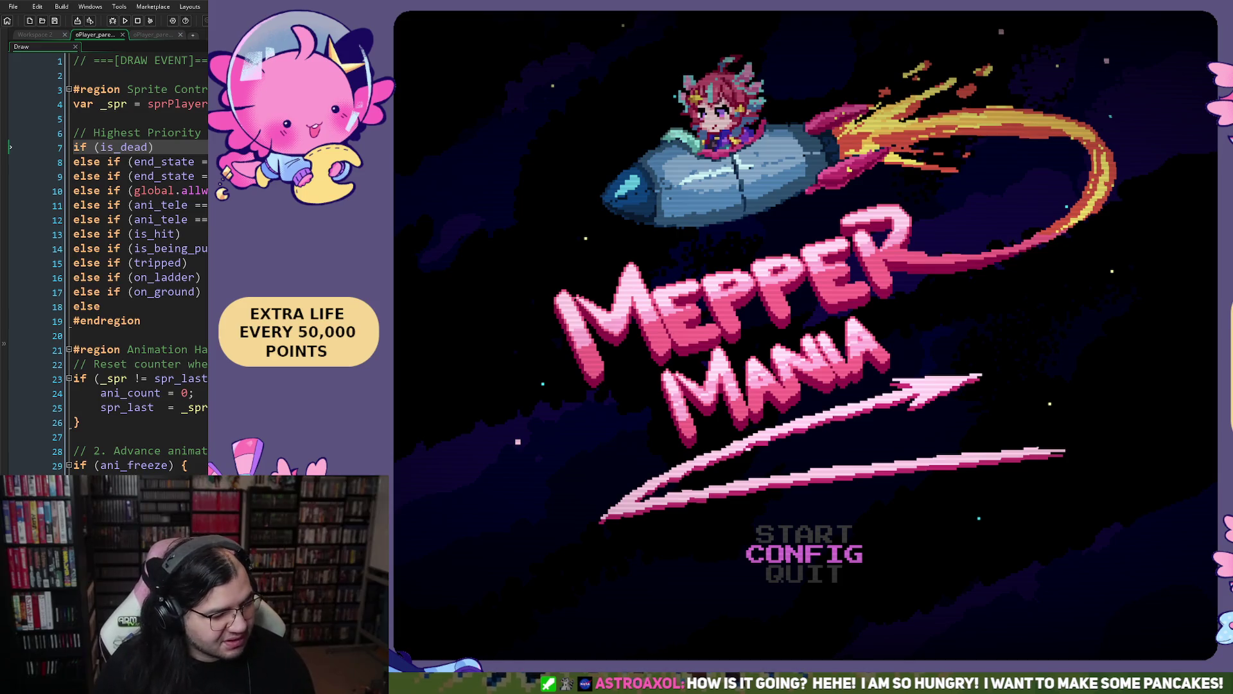
key("Up")
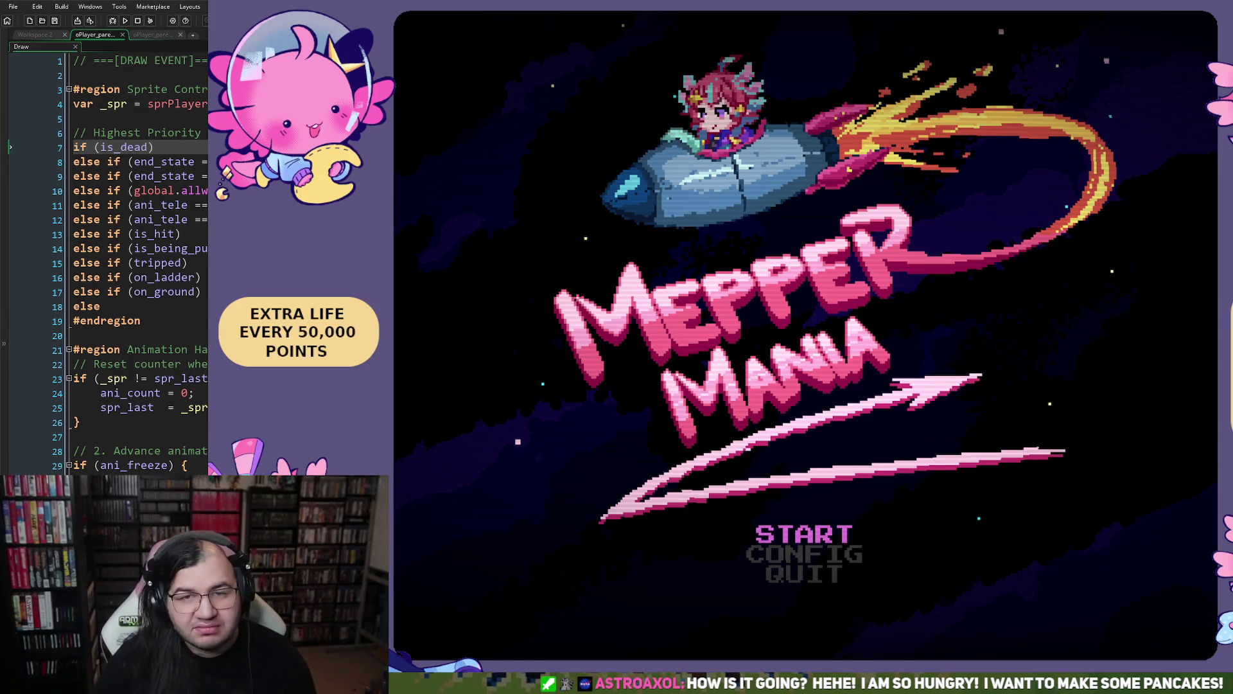
key("Down")
key("Up")
key("Down")
key("Up")
key("Down")
key("Up")
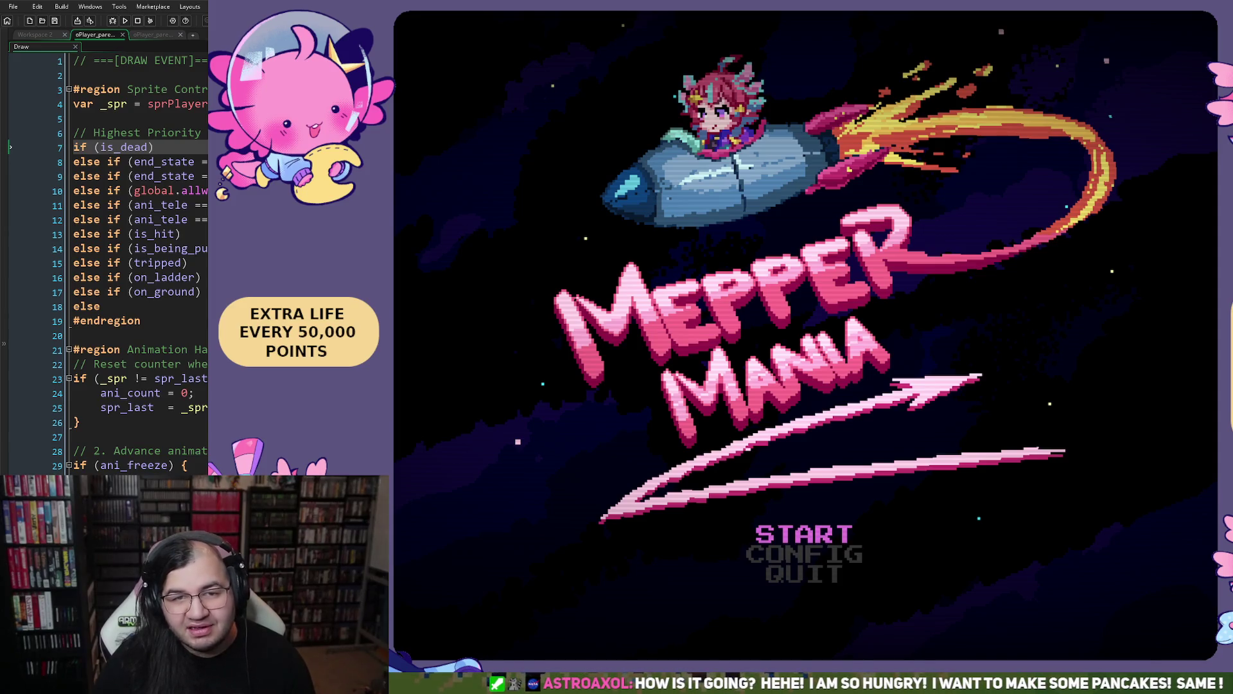
key("Down")
key("Up")
- Open the START options, set the starting stage to 1, and begin play
key("Return")
key("Down")
key("Right")
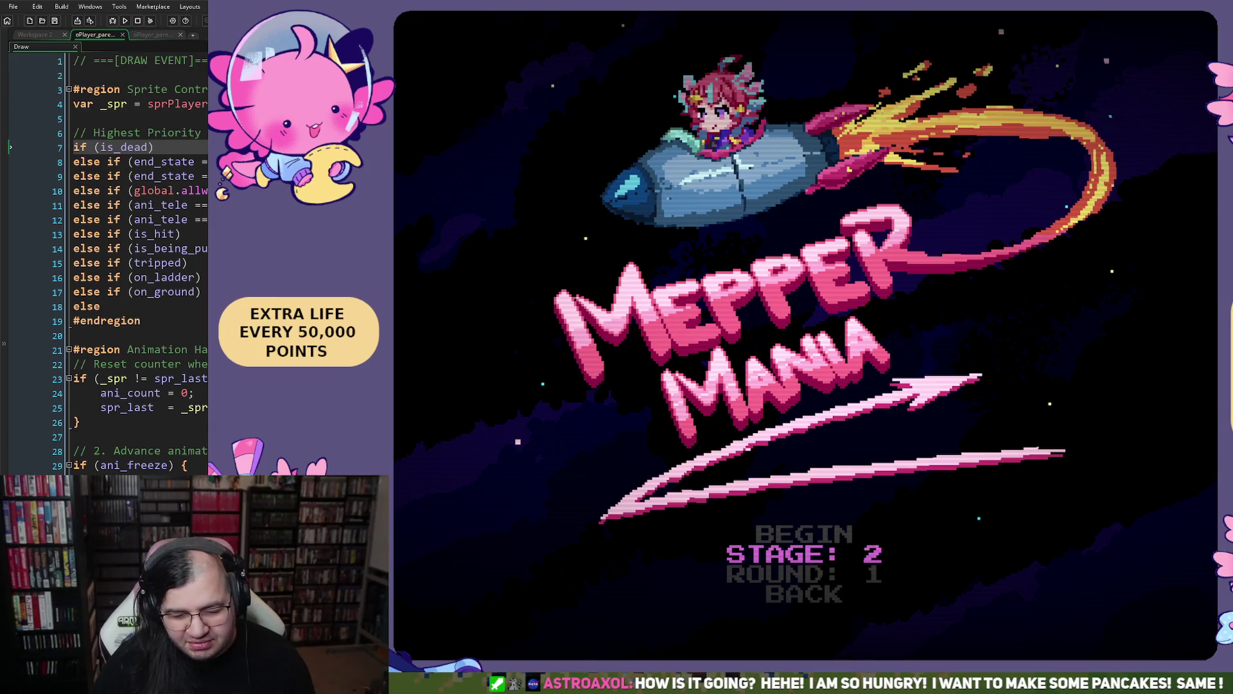
key("Left")
key("Left")
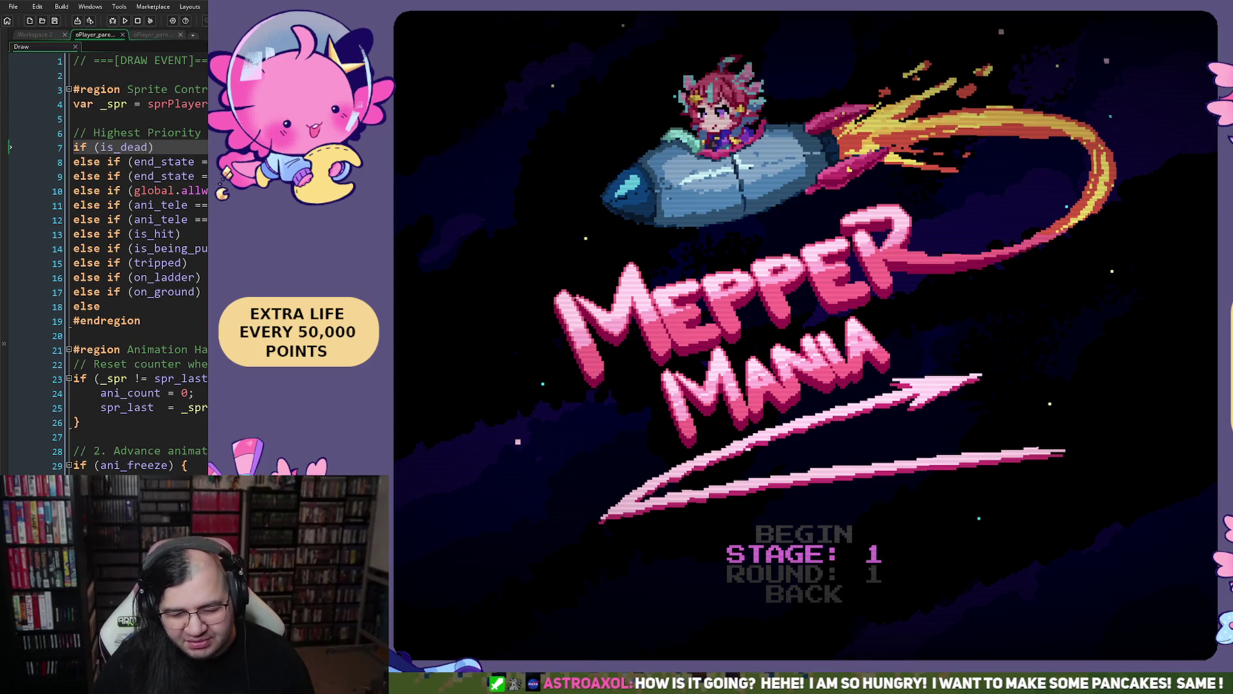
key("Up")
key("Return")
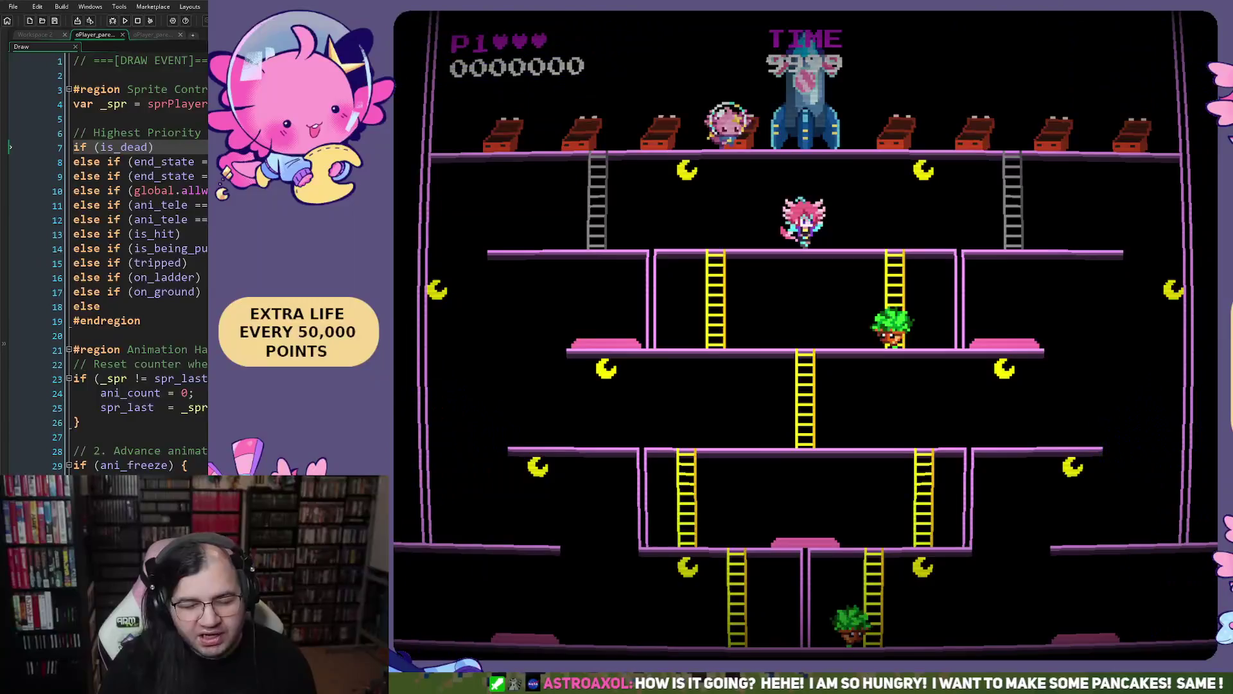
- Run right collecting moons and jump repeatedly on the right platforms and floor for points
key("Right")
key("space")
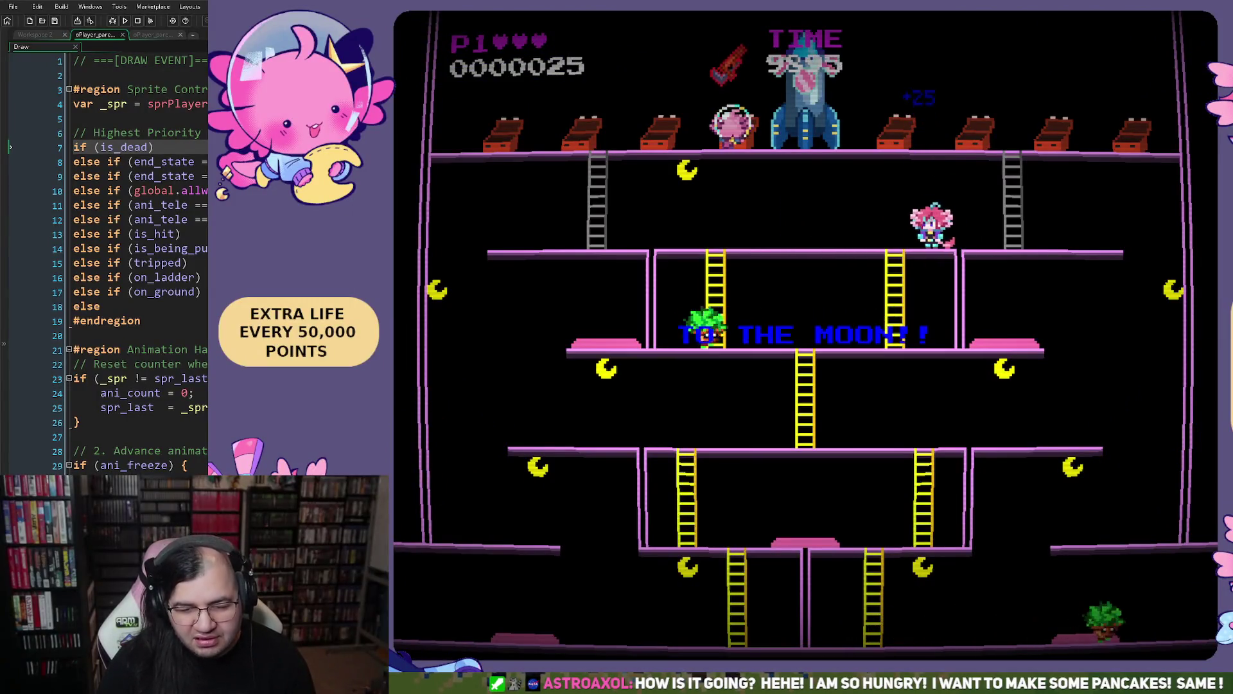
key("Right")
key("space")
key("Left")
key("space")
key("space")
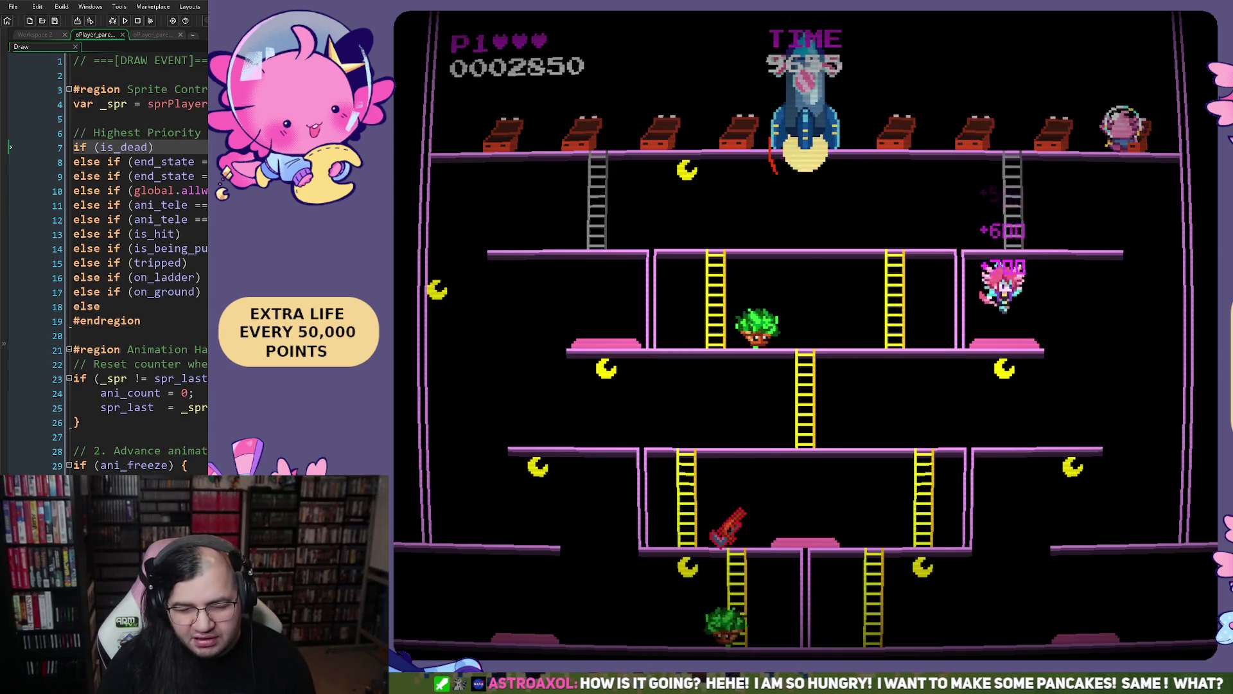
key("Right")
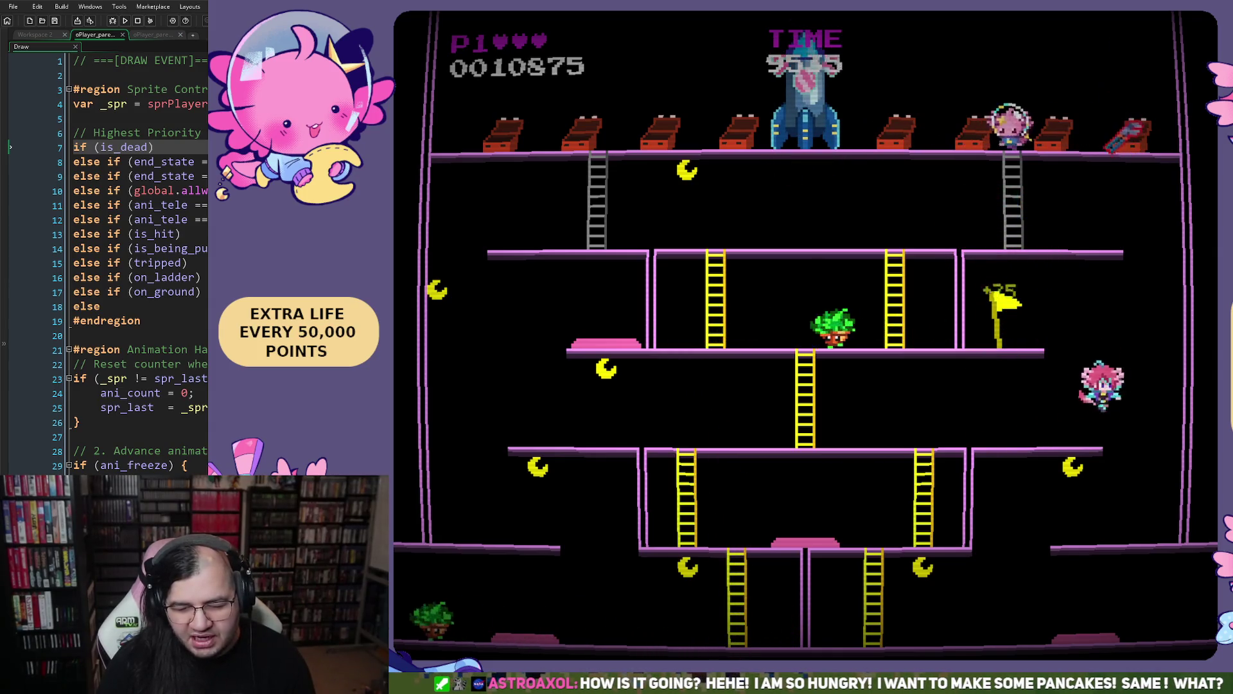
key("Left")
key("space")
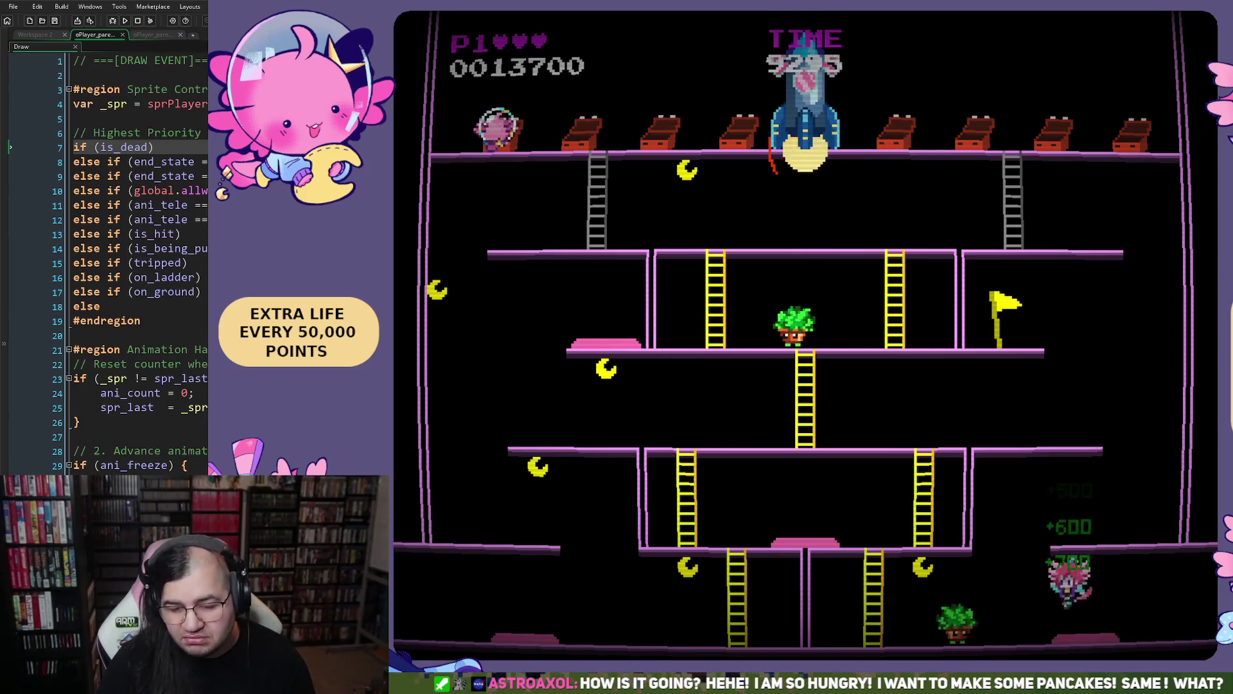
- Bounce off the trampoline to the middle floor and walk right toward the plant enemy
key("Left")
key("Left")
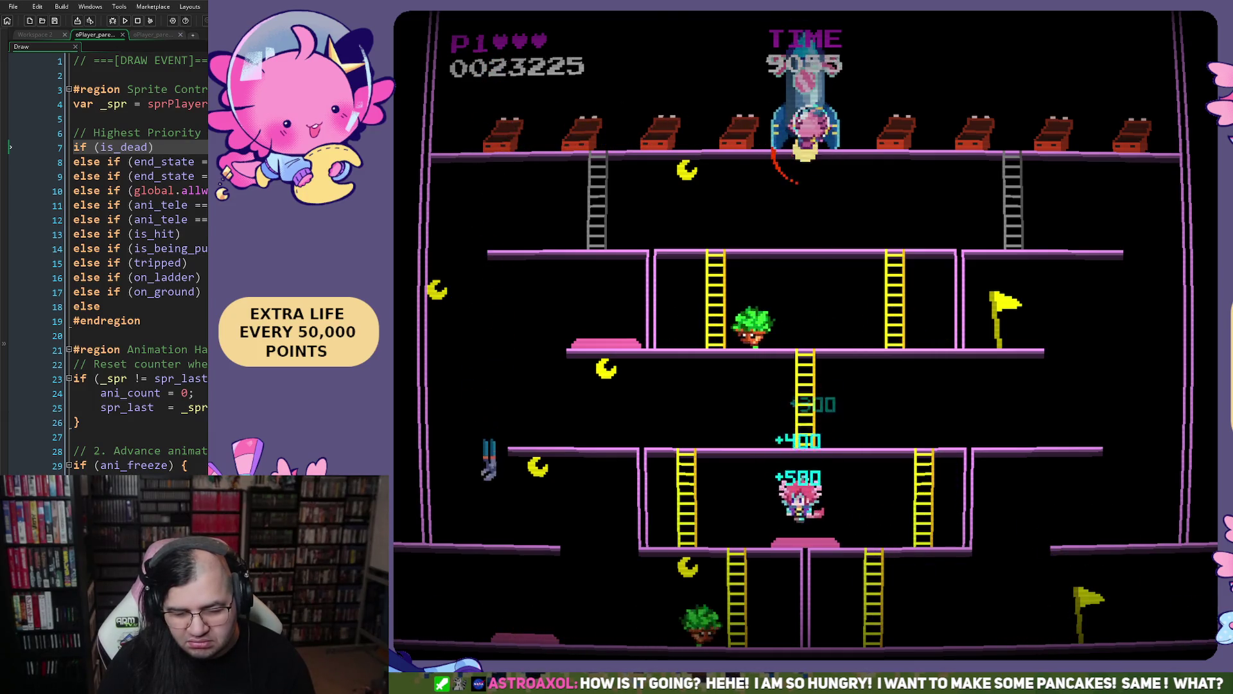
key("Left")
key("Right")
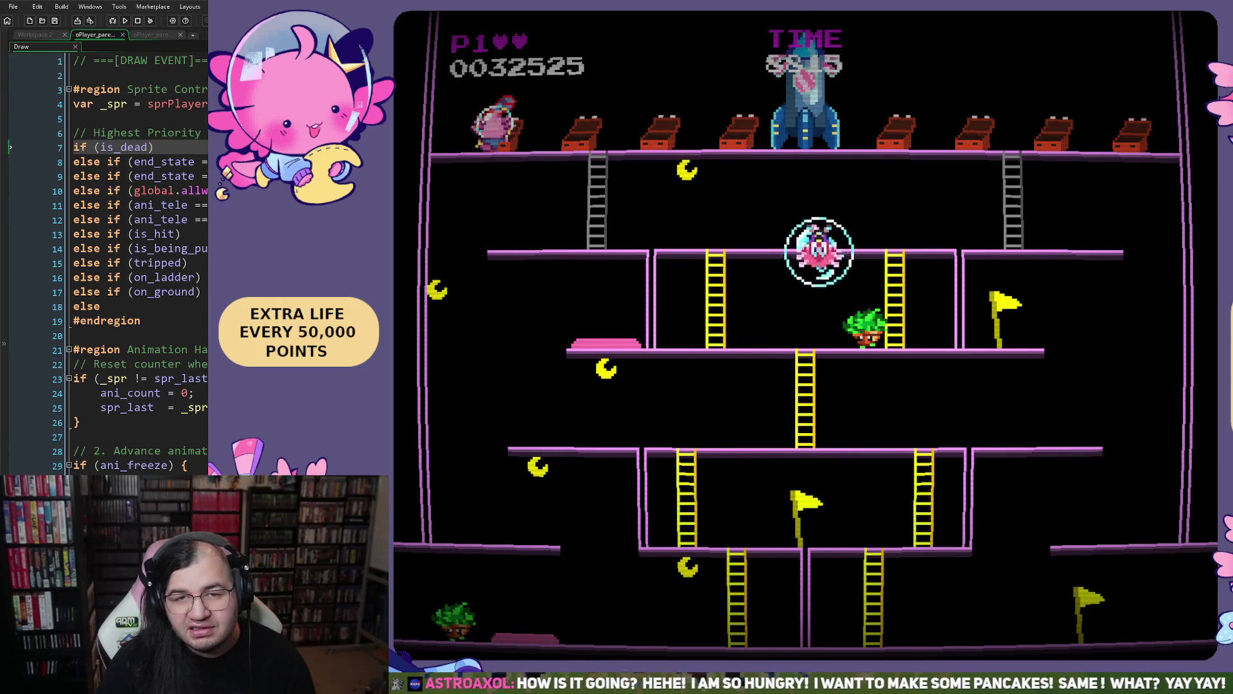
key("Right")
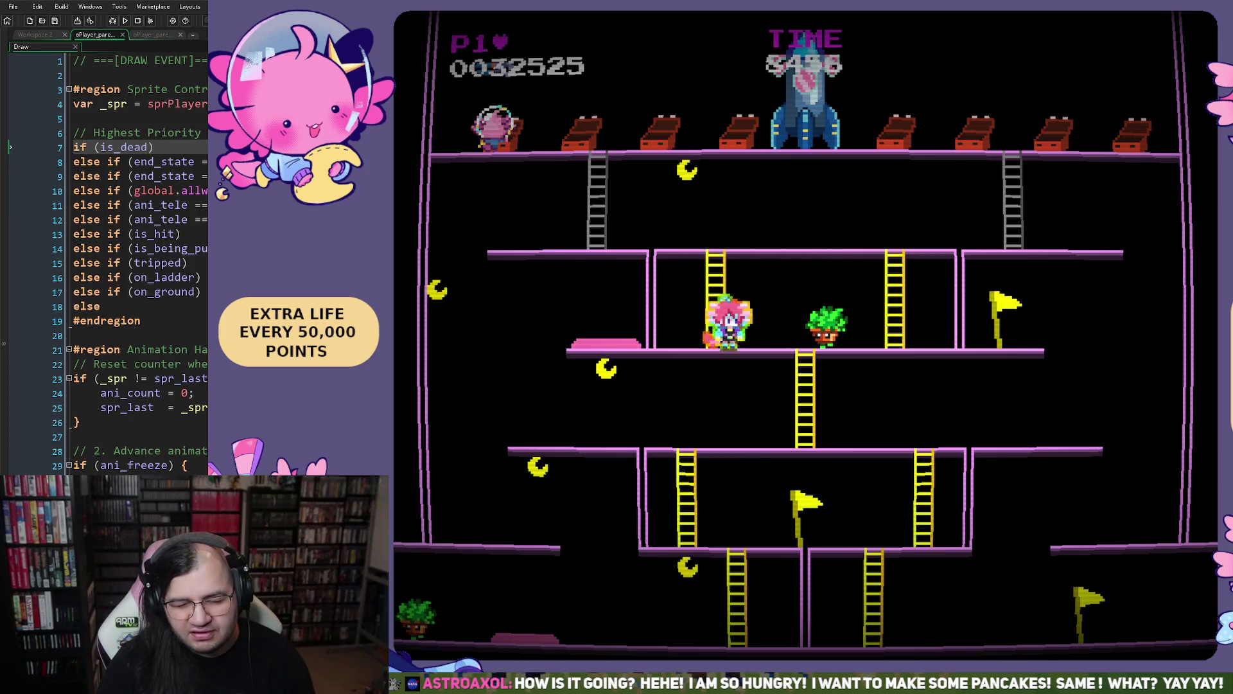
key("Right")
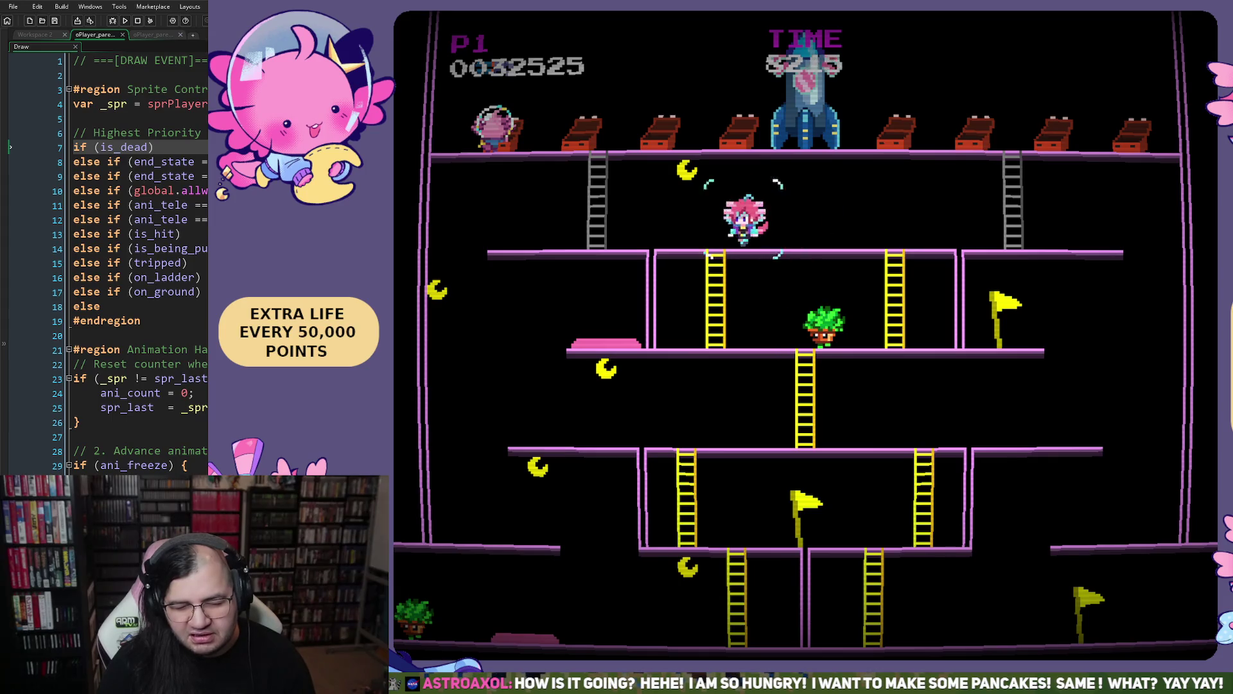
key("Right")
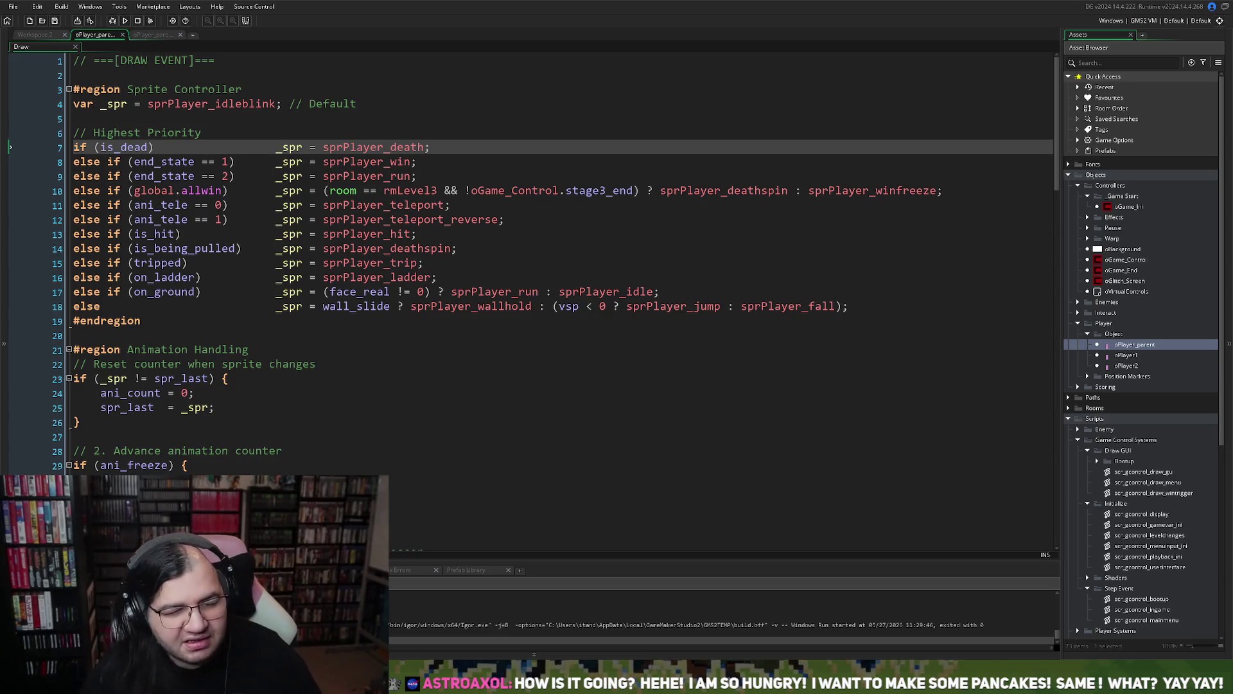
- Put the ani_freeze block's 'else {' on its own line below the closing brace on line 31
scroll(531, 285, "down", 2)
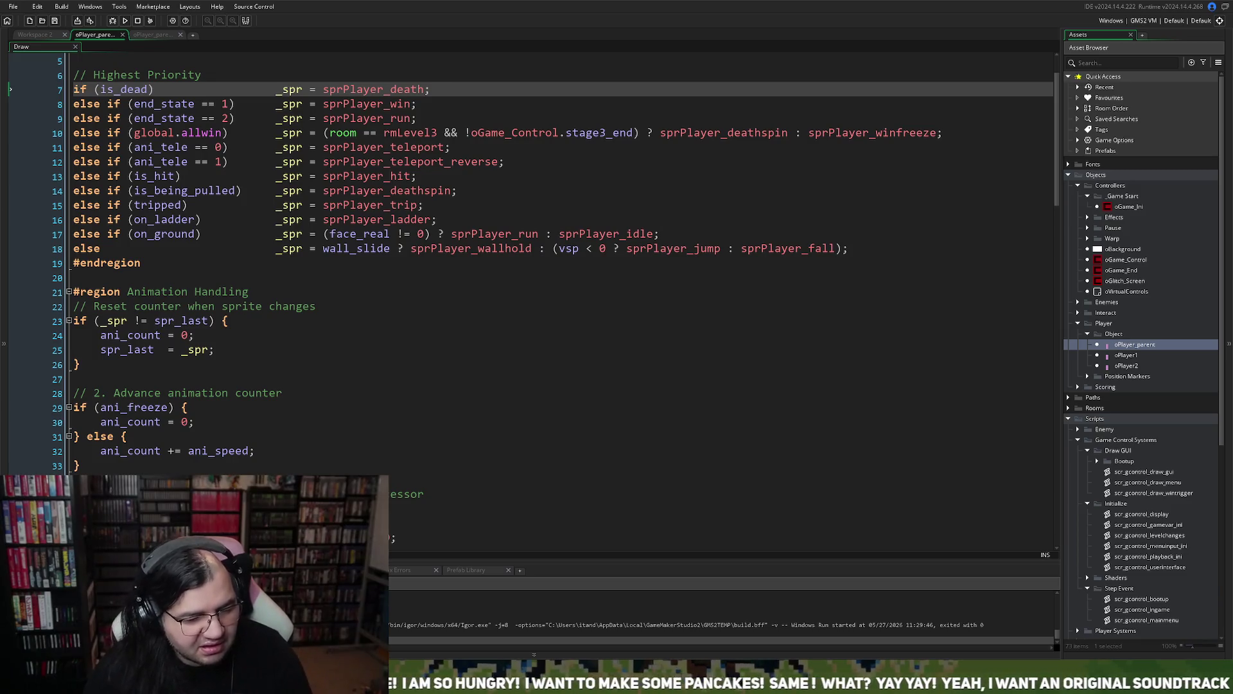
scroll(531, 286, "down", 1)
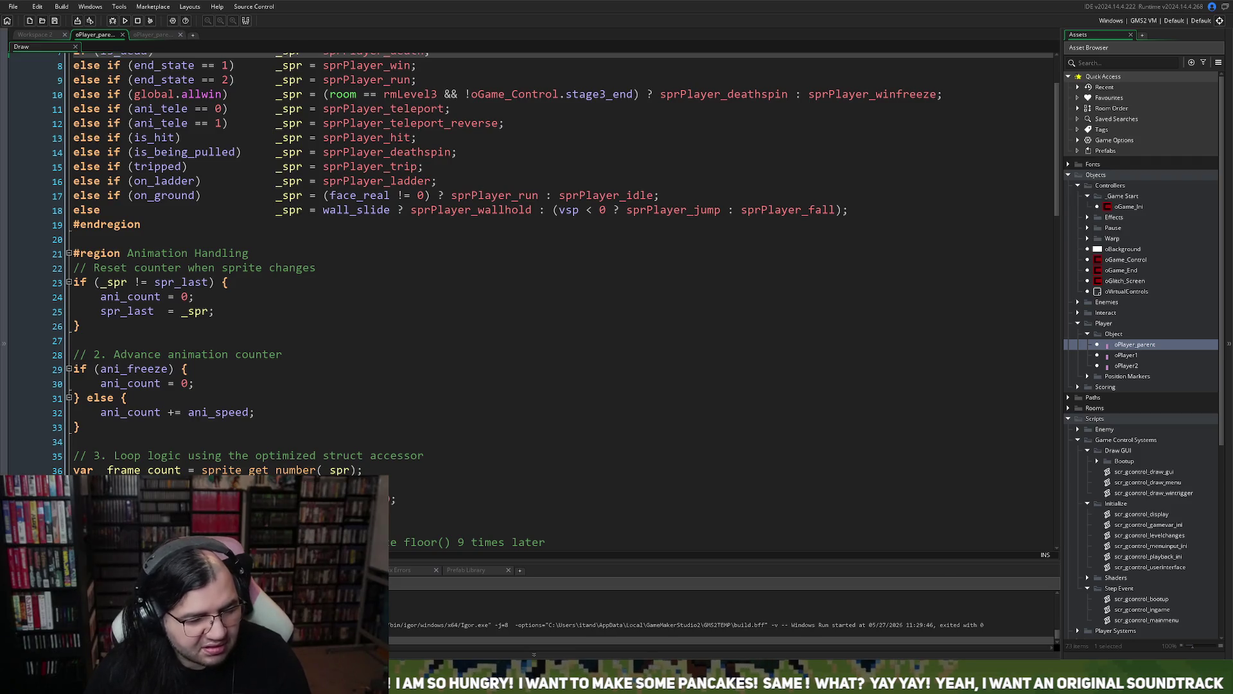
left_click(85, 398)
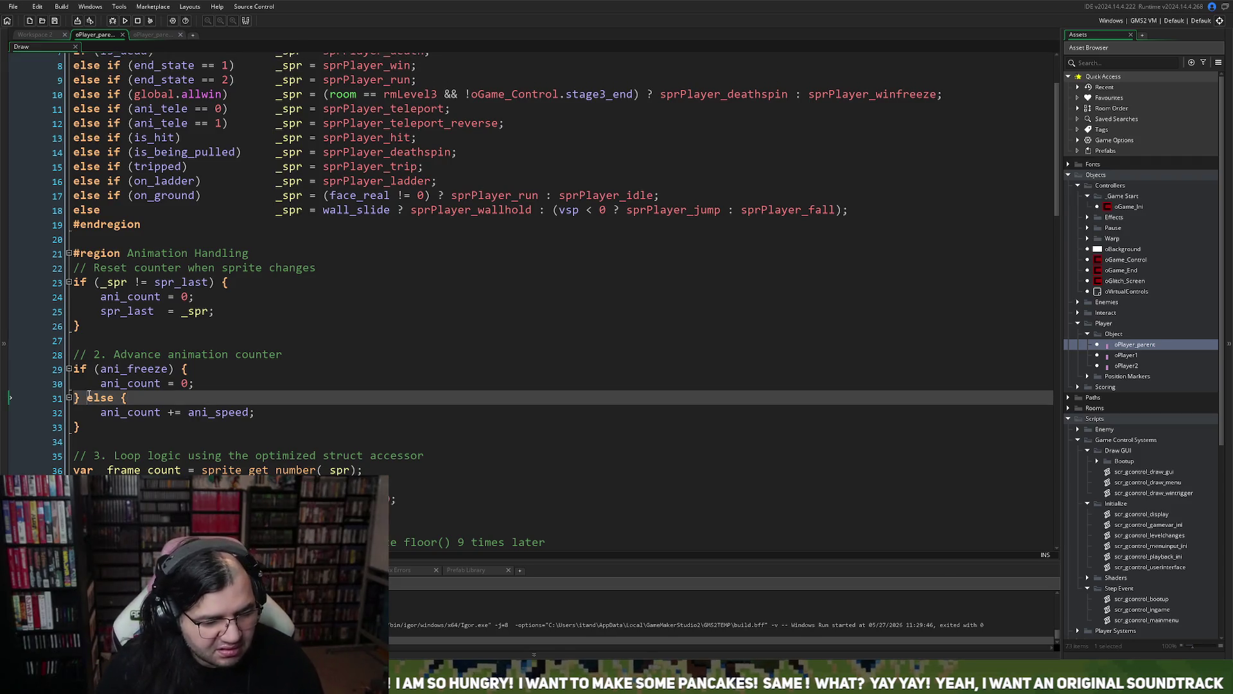
key("Return")
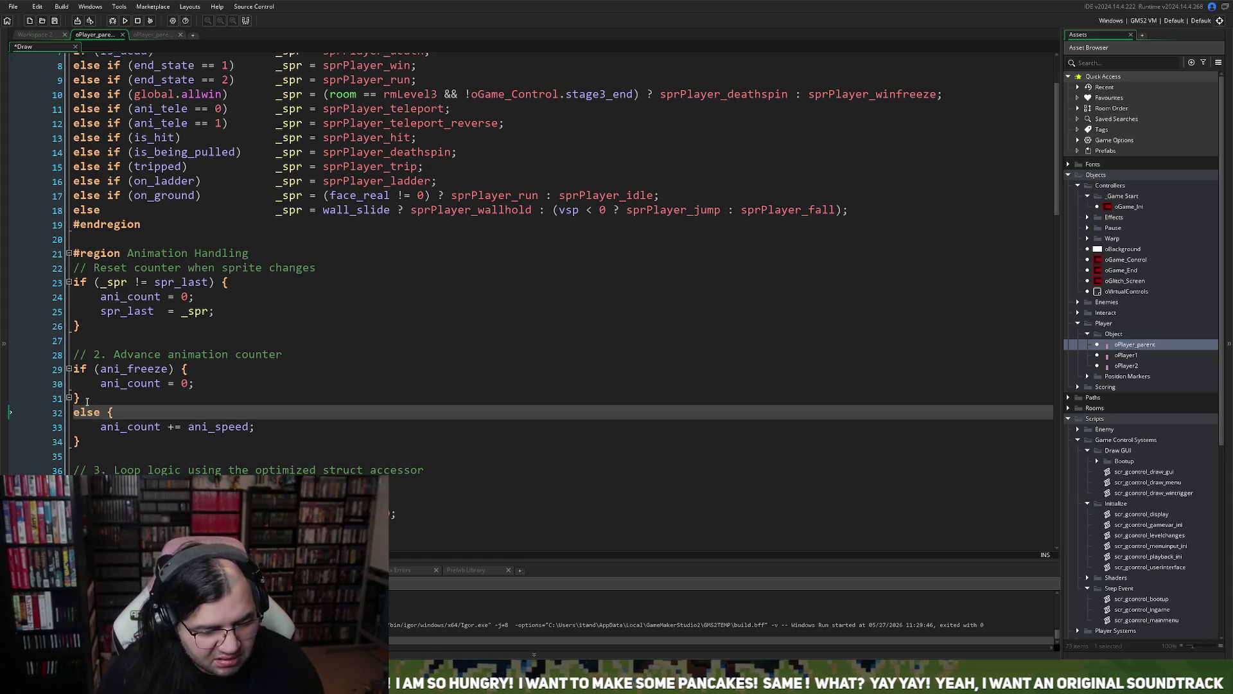
scroll(87, 400, "down", 1)
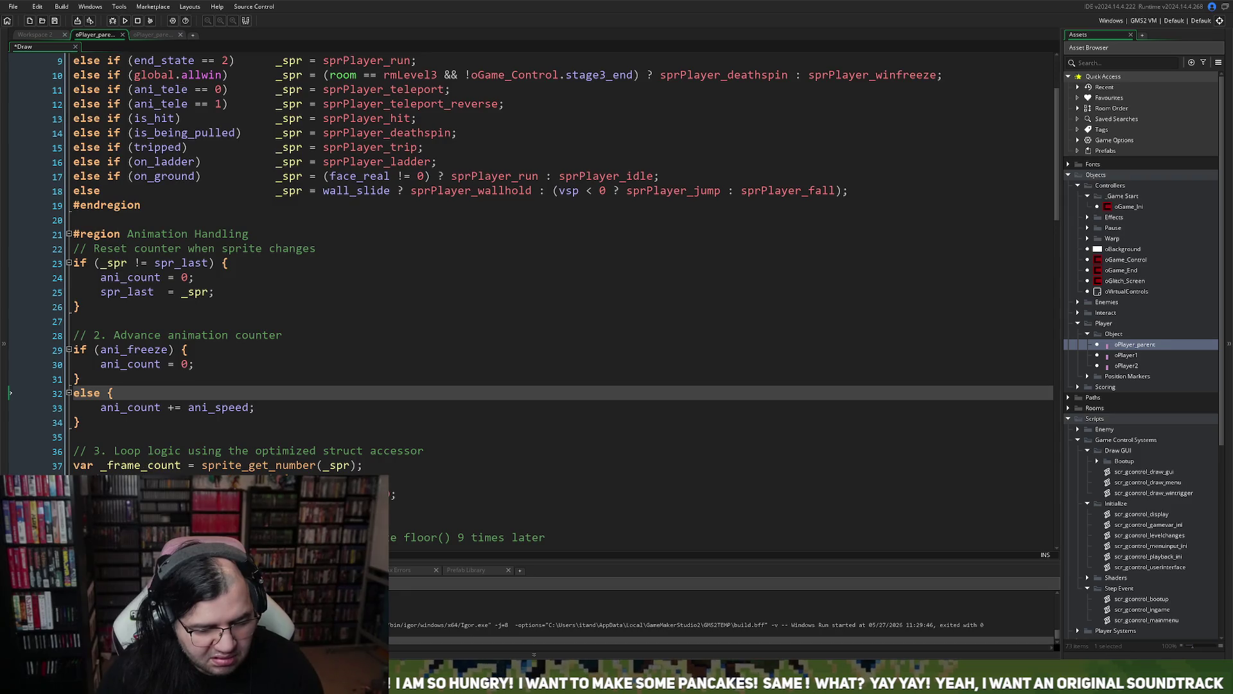
scroll(555, 296, "down", 1)
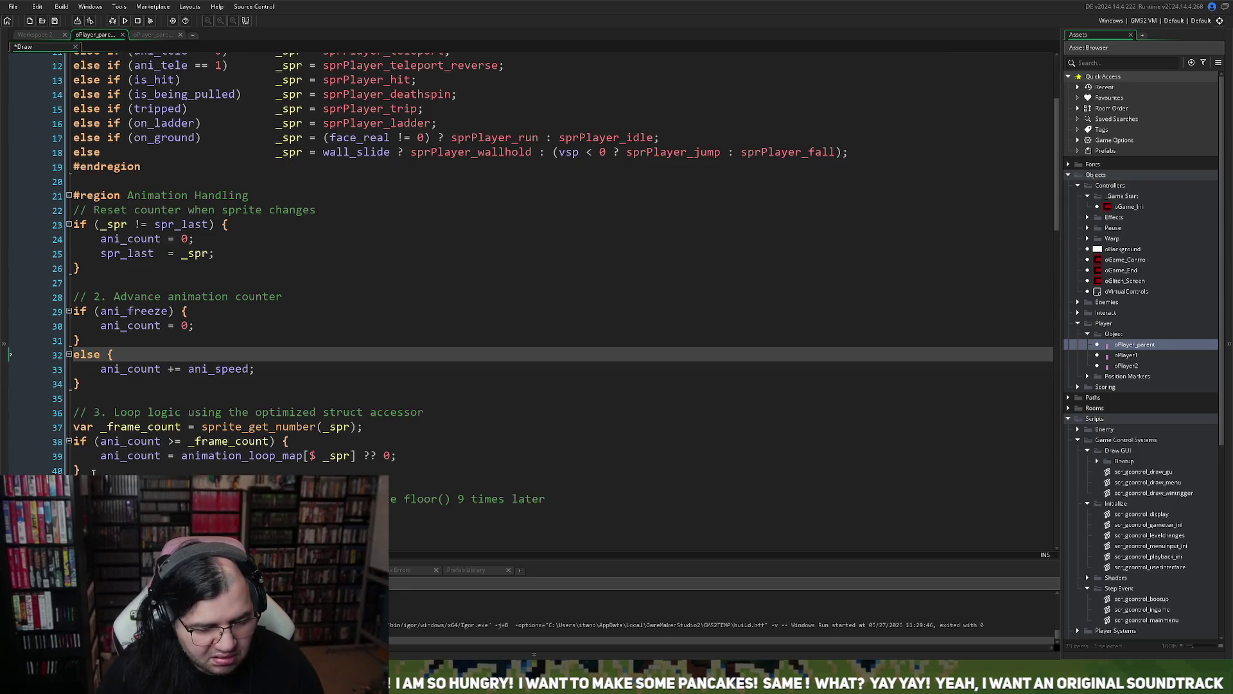
- Insert a new line 38 above the frame-count check reading 'if (ani_count'
left_click(74, 441)
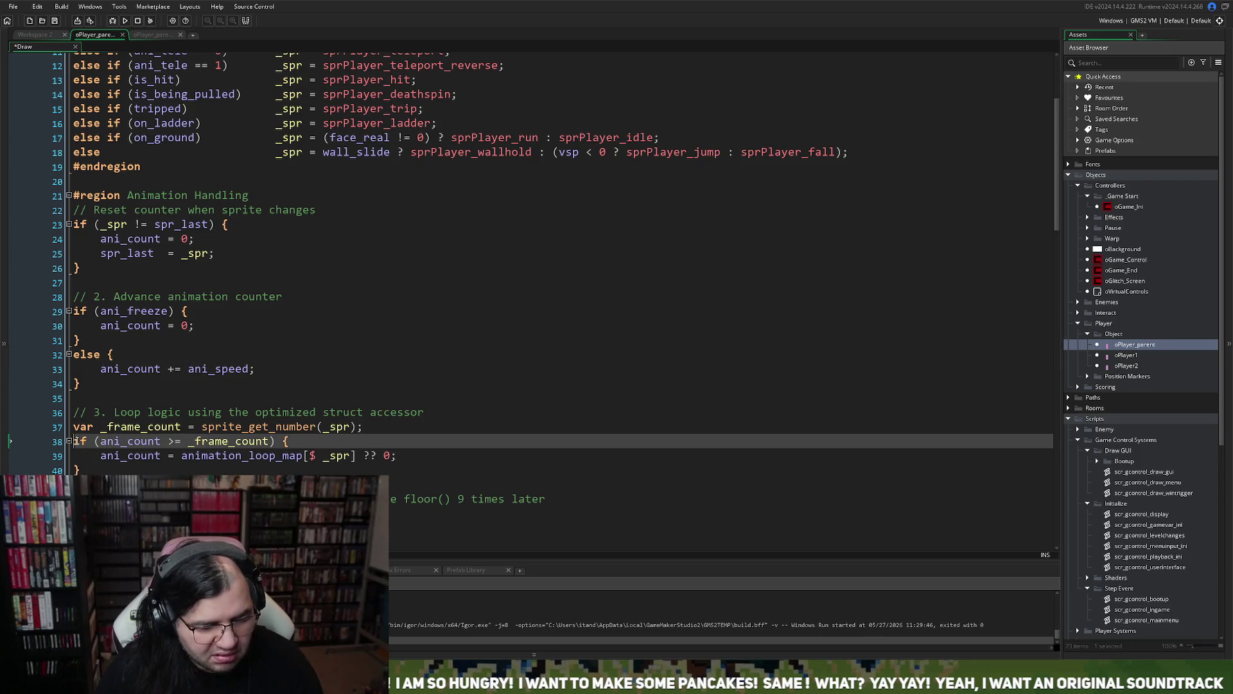
key("Return")
left_click(77, 440)
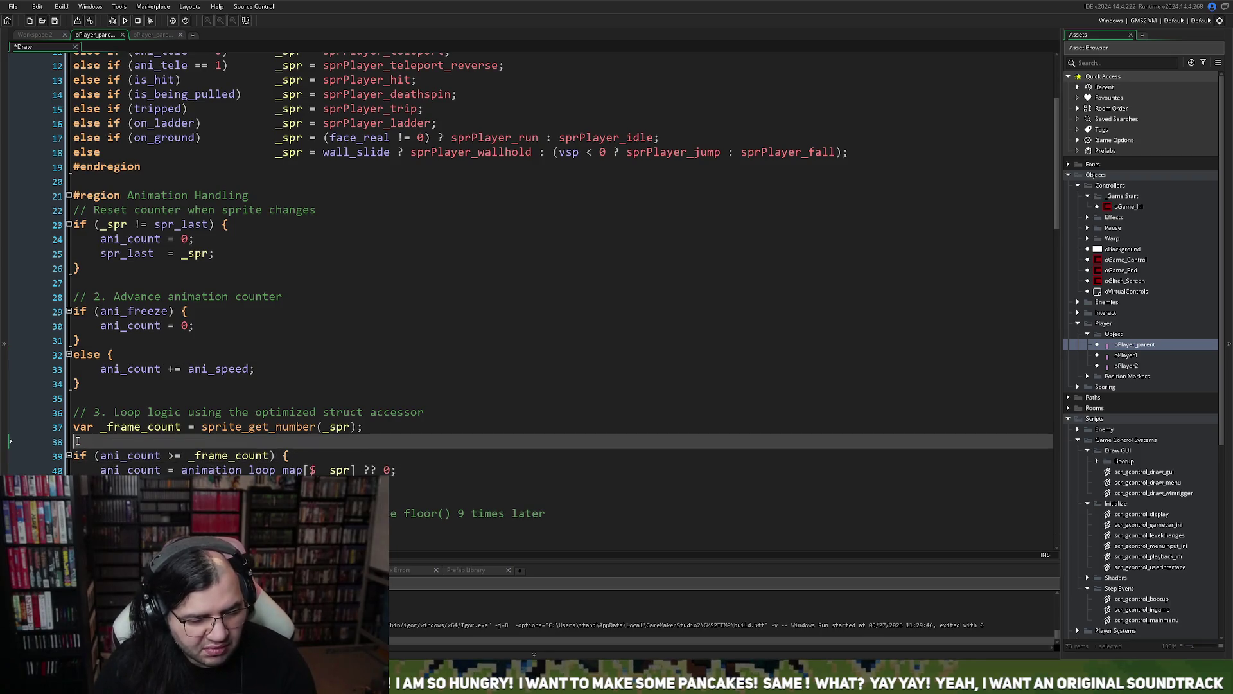
type("else")
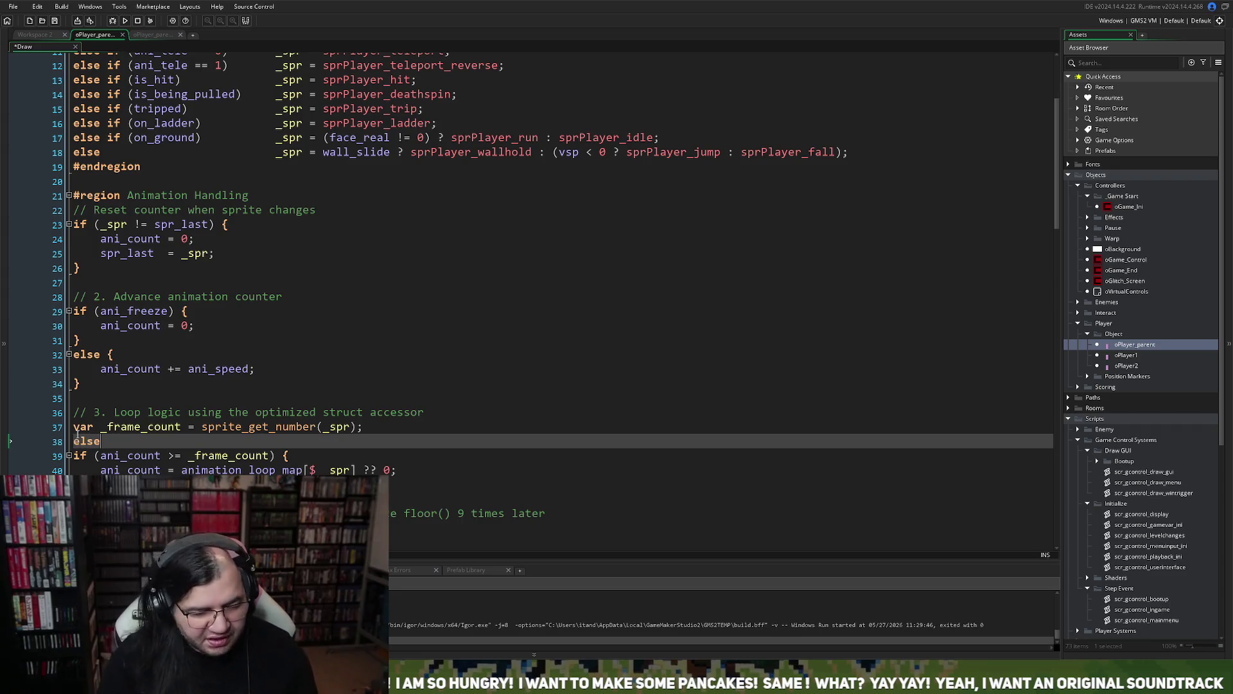
key("BackSpace")
key("BackSpace")
key("BackSpace")
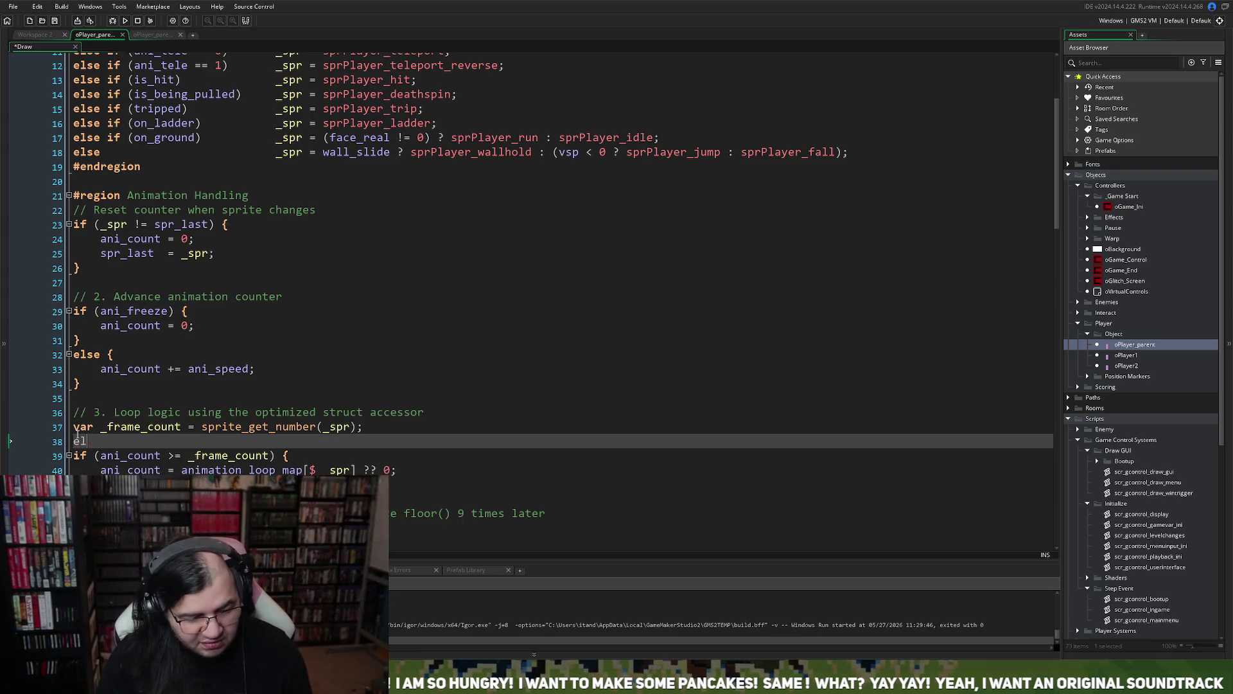
type("if (")
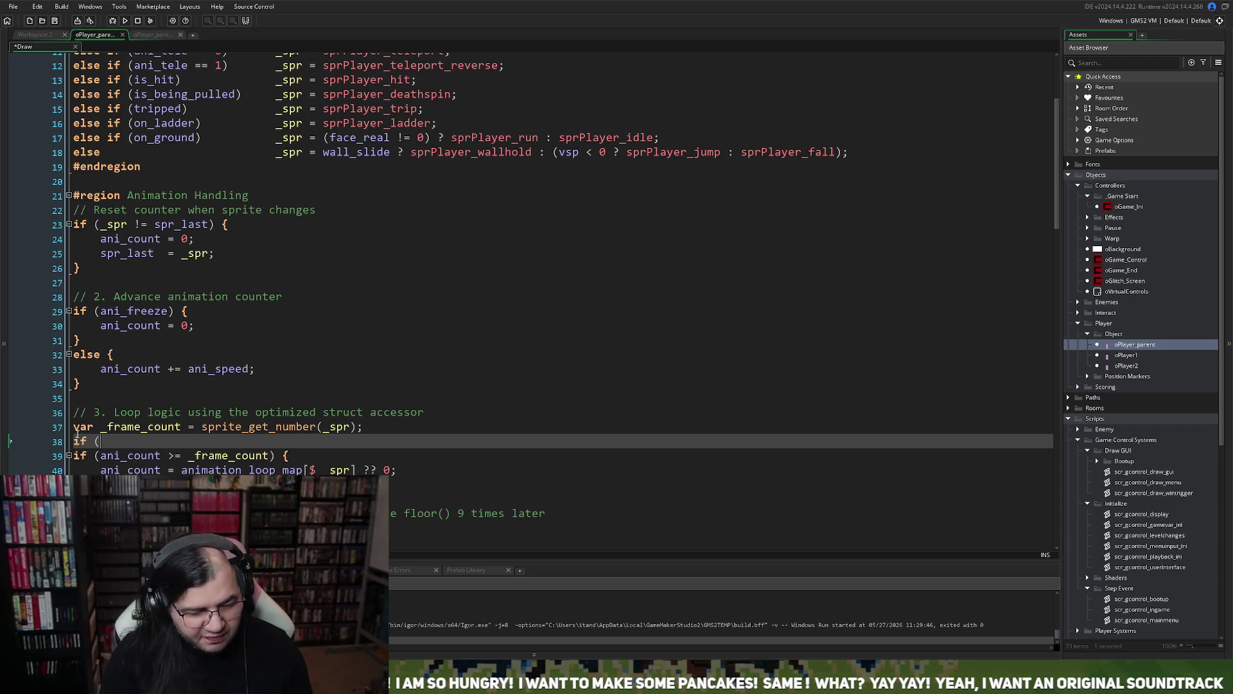
type("ani_count")
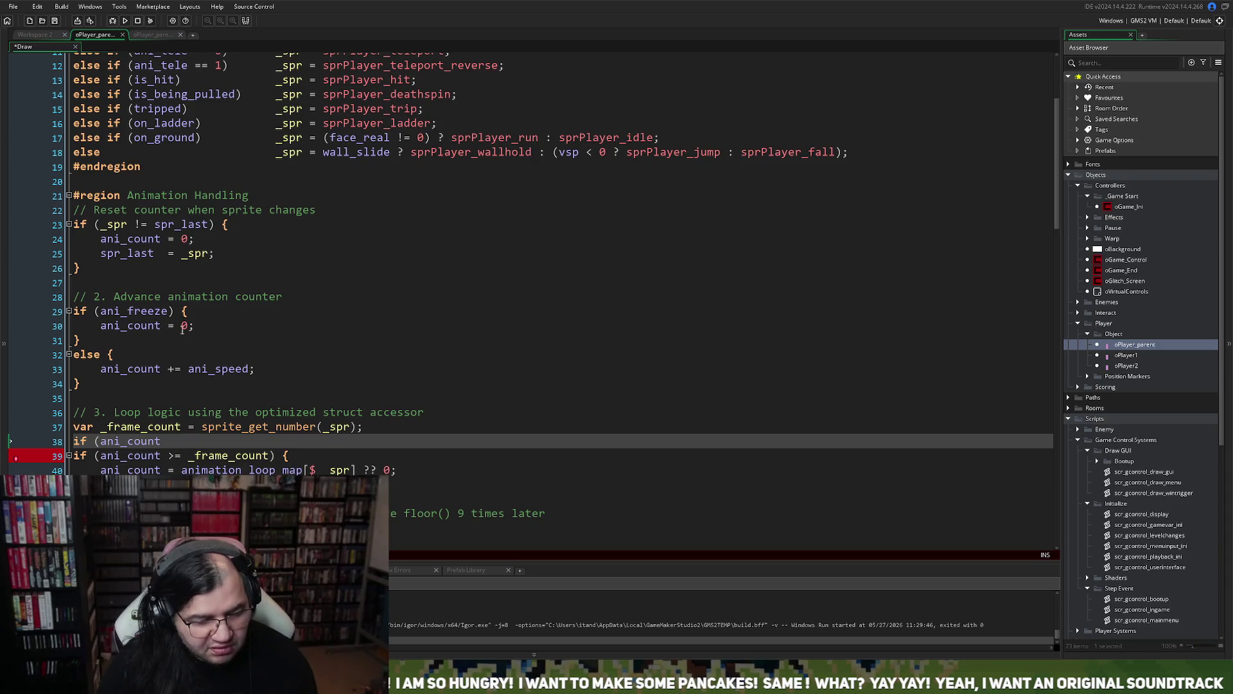
- Select the '_spr = sprPlayer_death;' assignment on line 7 for reuse
scroll(166, 355, "up", 4)
left_click(412, 128)
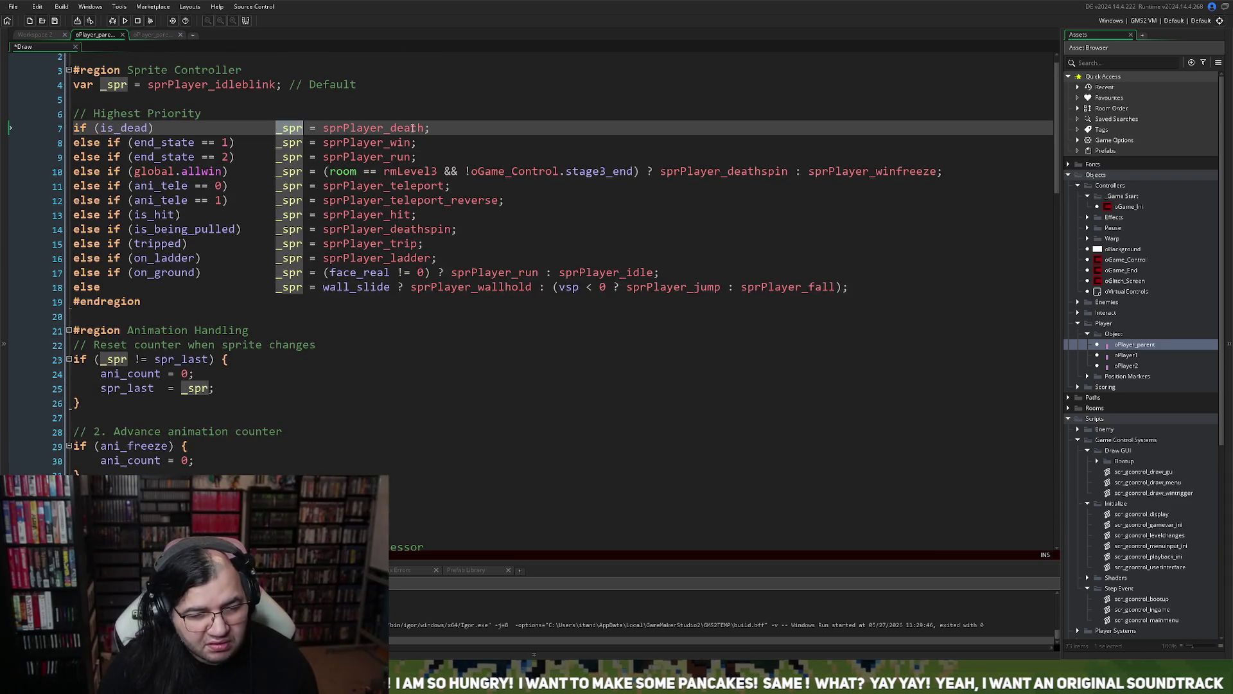
left_click_drag(430, 128, 275, 127)
key("ctrl+c")
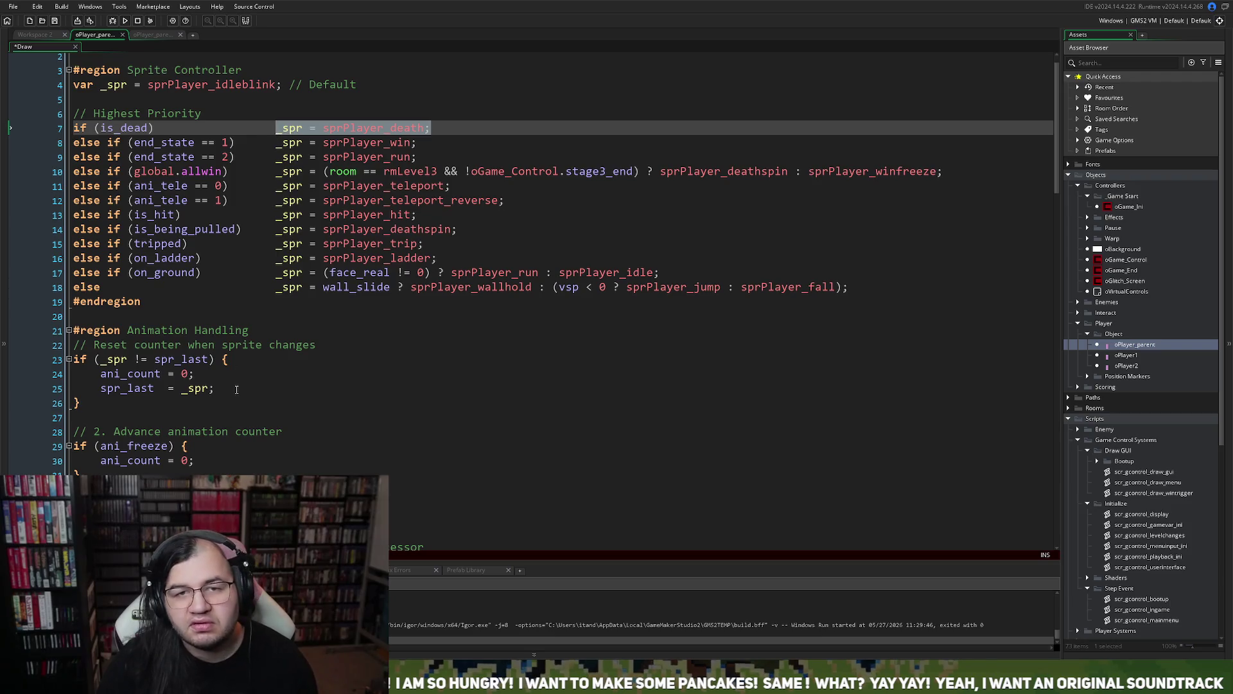
scroll(207, 459, "down", 2)
scroll(534, 285, "down", 1)
type("if (ani_count")
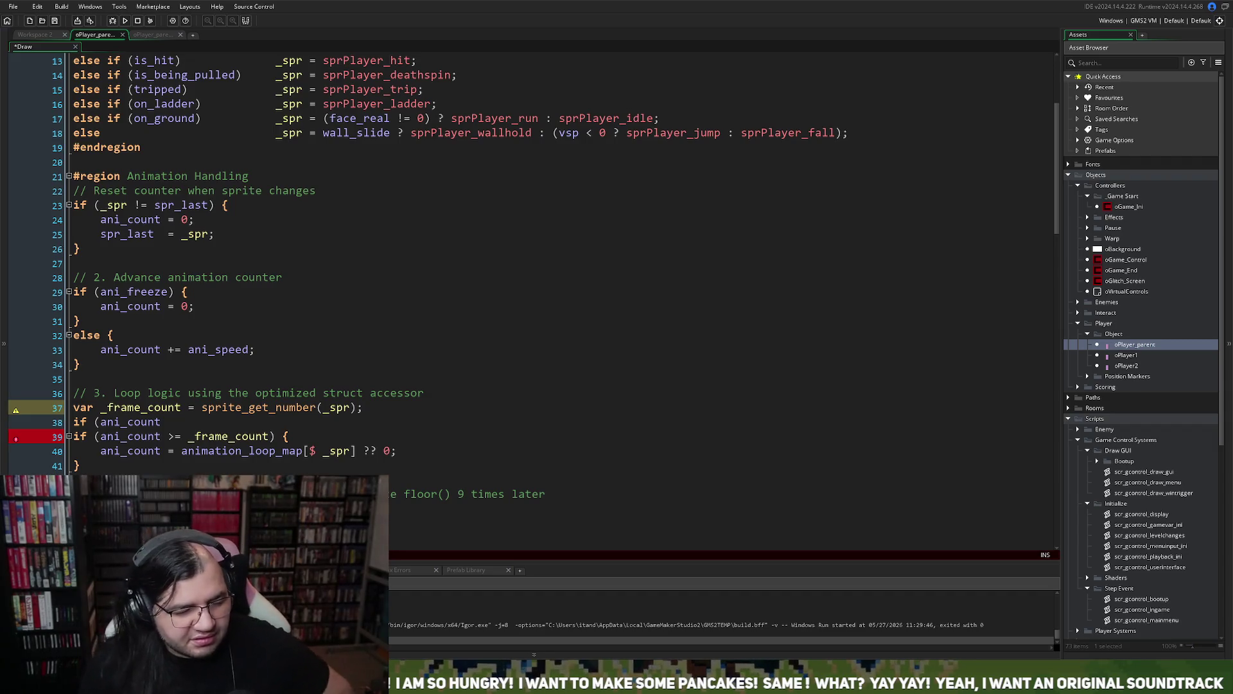
- Rewrite line 38's condition to 'if (_spr == sprPlayer_death &&' using the pasted assignment
left_click(176, 421)
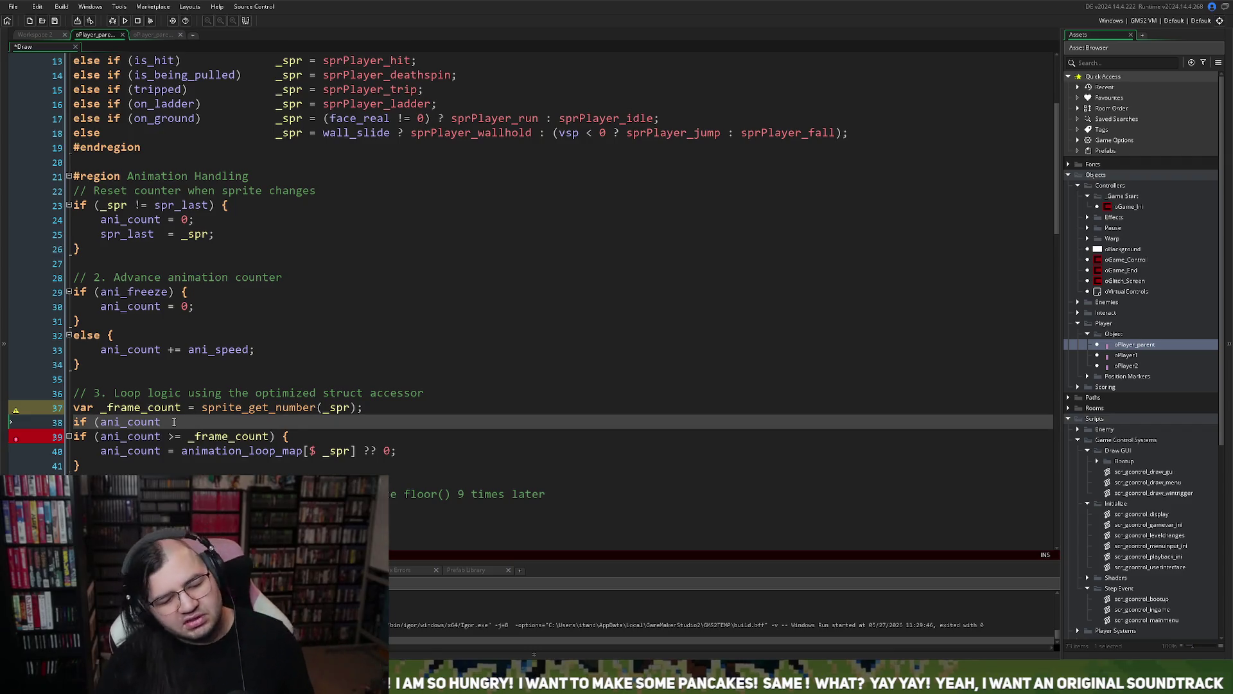
type(">=")
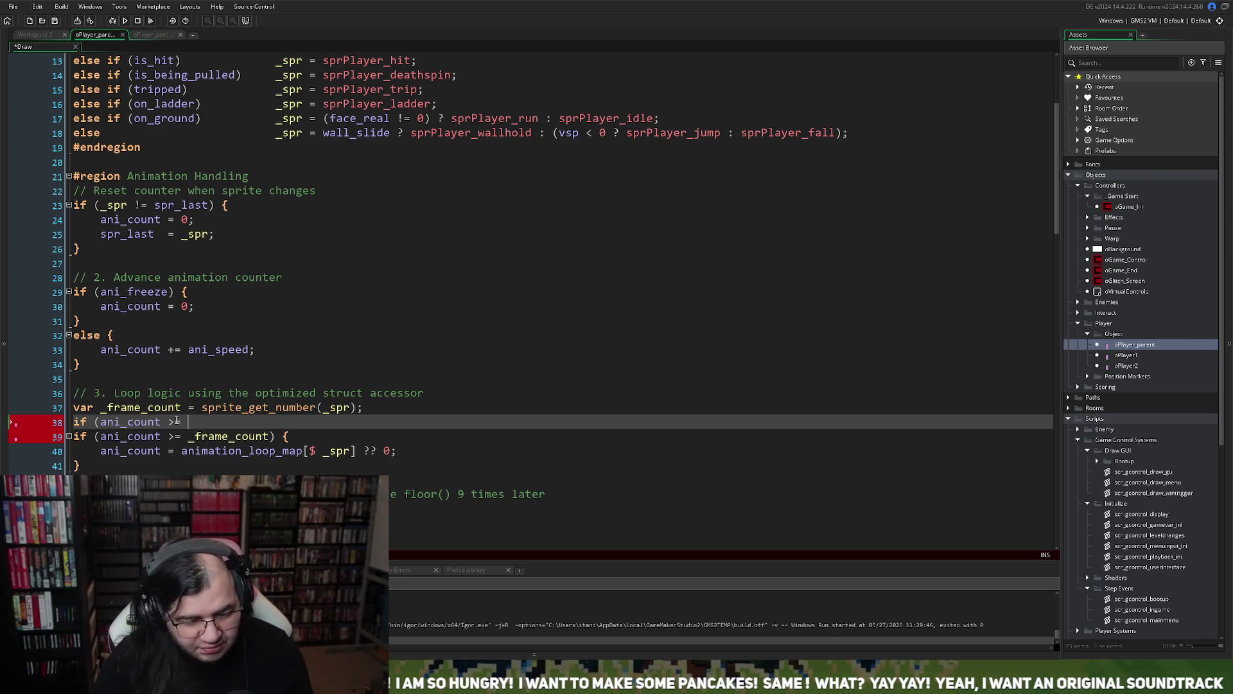
key("BackSpace")
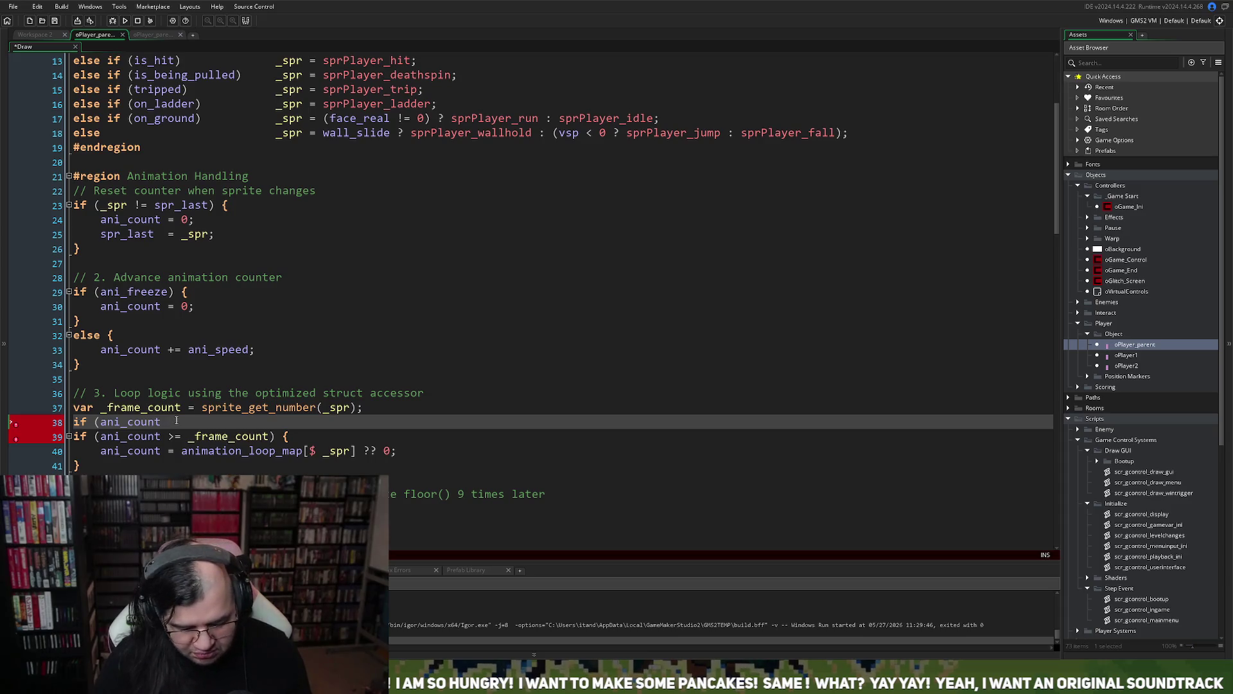
key("BackSpace")
key("BackSpace")
key("BackSpace")
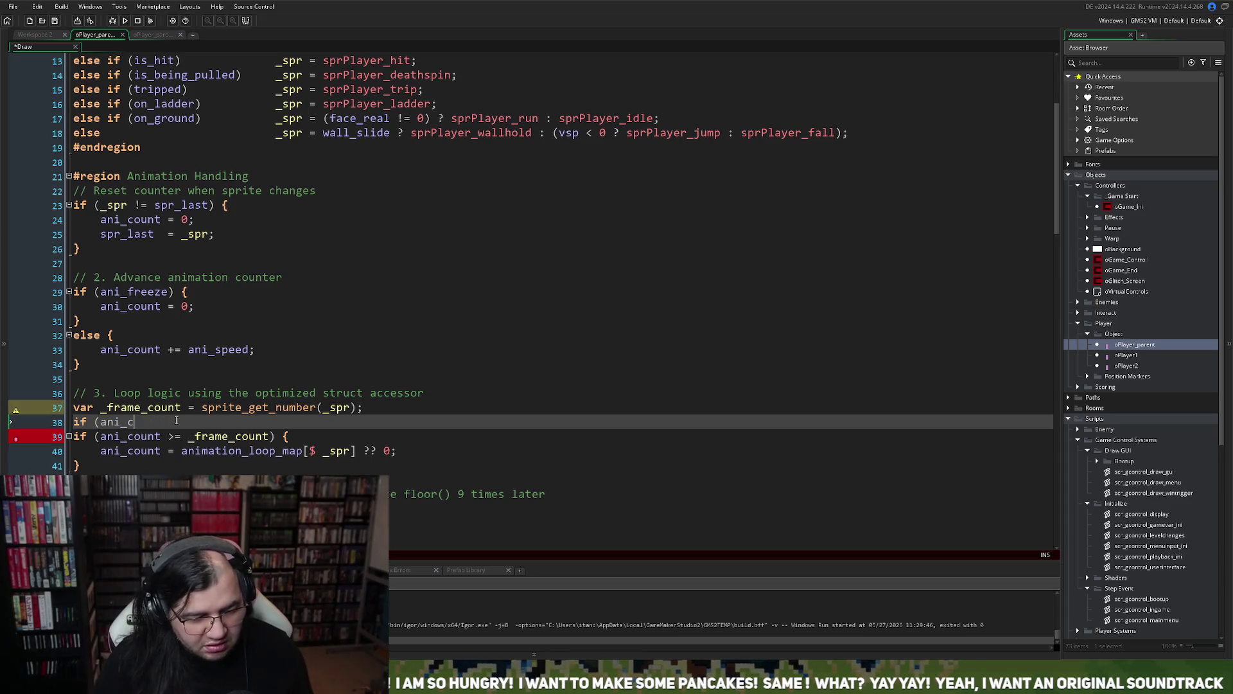
key("ctrl+v")
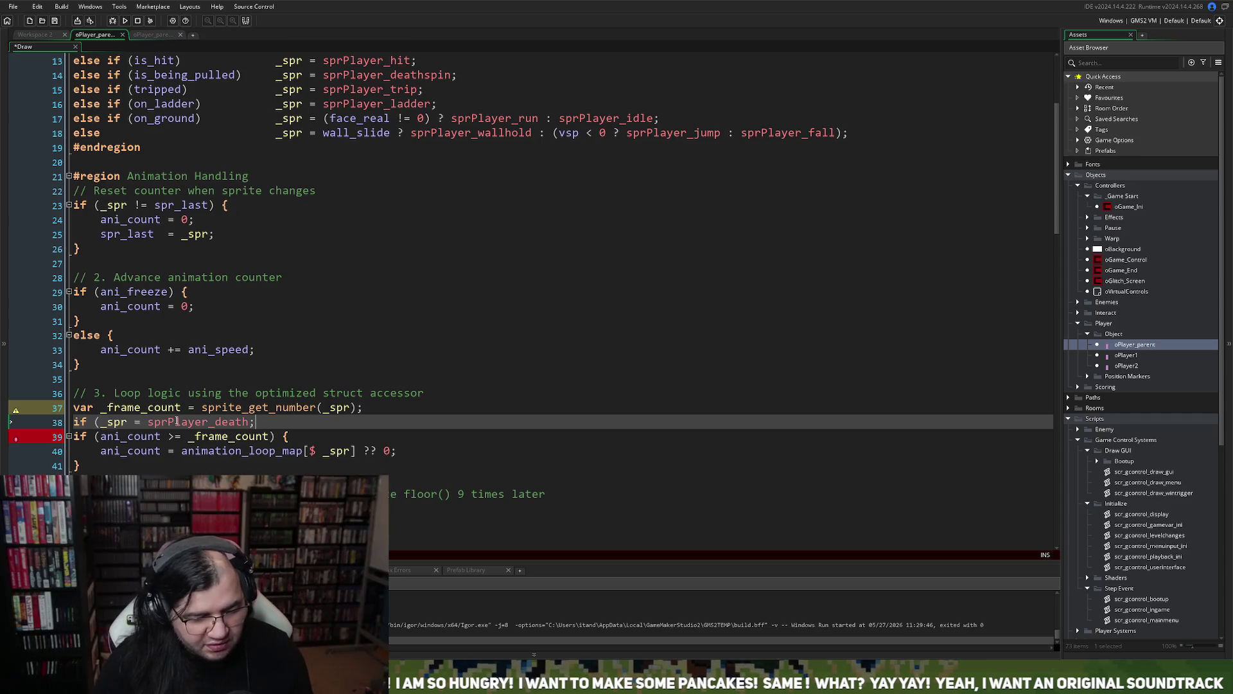
left_click(143, 422)
type("=")
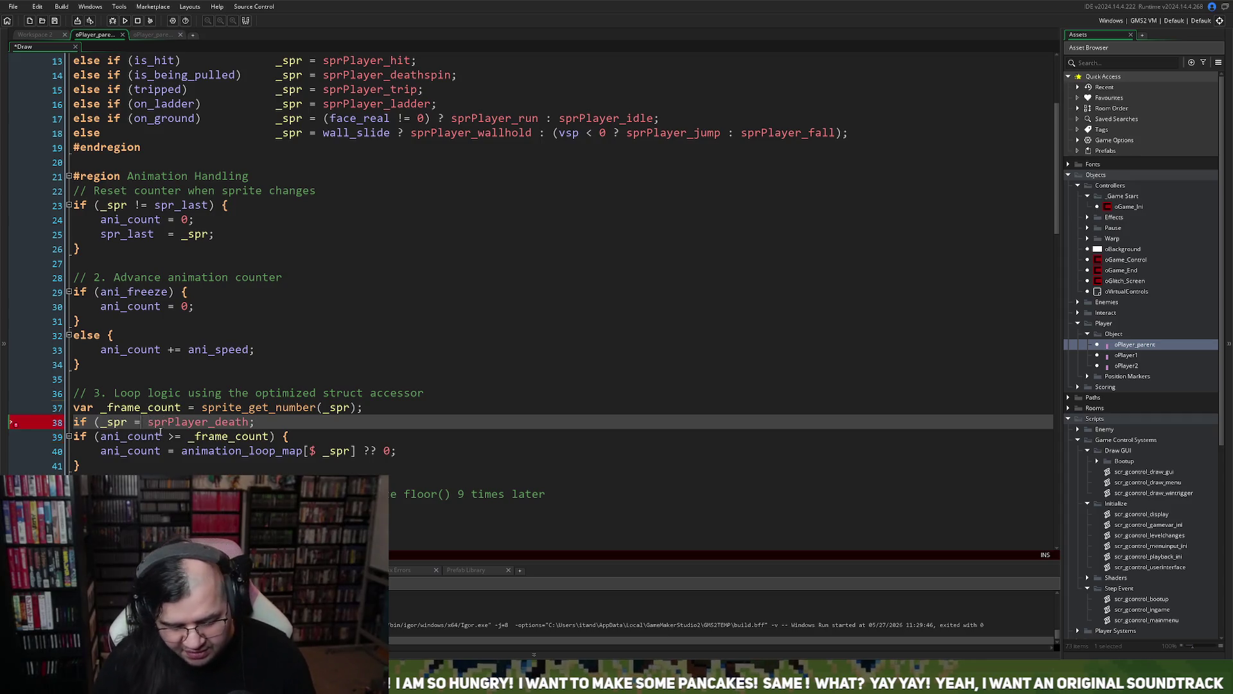
key("BackSpace")
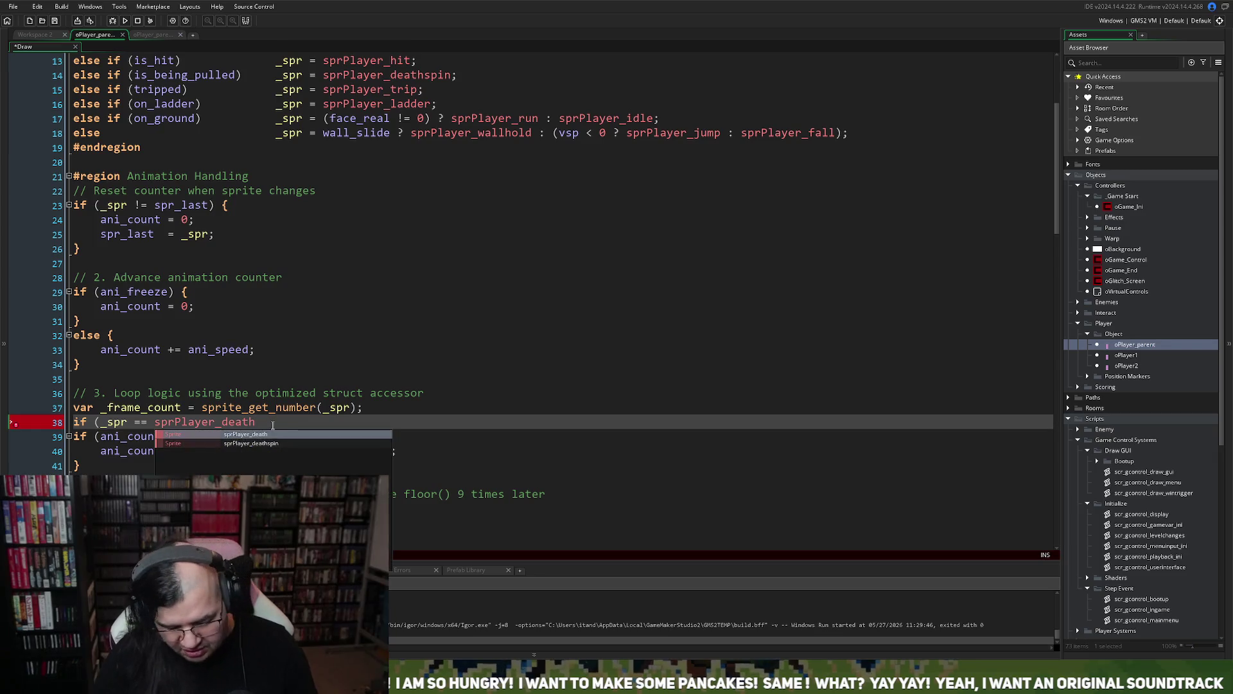
type(" &&")
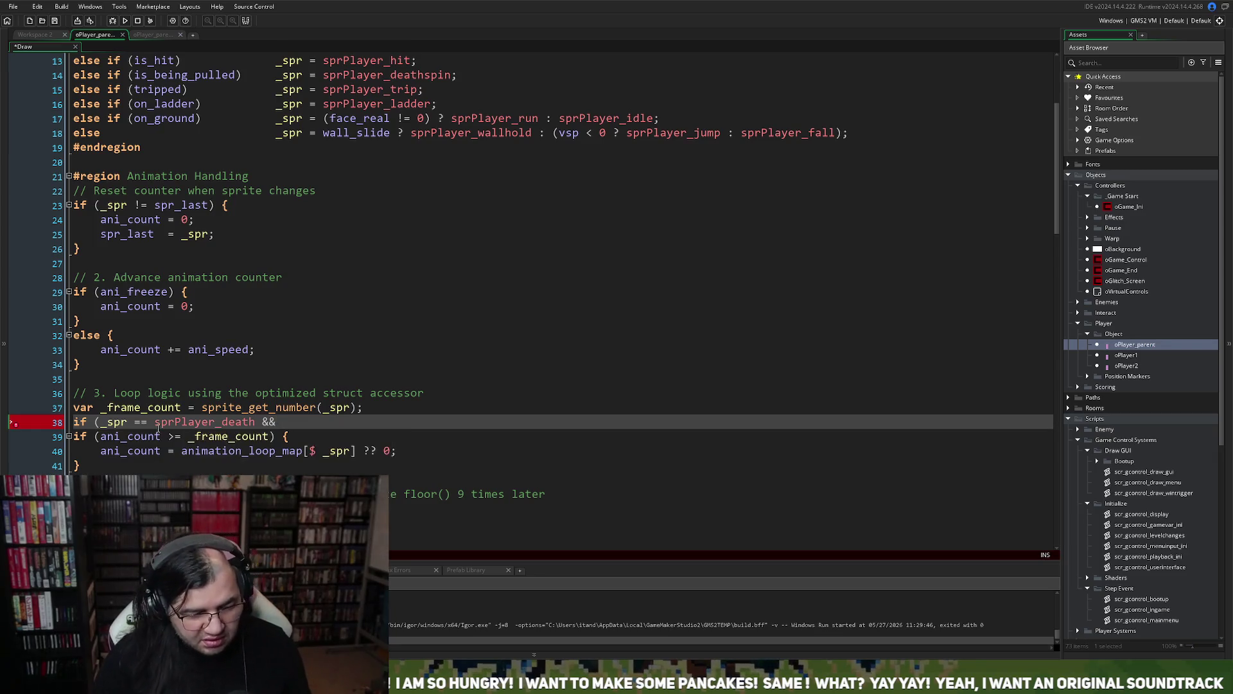
- Finish the line 38 condition with 'ani_count == 10)'
left_click(166, 434)
left_click(310, 424)
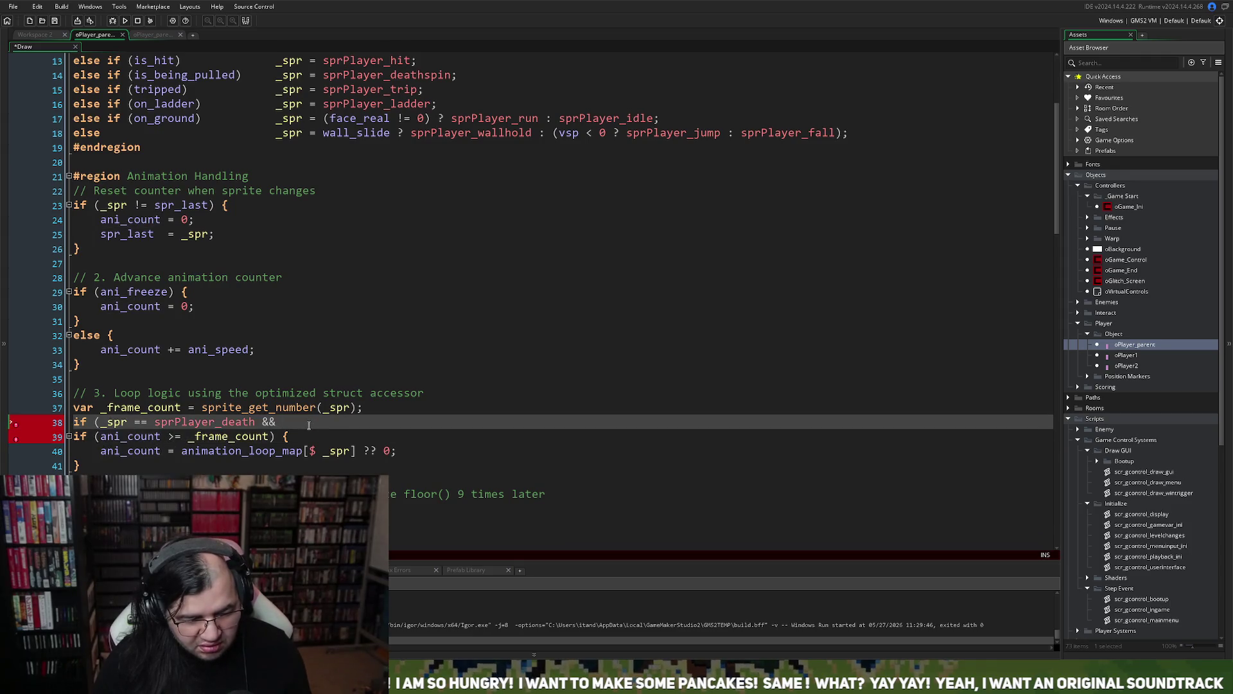
scroll(309, 426, "down", 1)
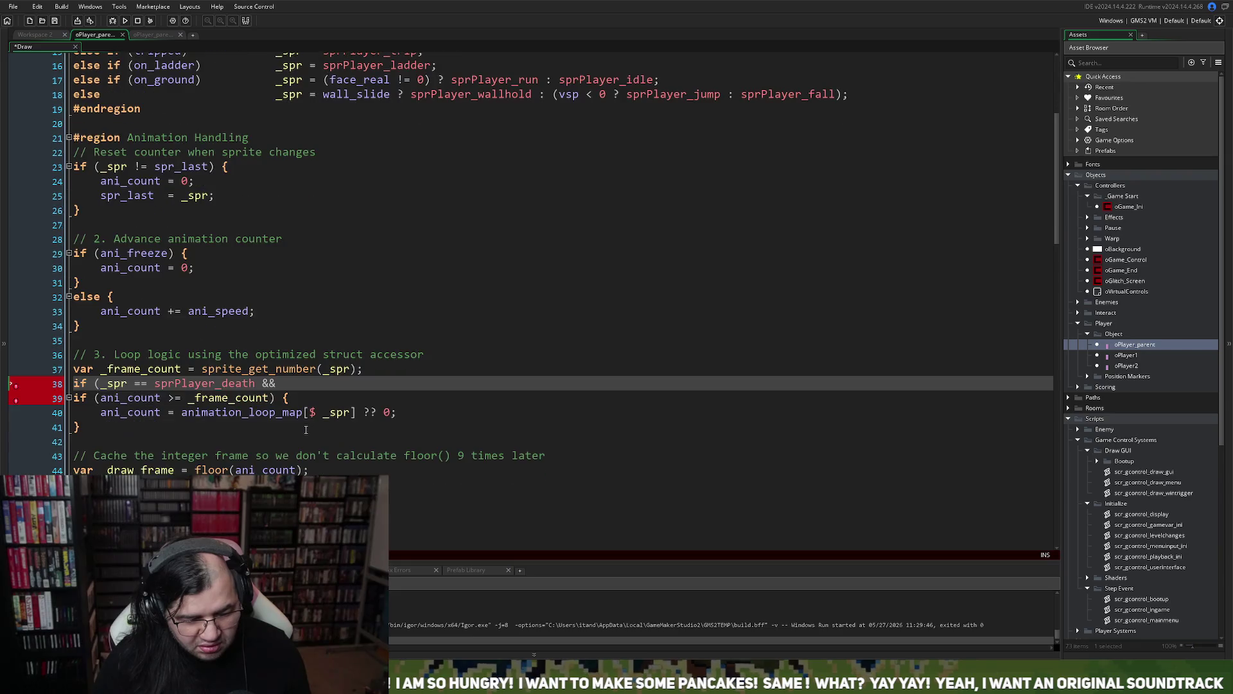
scroll(306, 430, "down", 1)
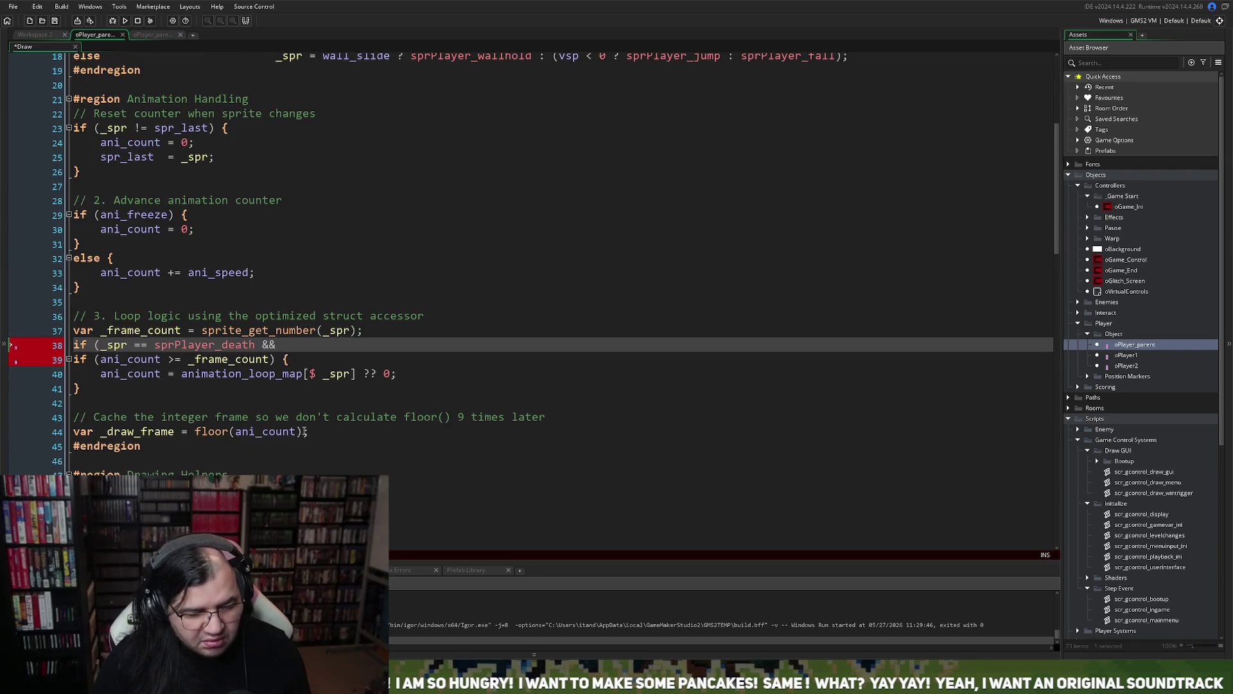
scroll(305, 432, "down", 1)
type("ani_count ")
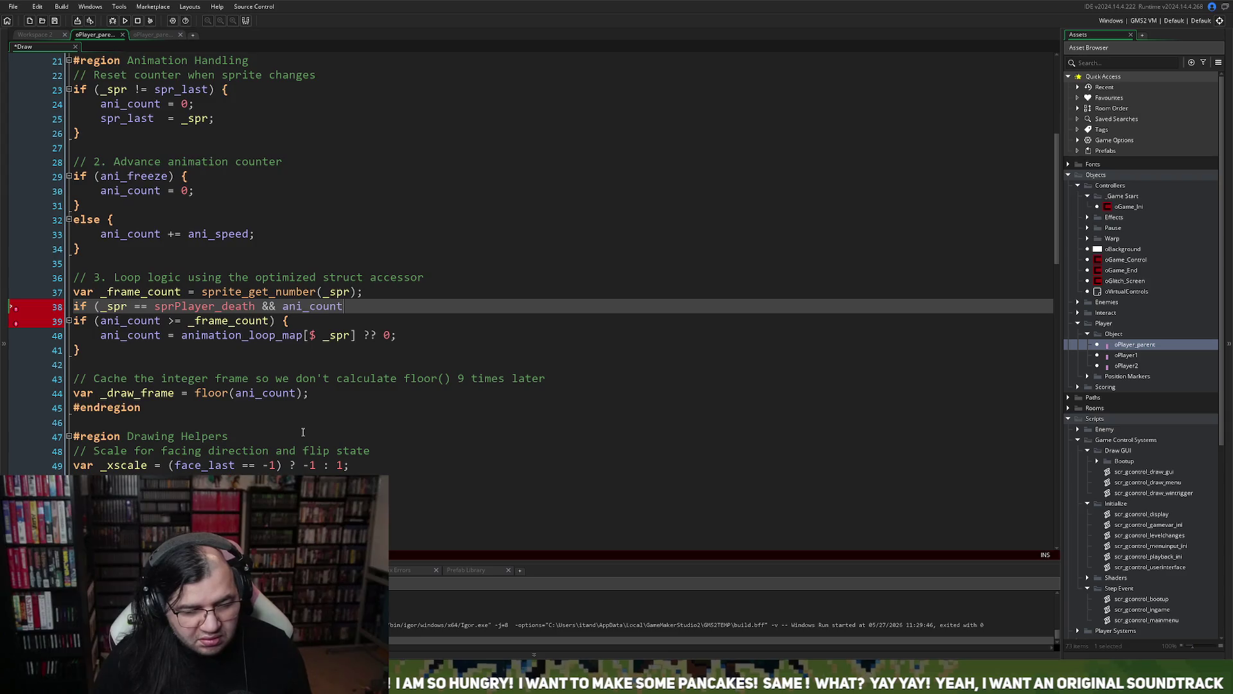
type("== ")
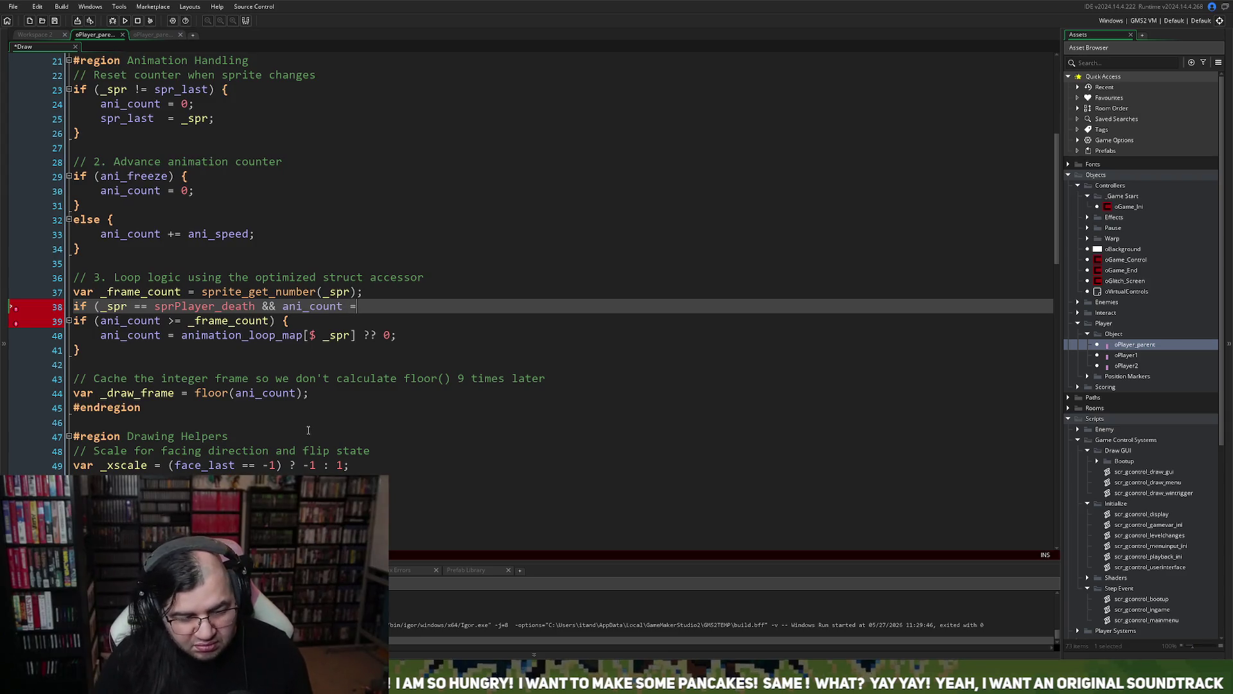
type("10)")
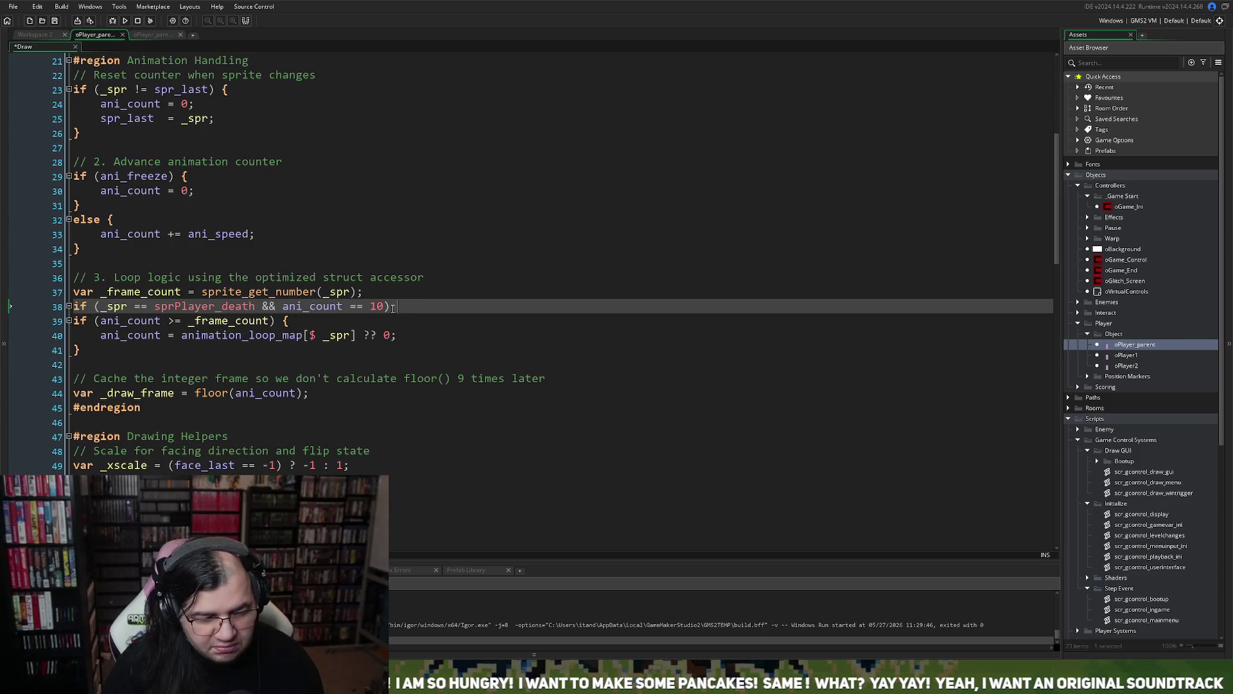
type("visibe")
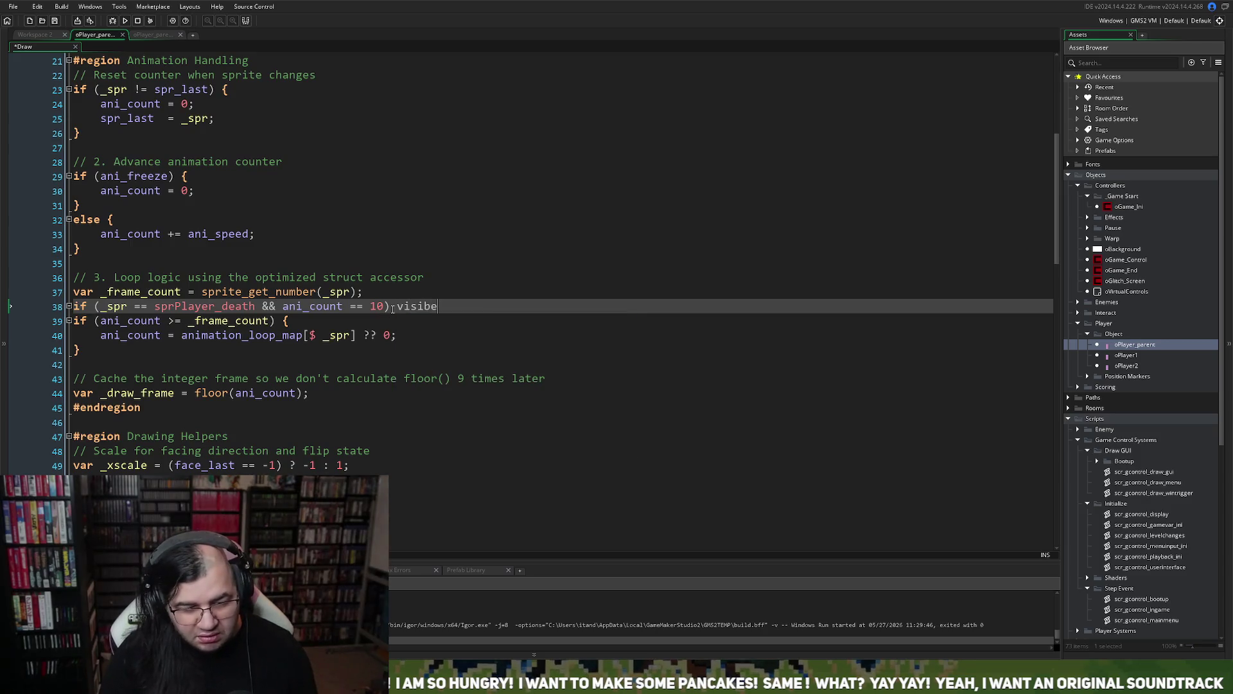
key("BackSpace")
key("BackSpace")
key("BackSpace")
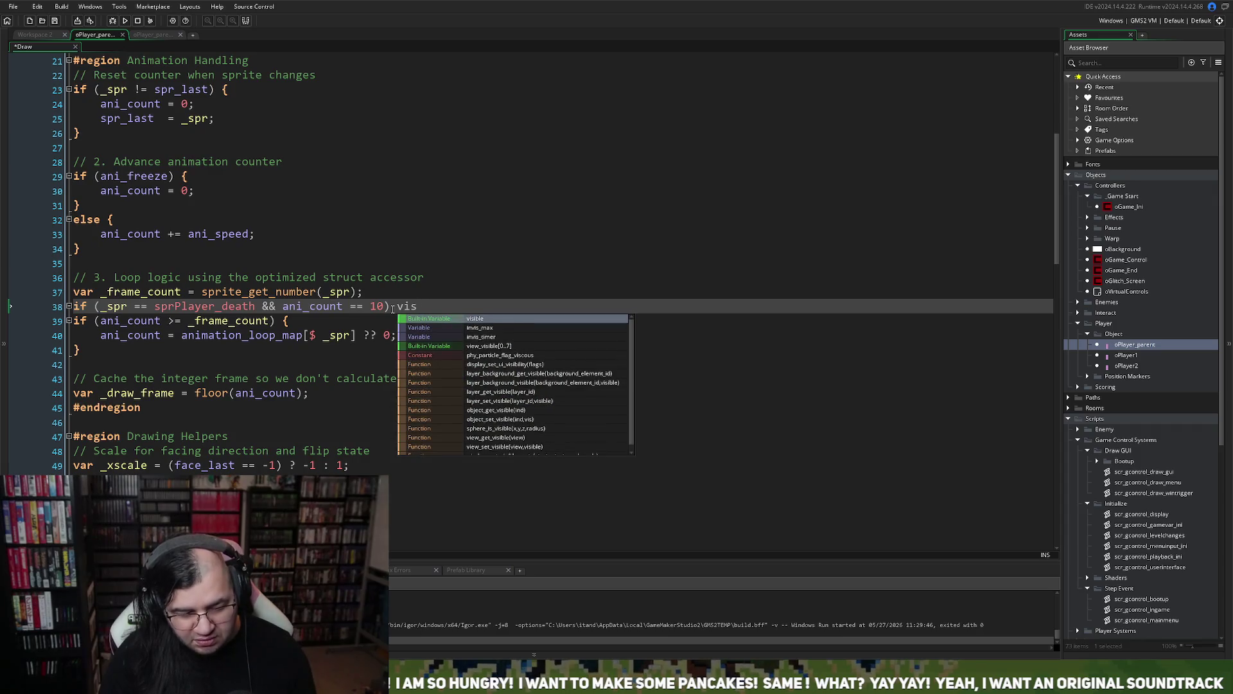
type("ible")
key("BackSpace")
key("BackSpace")
key("BackSpace")
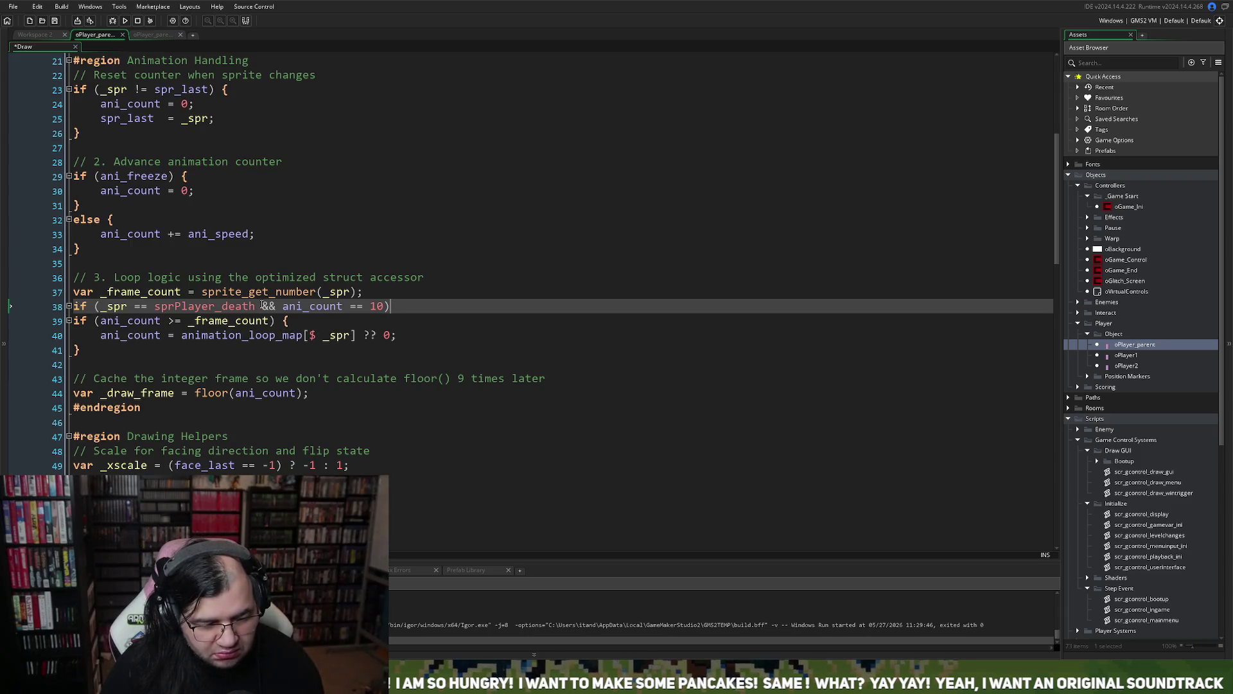
left_click_drag(256, 306, 101, 306)
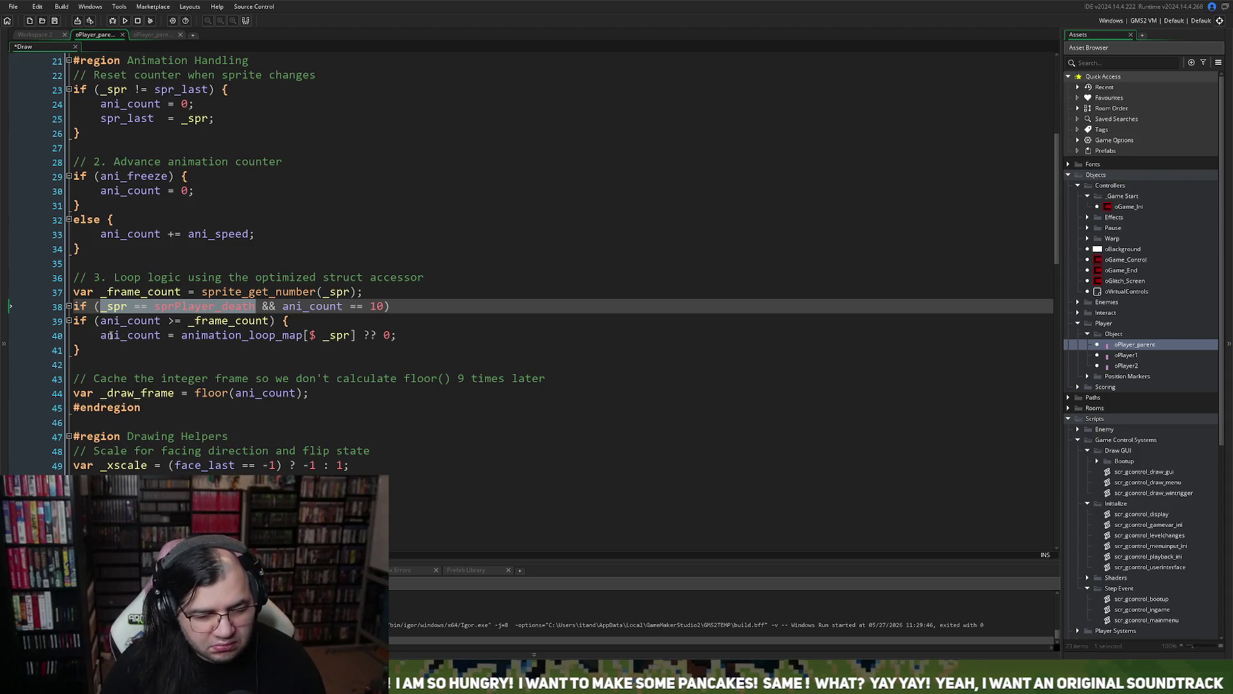
scroll(110, 335, "down", 1)
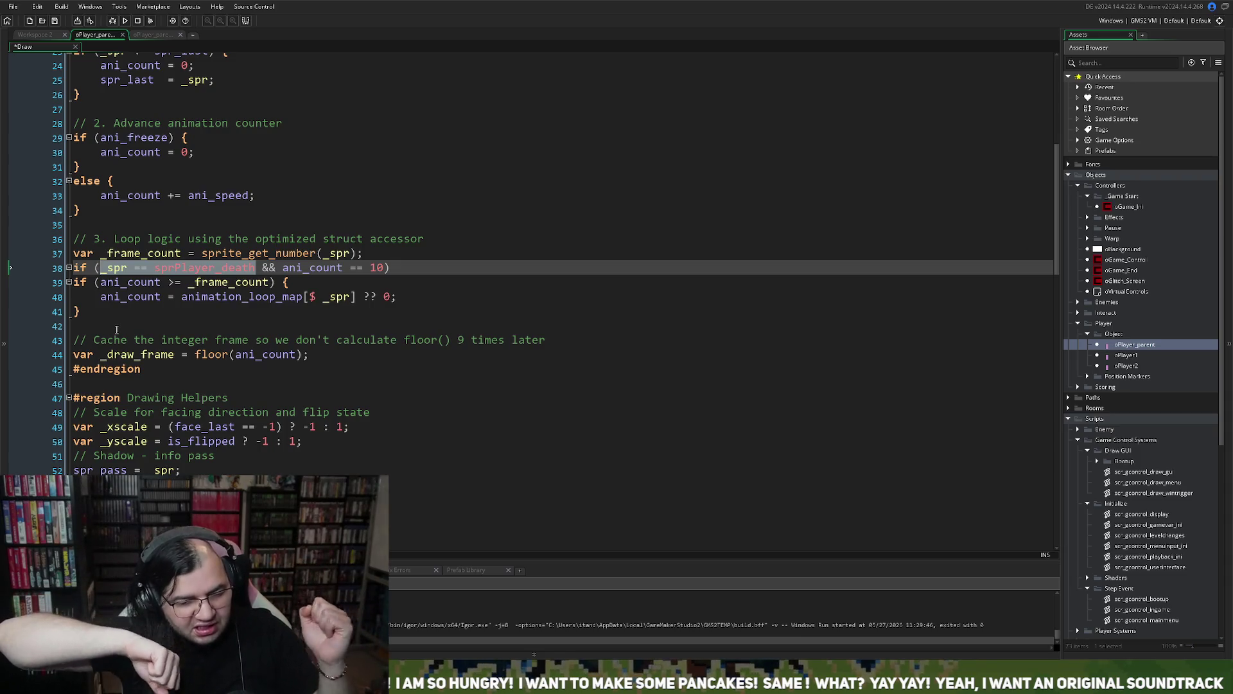
scroll(219, 325, "down", 3)
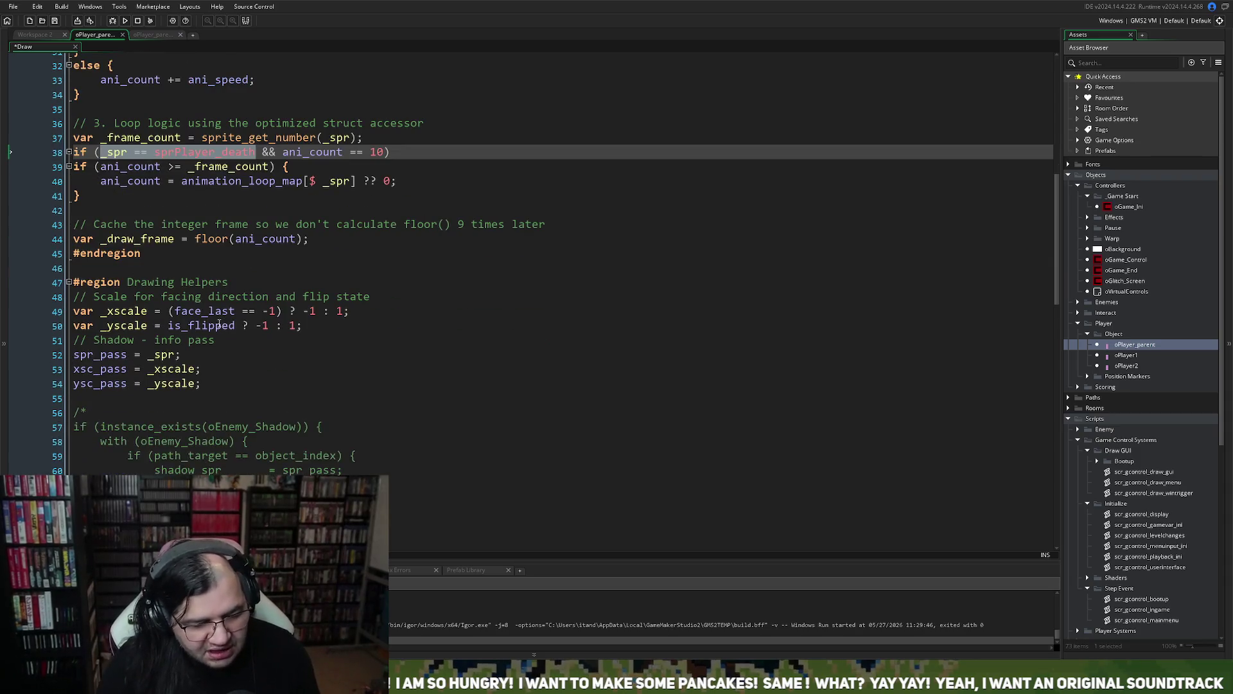
- Append 'exit;' to the end of the death-check line
scroll(219, 324, "down", 19)
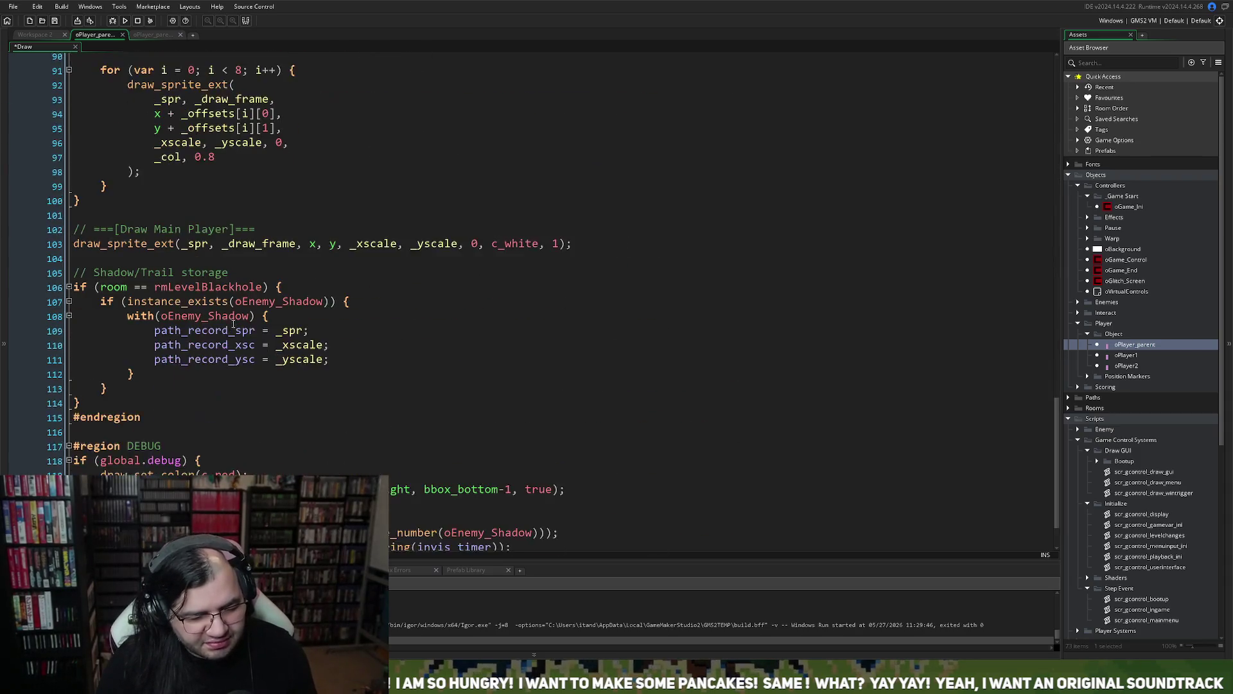
scroll(232, 324, "down", 1)
scroll(423, 390, "up", 4)
scroll(424, 390, "up", 18)
left_click(404, 226)
type("exit;")
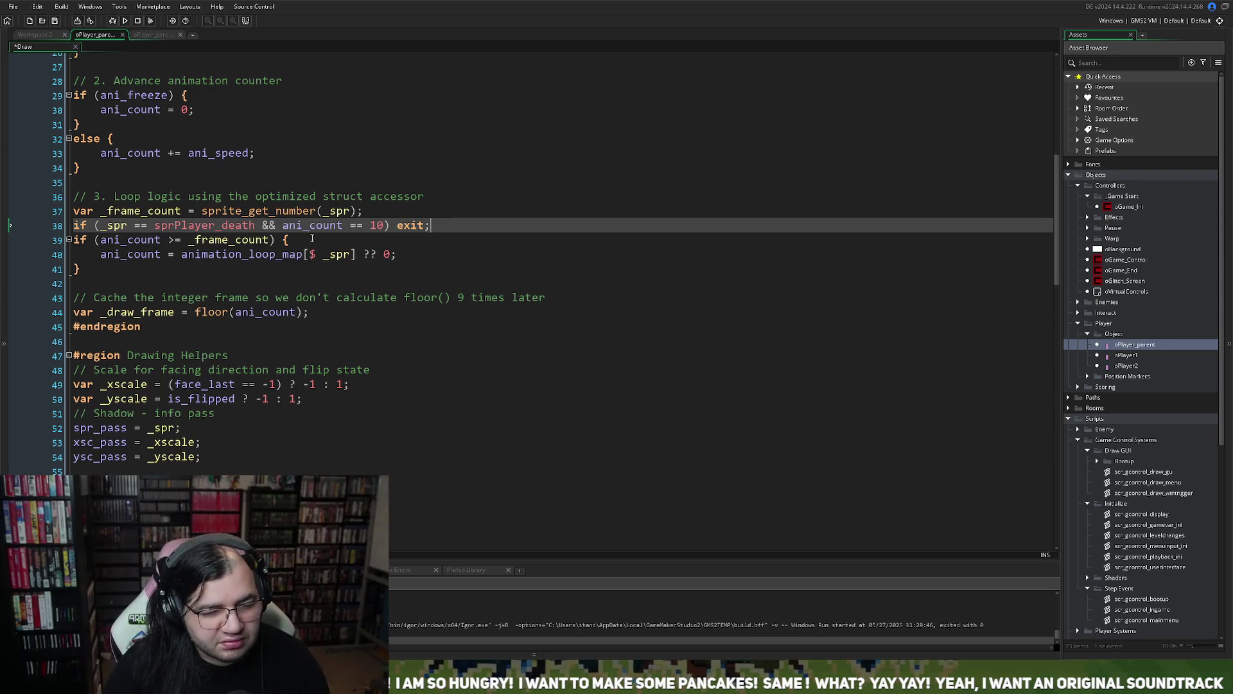
- Delete the whole death-check line from Animation Handling and return to the top of the Draw event
left_click_drag(431, 225, 72, 225)
key("ctrl+c")
key("BackSpace")
key("BackSpace")
scroll(192, 247, "up", 7)
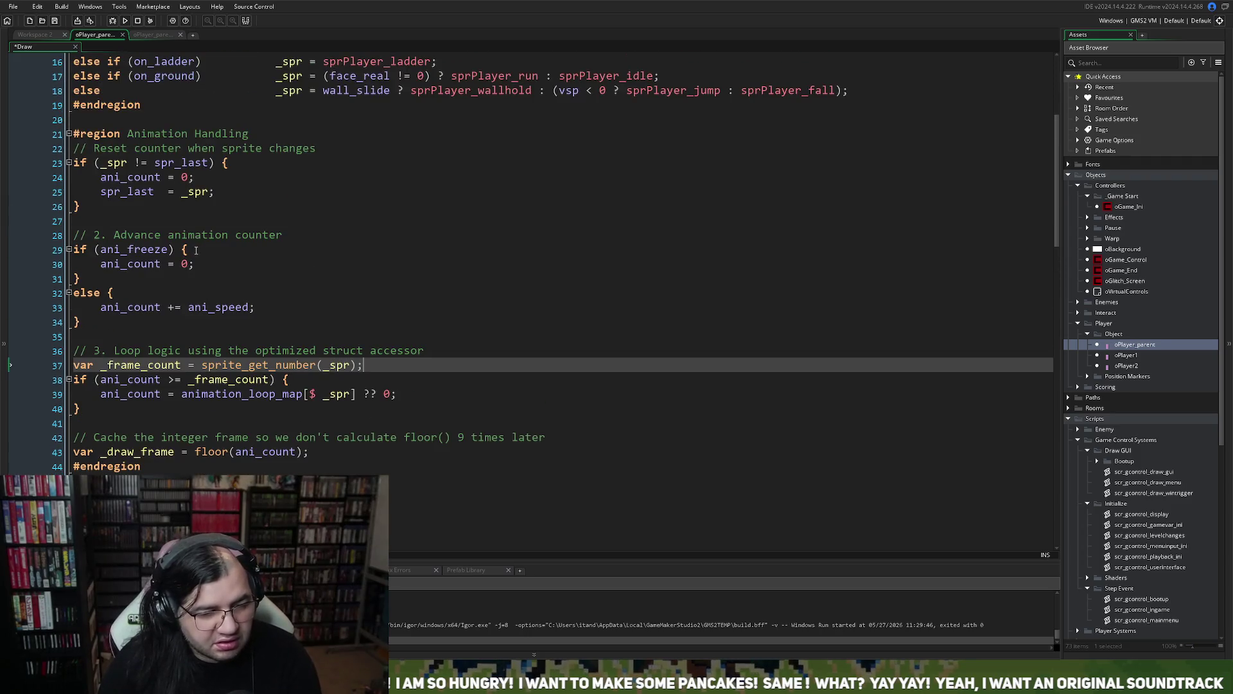
scroll(197, 250, "up", 2)
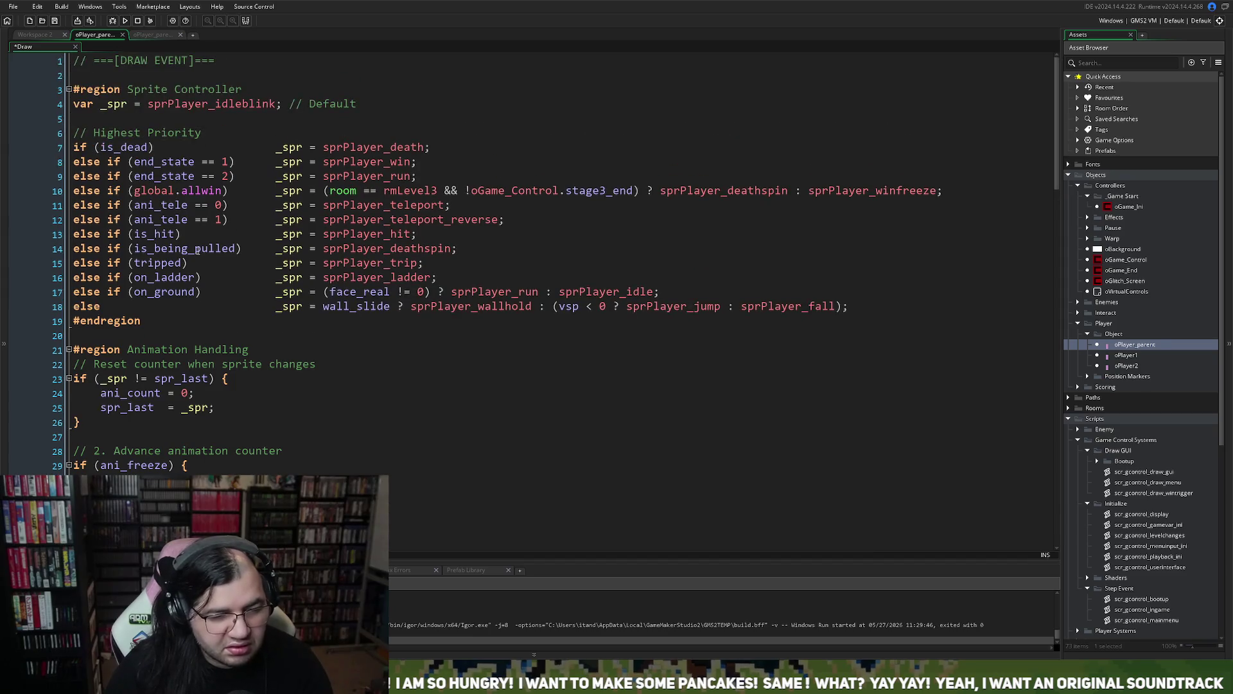
- Trial-paste the death exit check below the Highest Priority comment, then delete it again
left_click(77, 130)
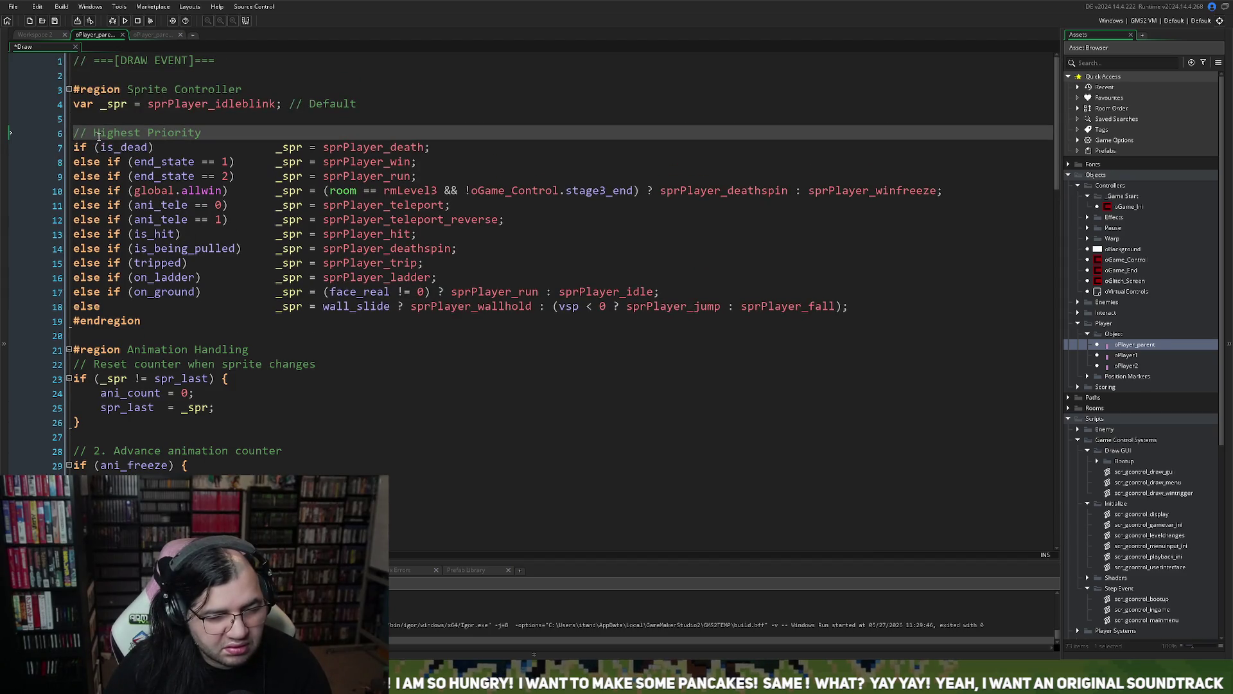
key("Return")
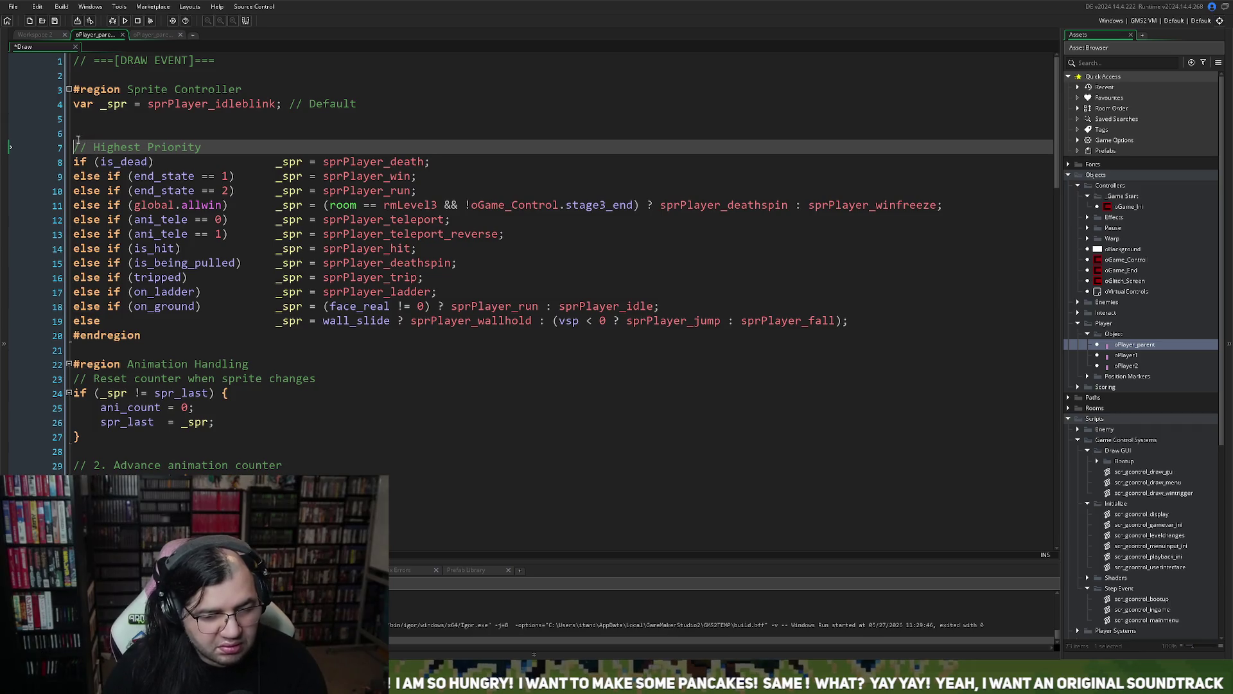
key("BackSpace")
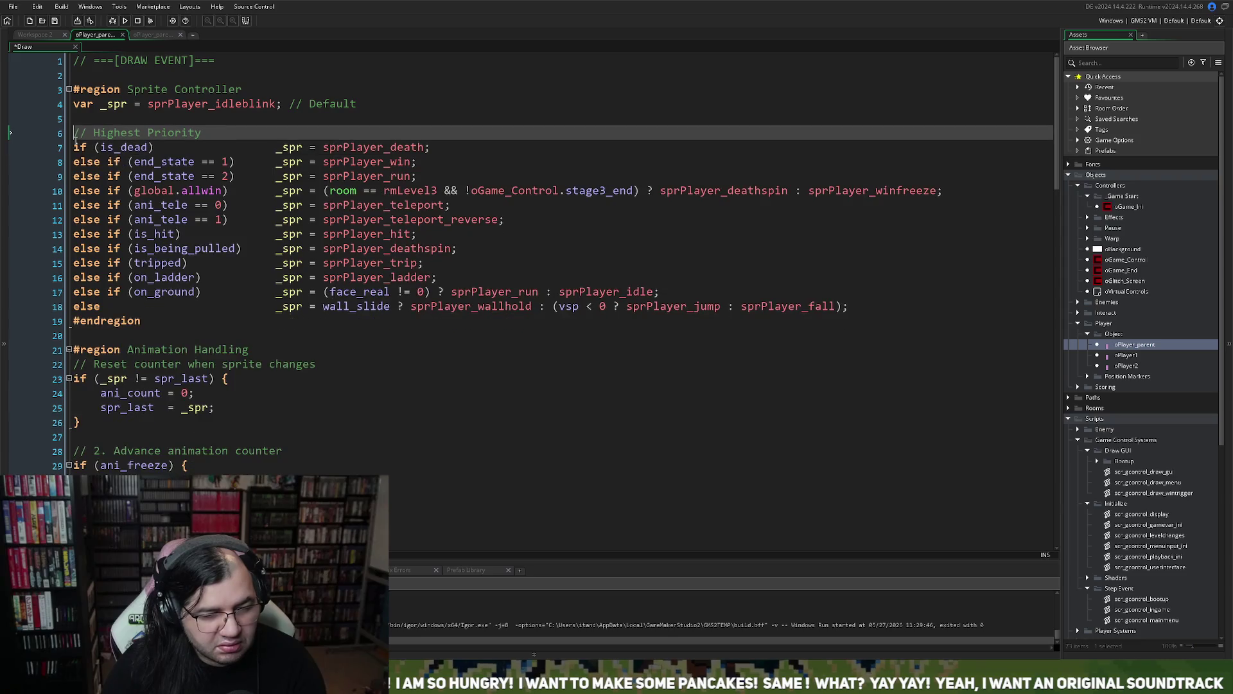
left_click(82, 117)
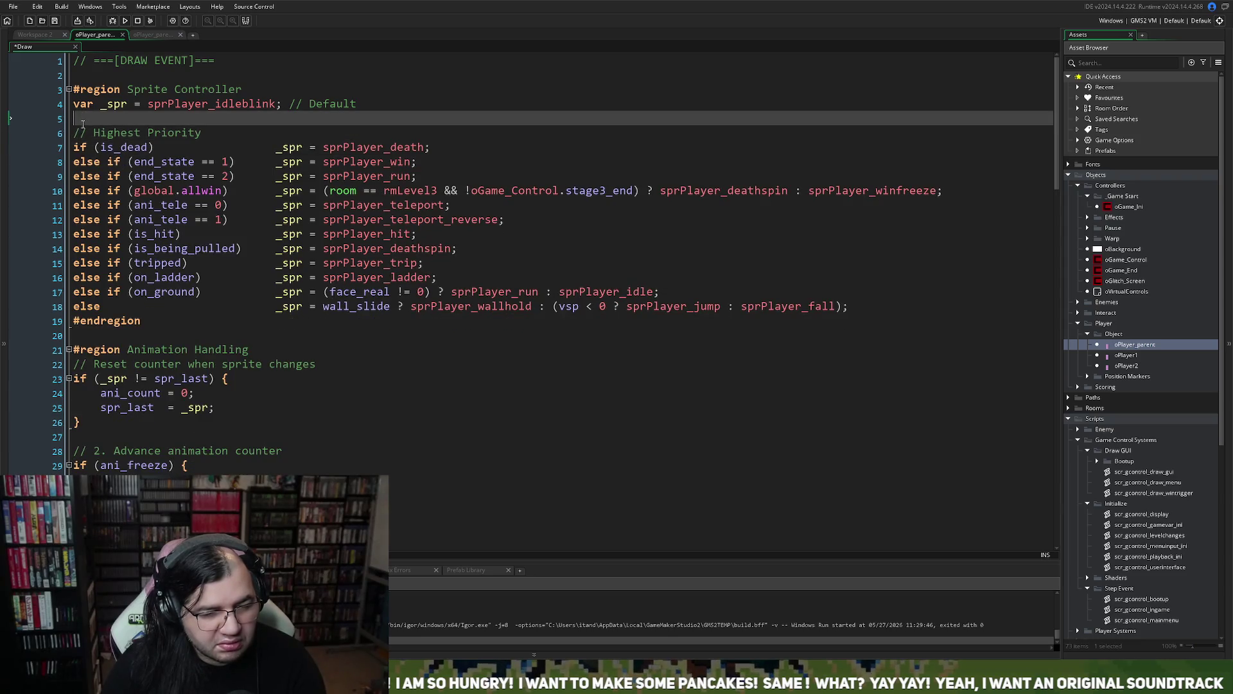
left_click(235, 134)
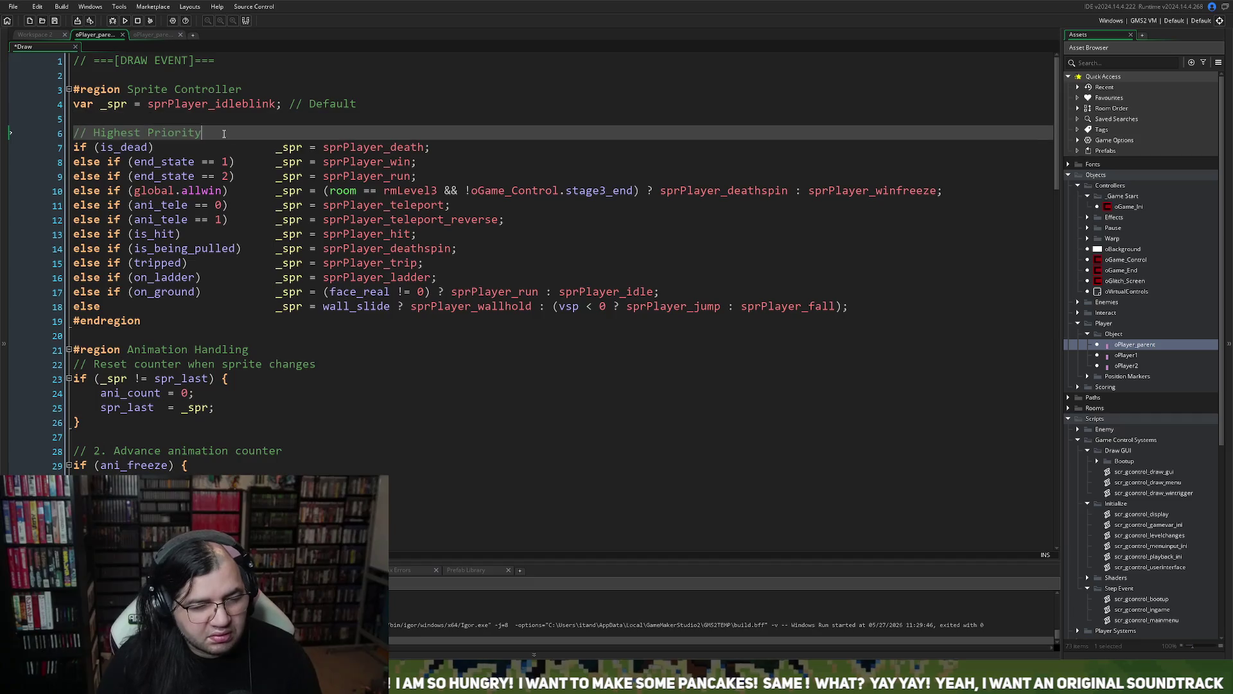
key("Return")
key("ctrl+v")
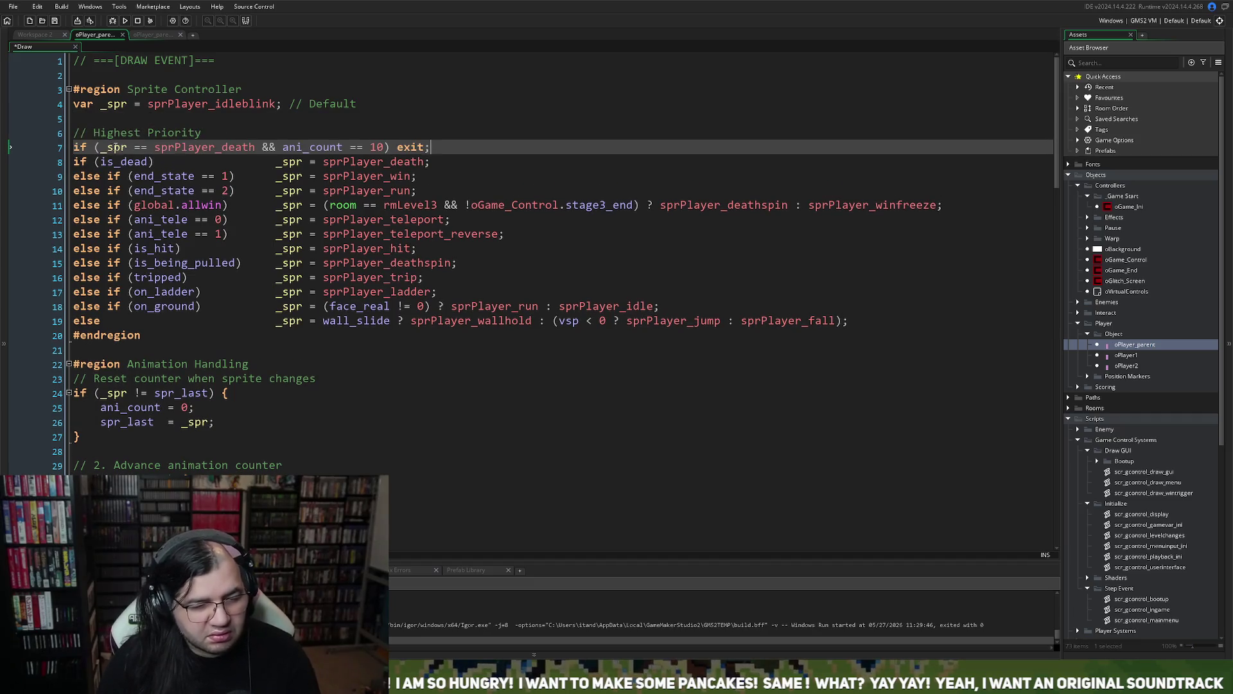
left_click(75, 160)
left_click_drag(437, 152, 75, 149)
key("BackSpace")
key("BackSpace")
- Above Highest Priority, add '// Stop draw event if player is dead and animation is complete' and its exit line, then run
left_click(86, 122)
key("Return")
type("// Stop")
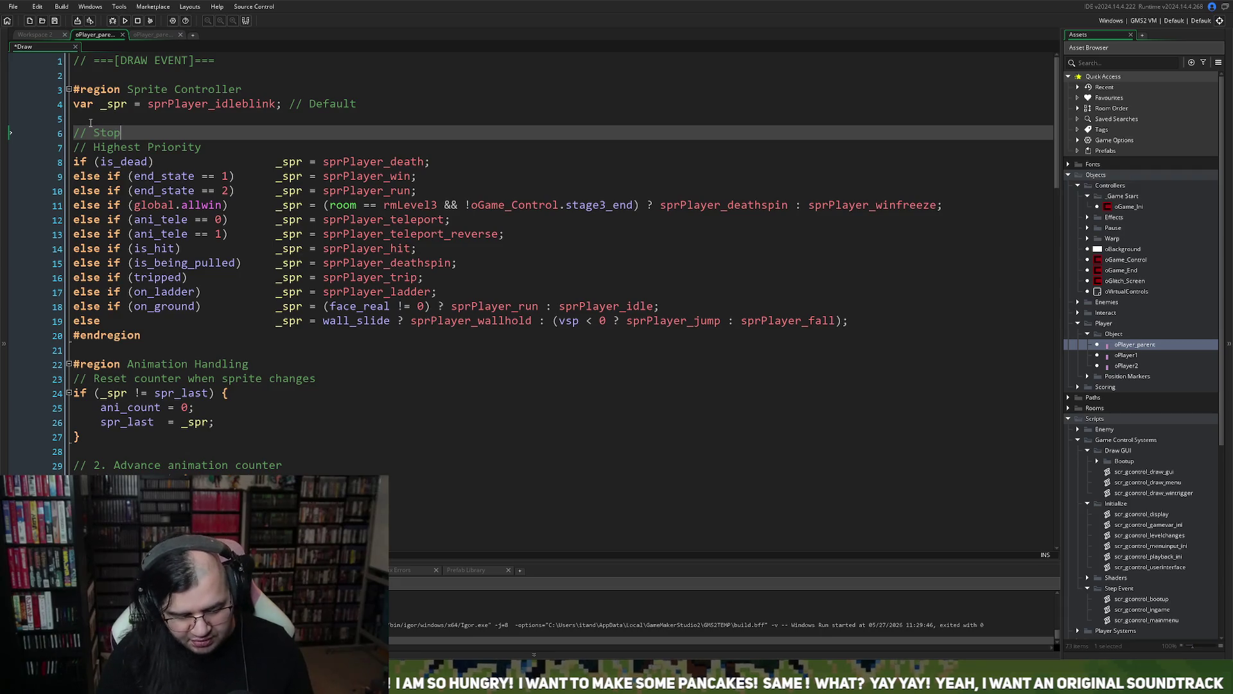
type(" sprite ")
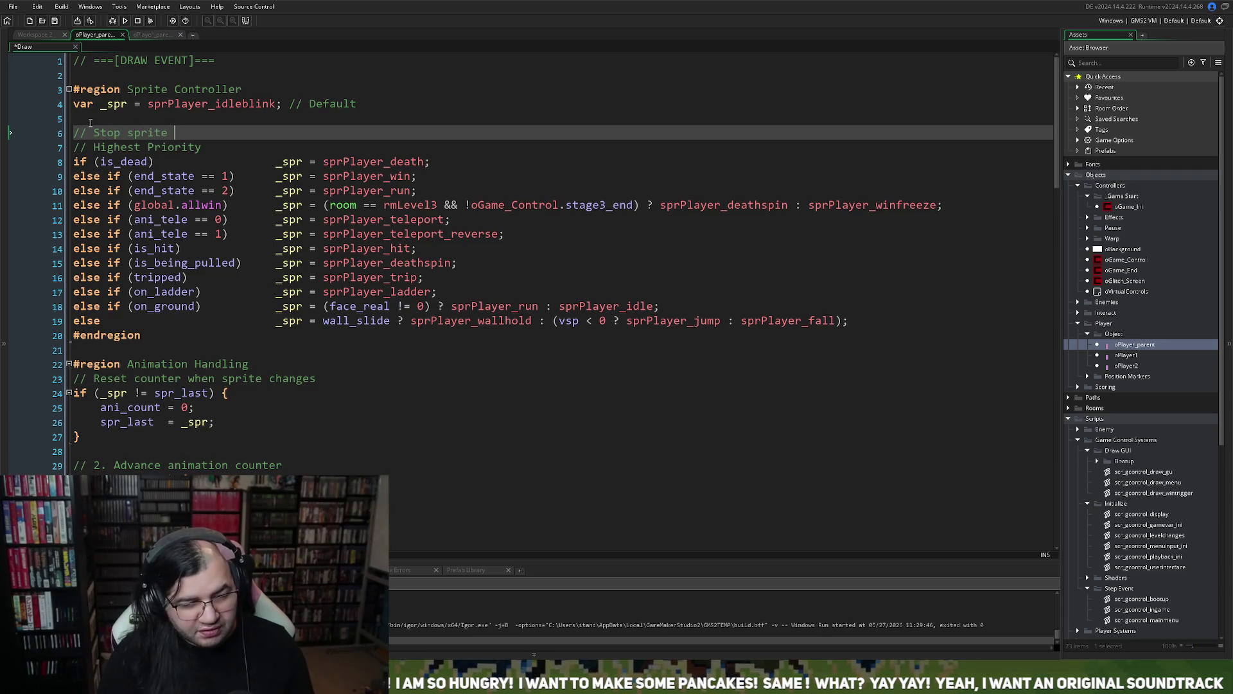
key("BackSpace")
key("BackSpace")
key("BackSpace")
key("BackSpace")
key("BackSpace")
key("BackSpace")
key("BackSpace")
type("draw event if ")
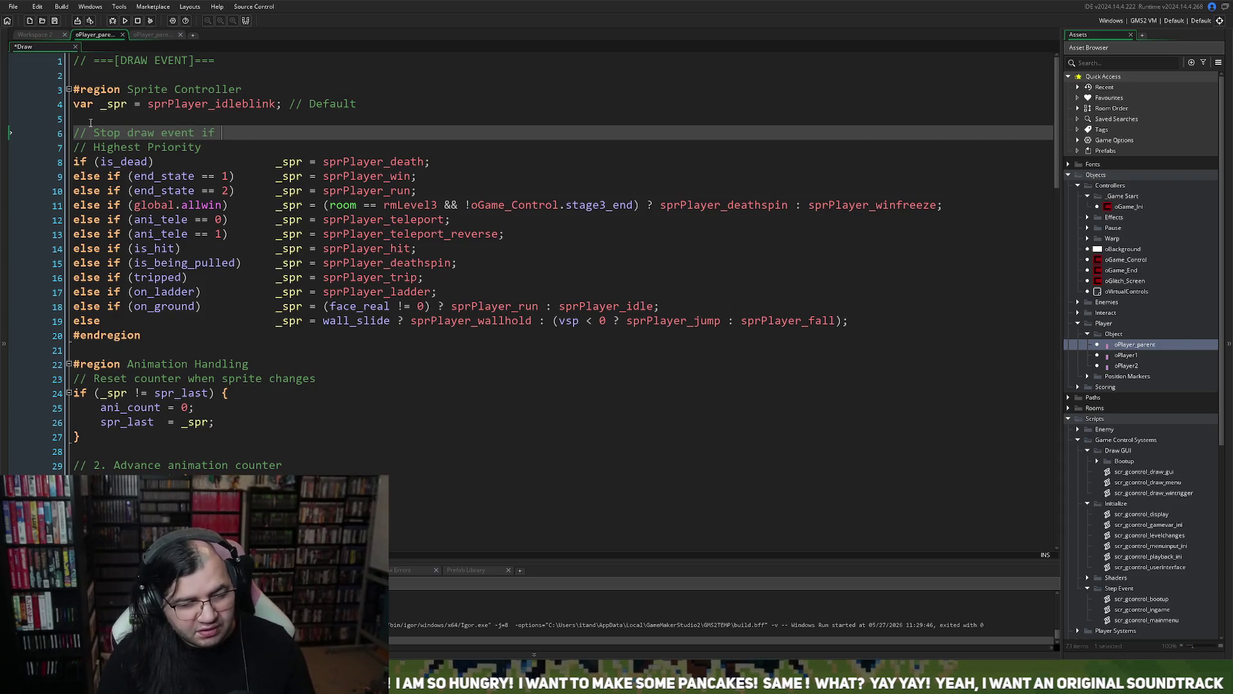
type("player is dead and ")
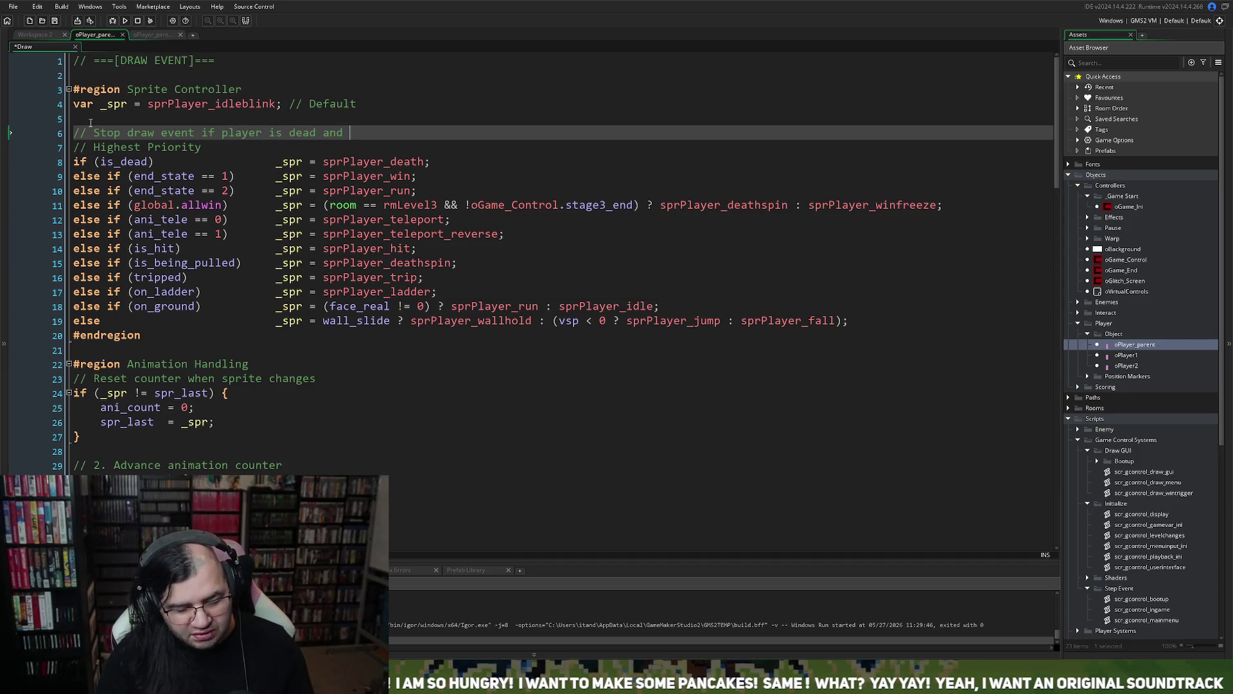
type("animation ")
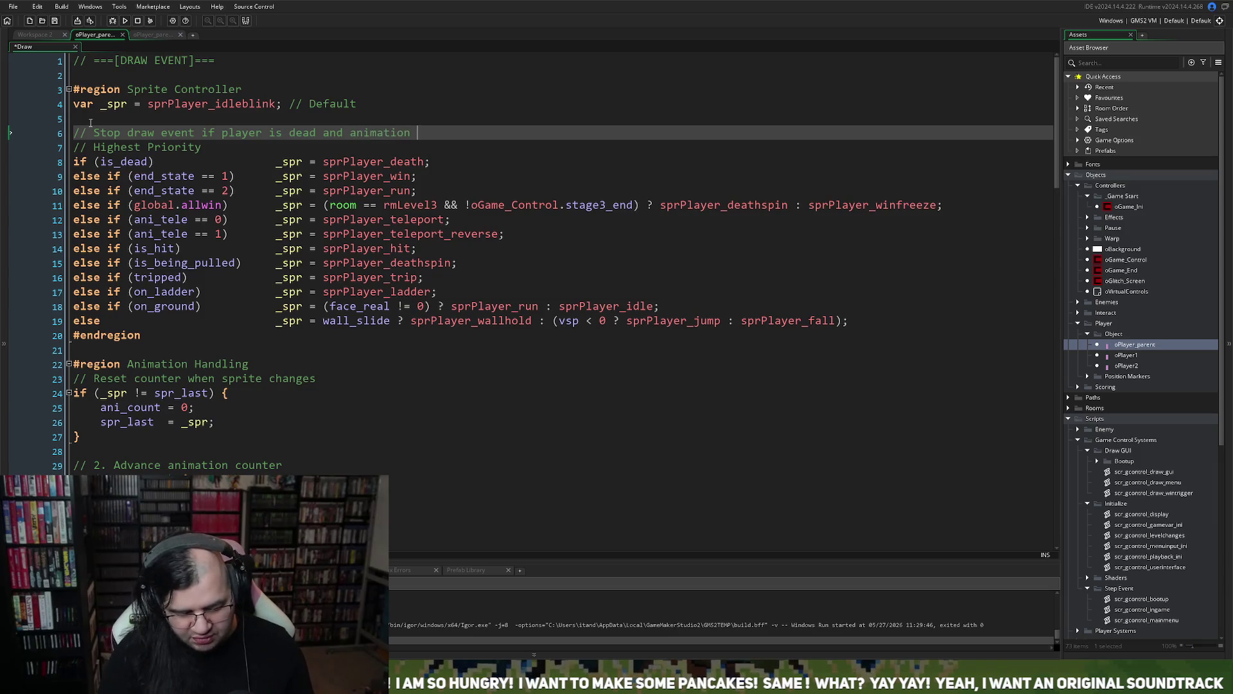
type("is complete")
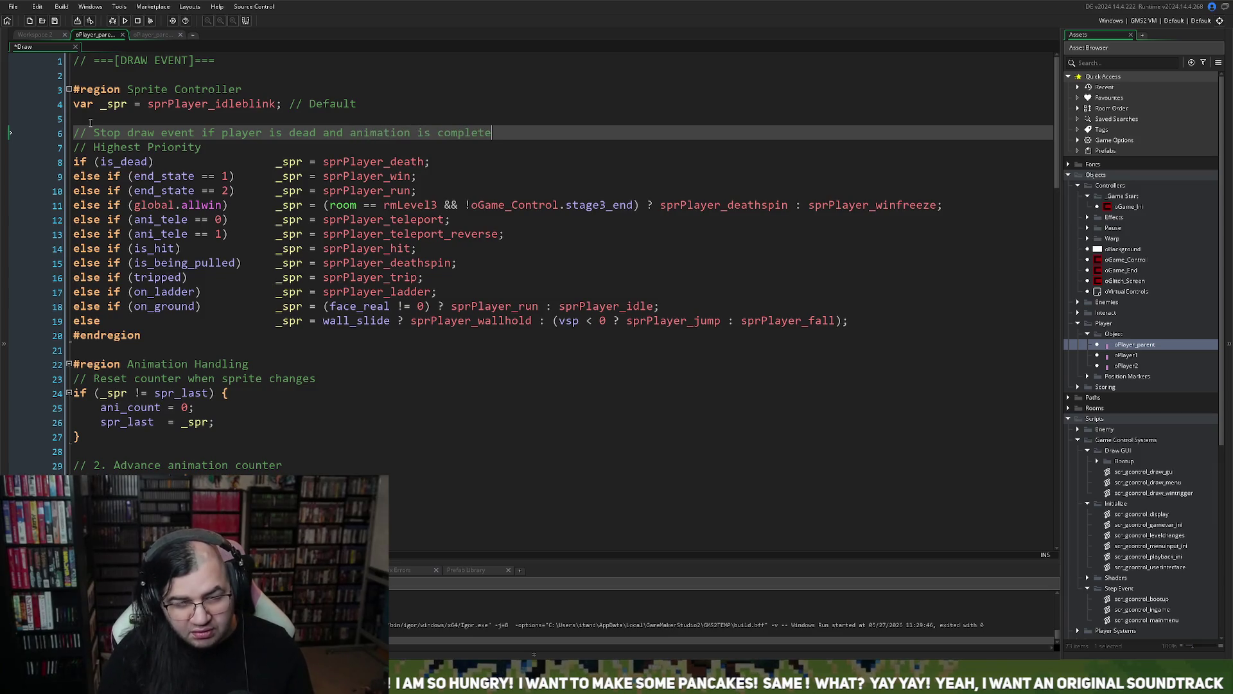
key("Return")
type("if (_spr == sprPlayer_death && ani_count == 10) exit;")
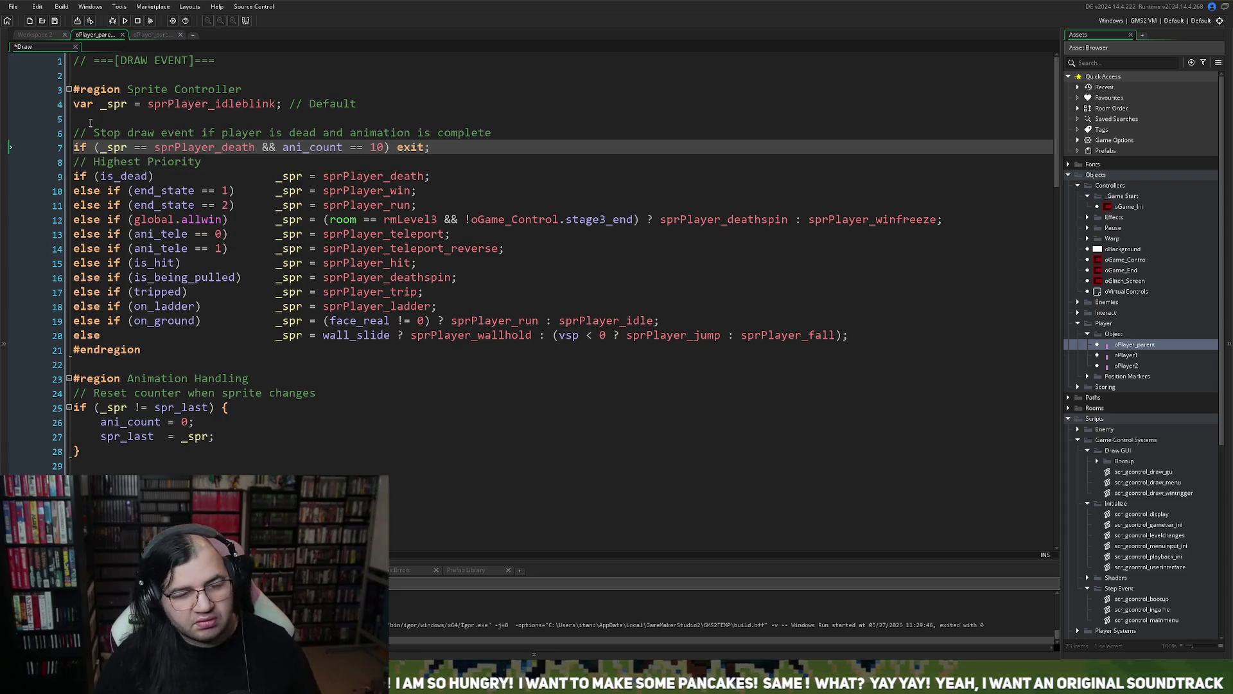
key("F5")
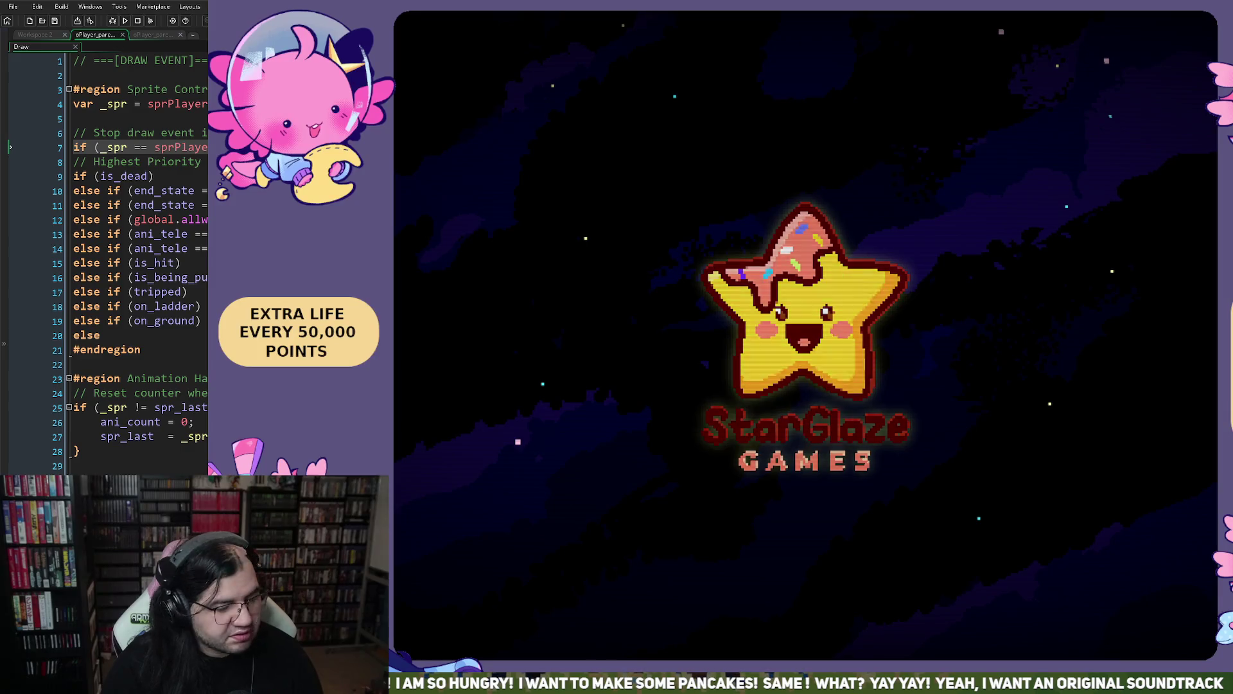
- Start Mepper Mania from the BEGIN menu at STAGE 1
key("Down")
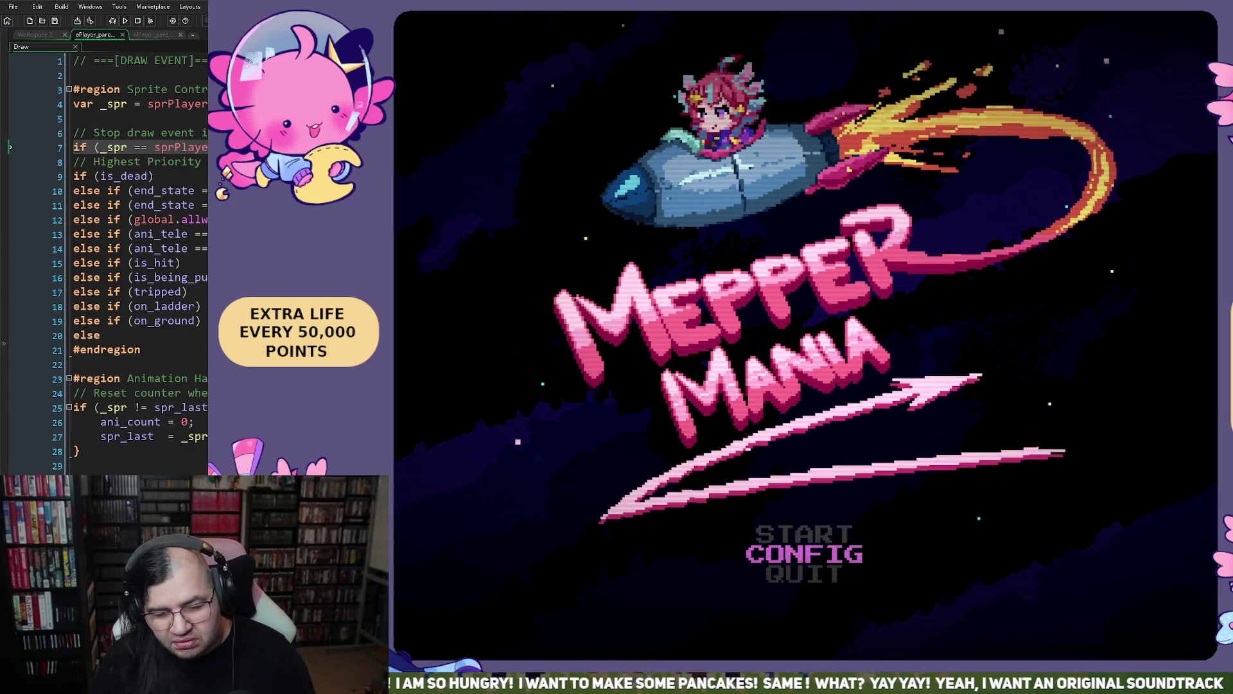
key("Up")
key("Return")
key("Down")
key("Right")
key("Right")
key("Left")
key("Left")
key("Up")
key("Return")
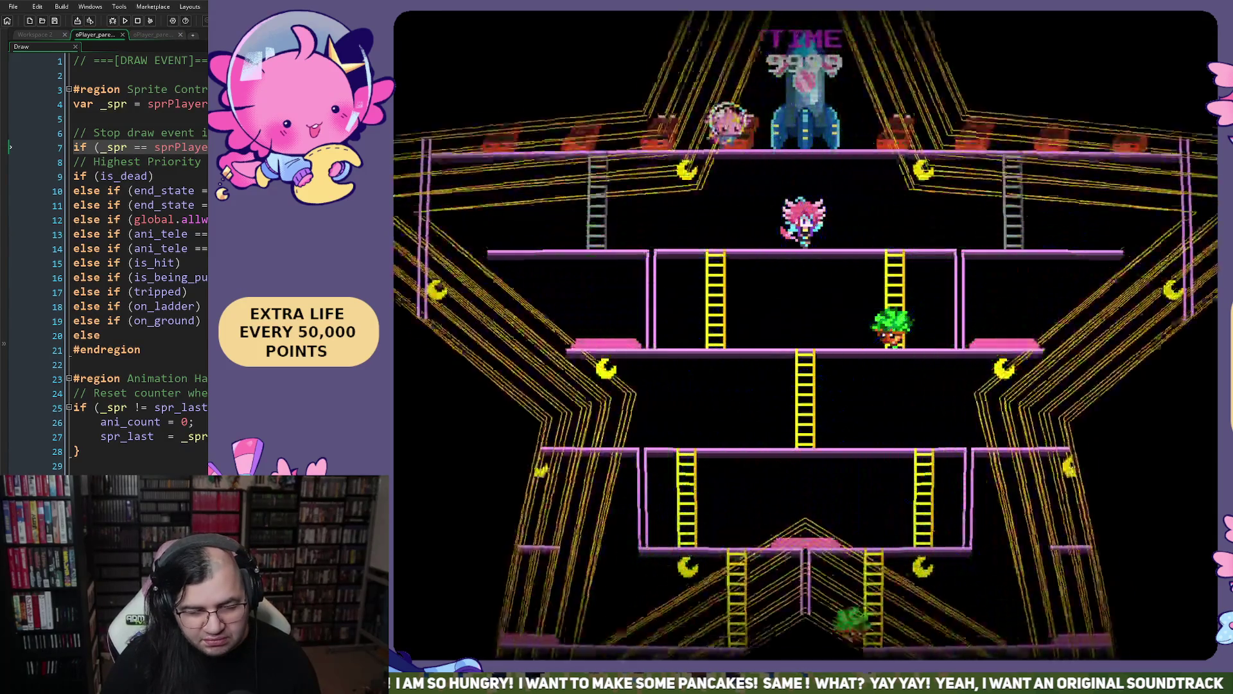
- Play through the lives until the TOP MEPPERS table, then close the game
key("Left")
key("Down")
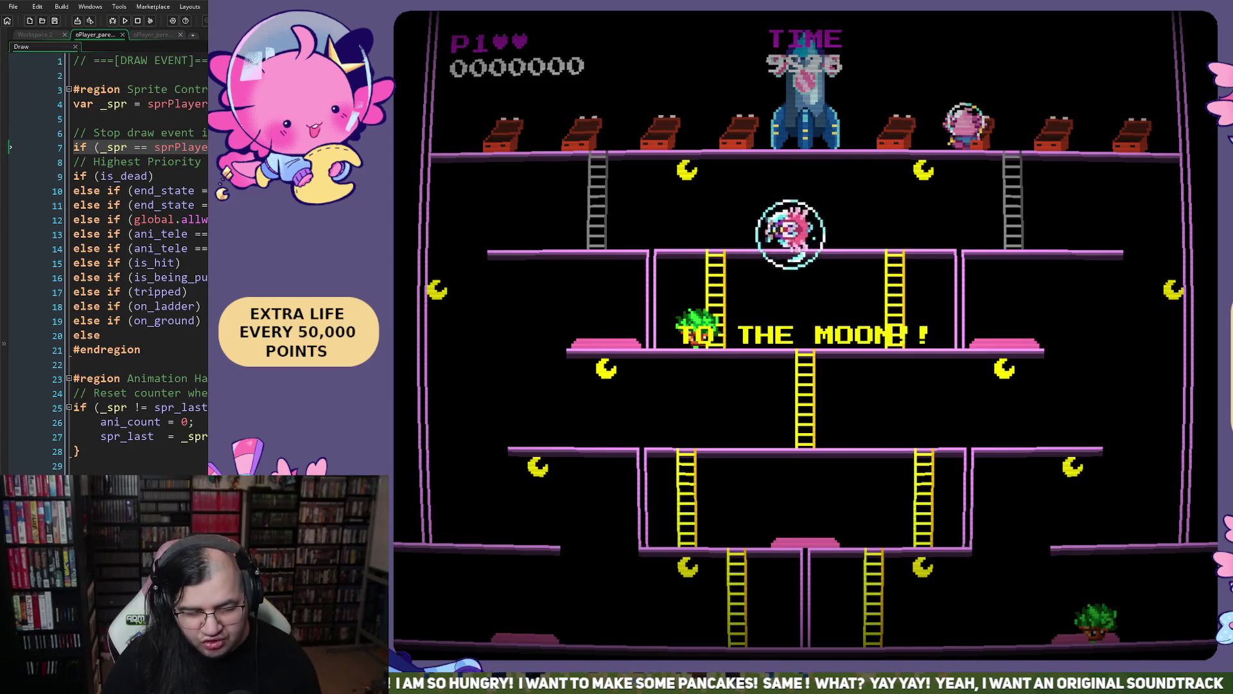
key("Left")
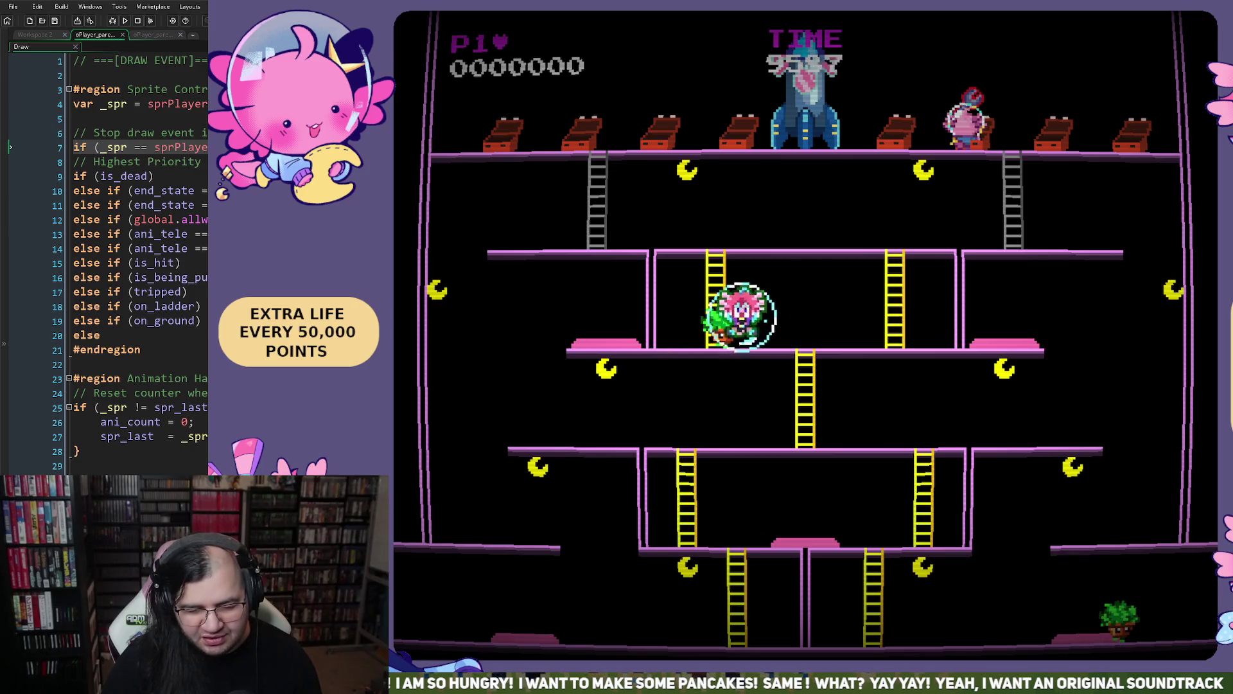
key("Left")
key("Left")
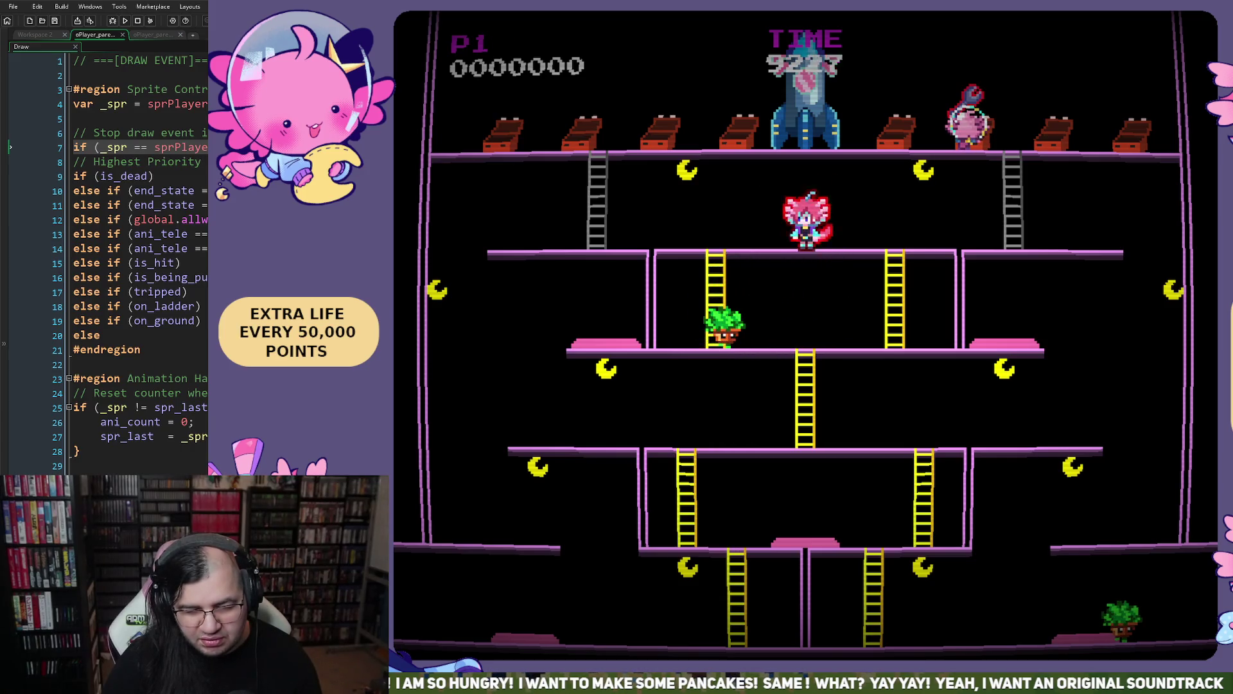
key("Left")
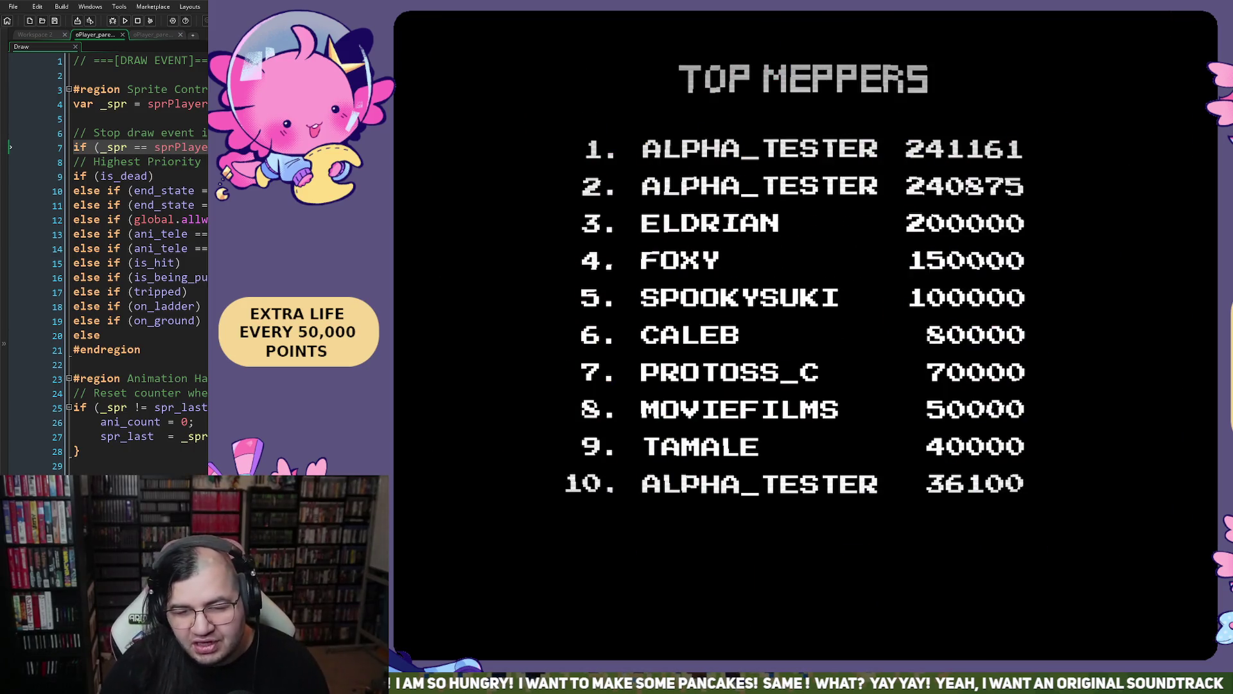
key("Escape")
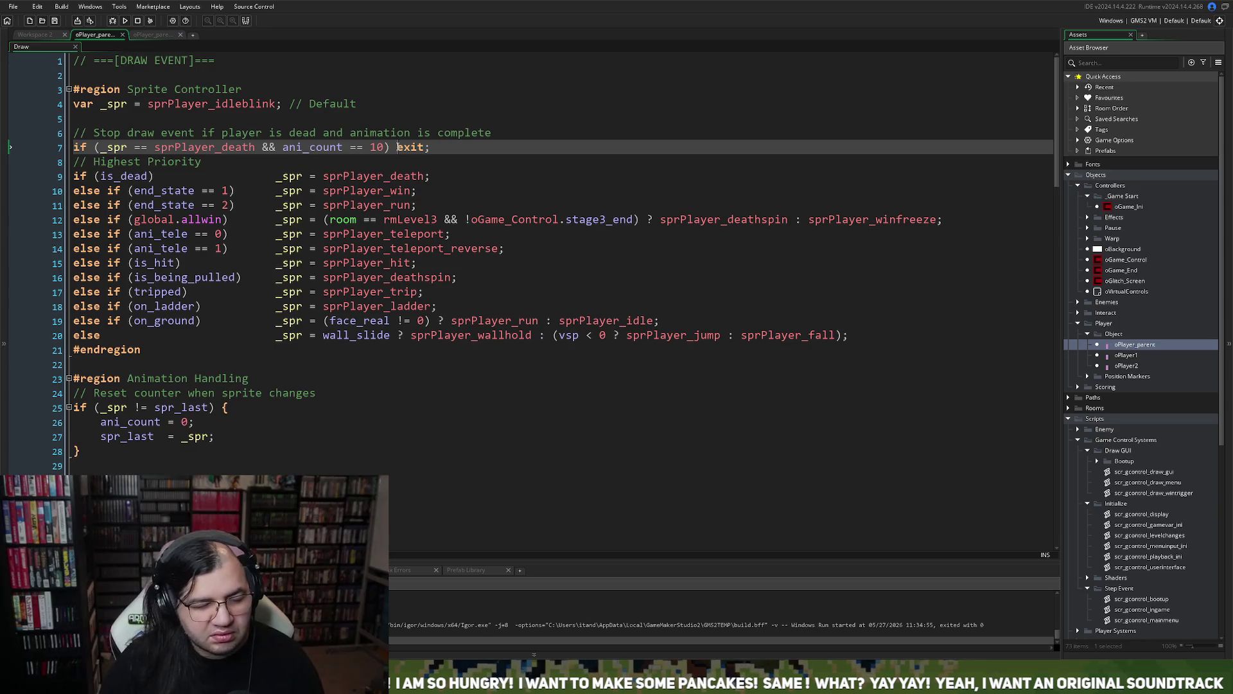
- Wrap the death check's exit statement in braces on its own line
type("{")
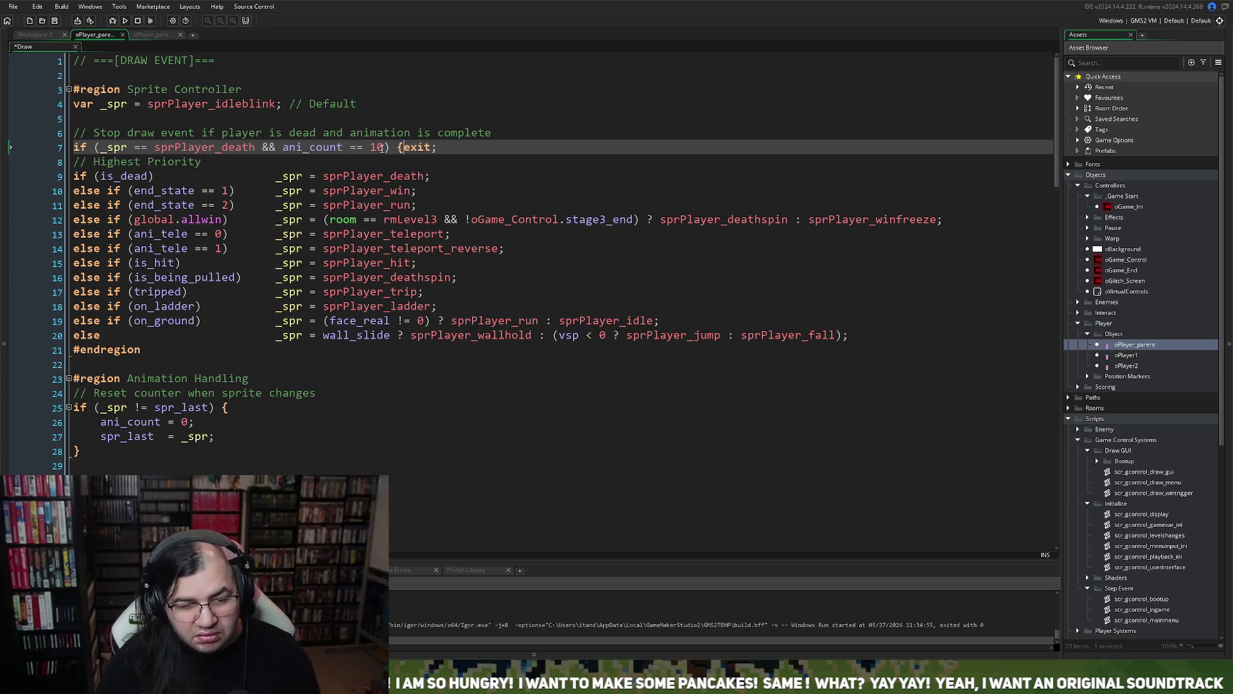
key("Return")
key("Return")
key("BackSpace")
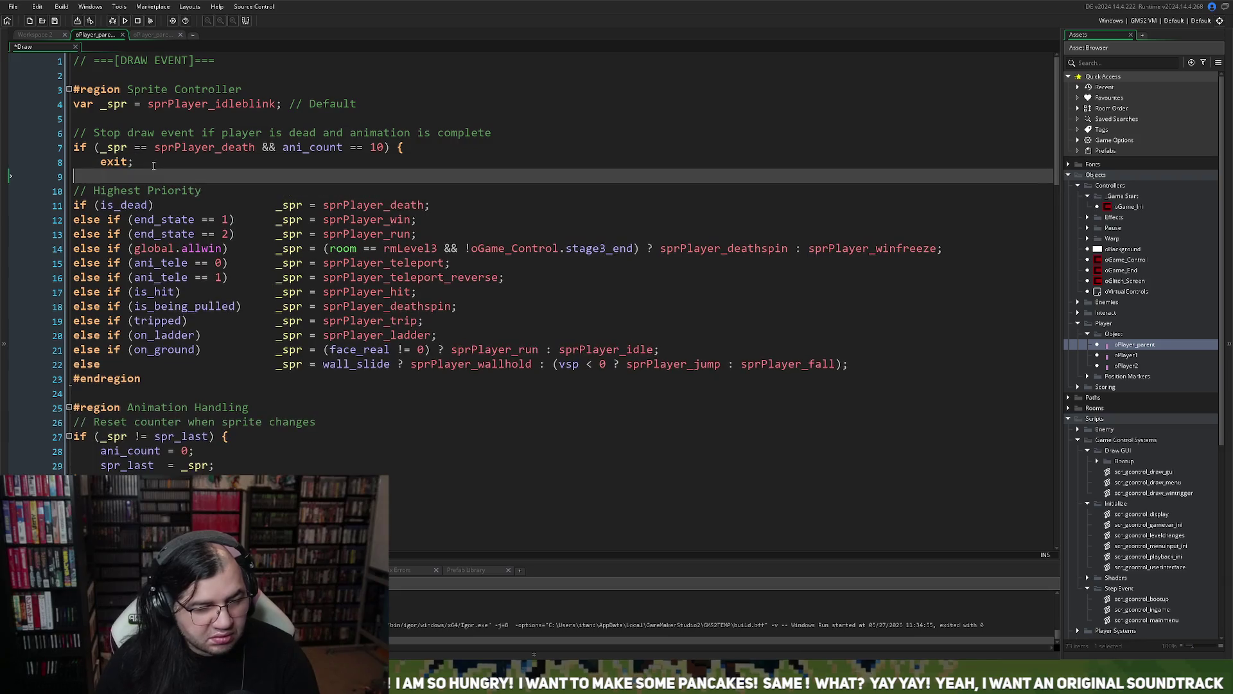
type("}")
left_click(104, 162)
key("Return")
- Add 'visible = false;' above exit and save and build a test run
key("Up")
type("visible")
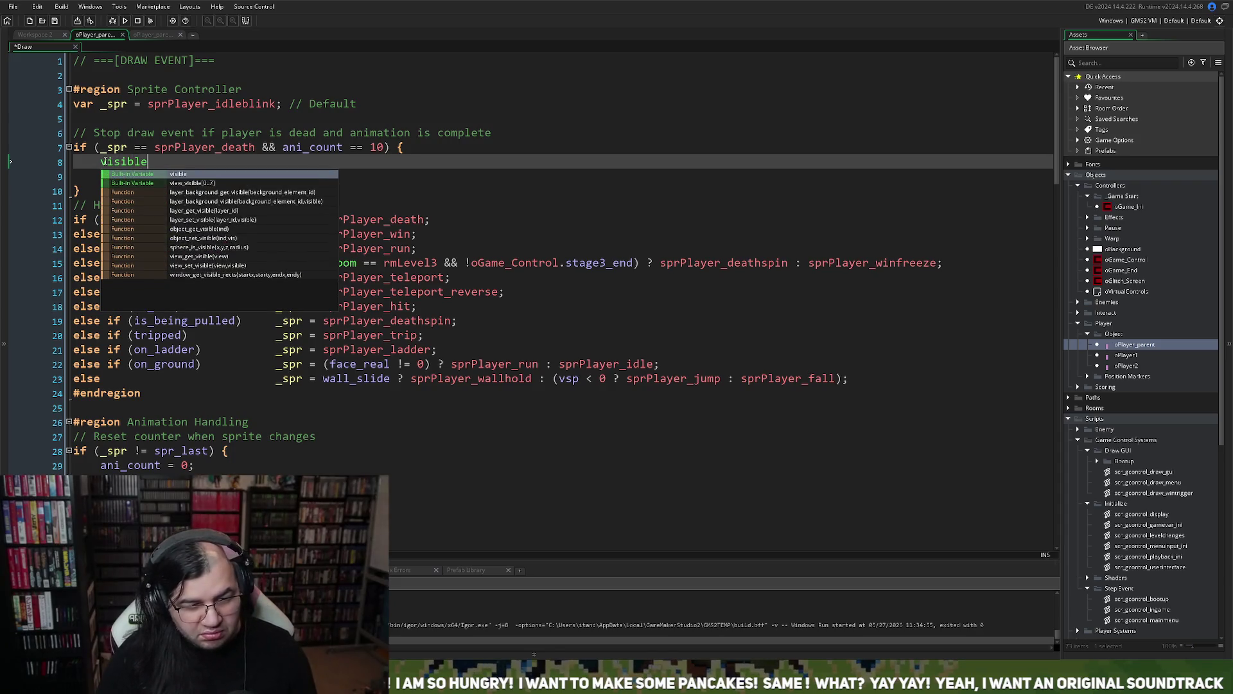
type(" = true;")
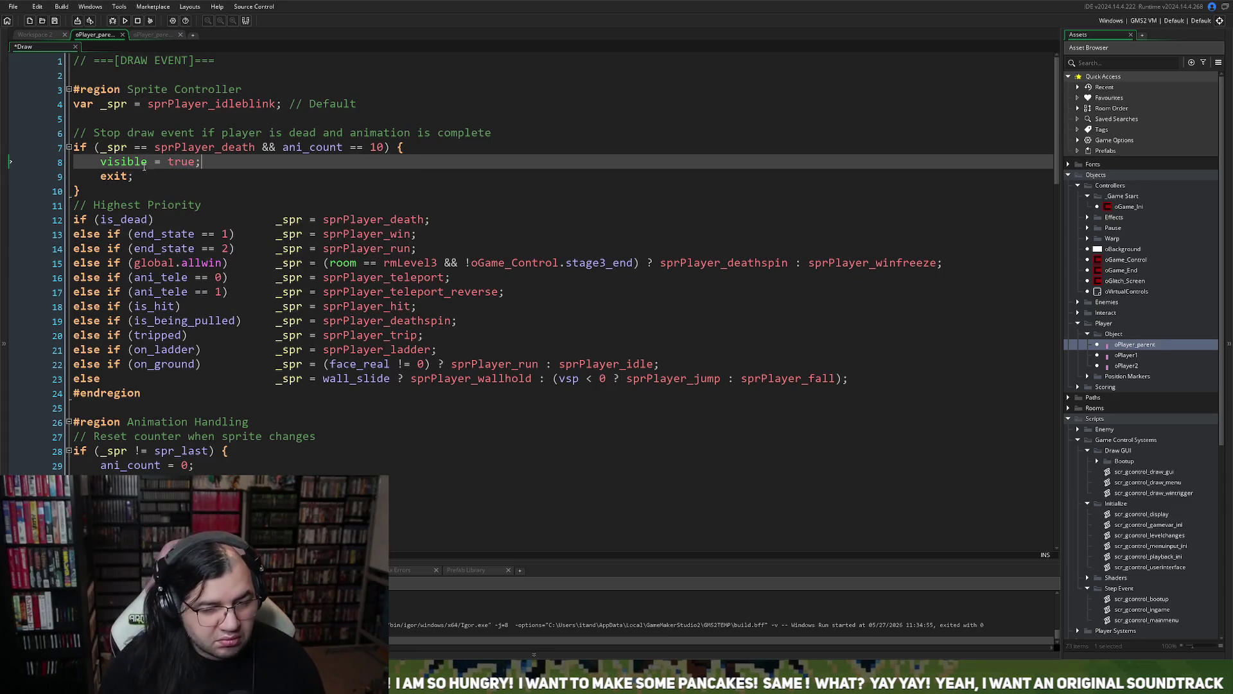
double_click(183, 163)
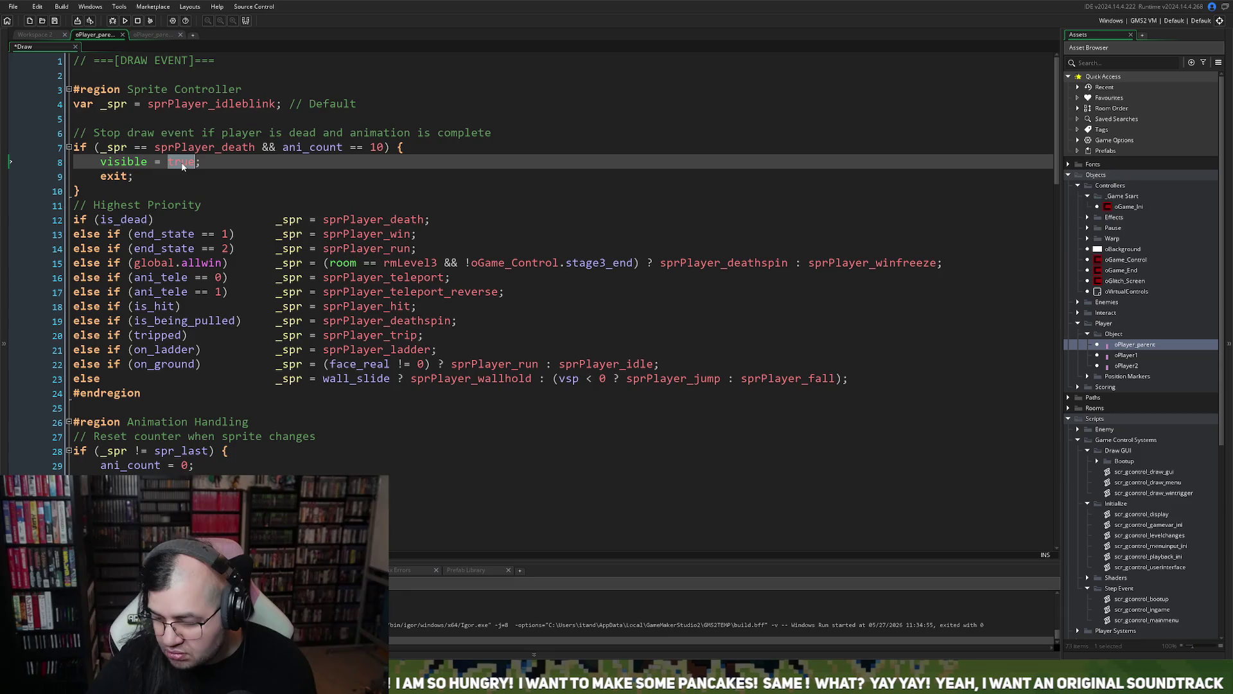
type("false")
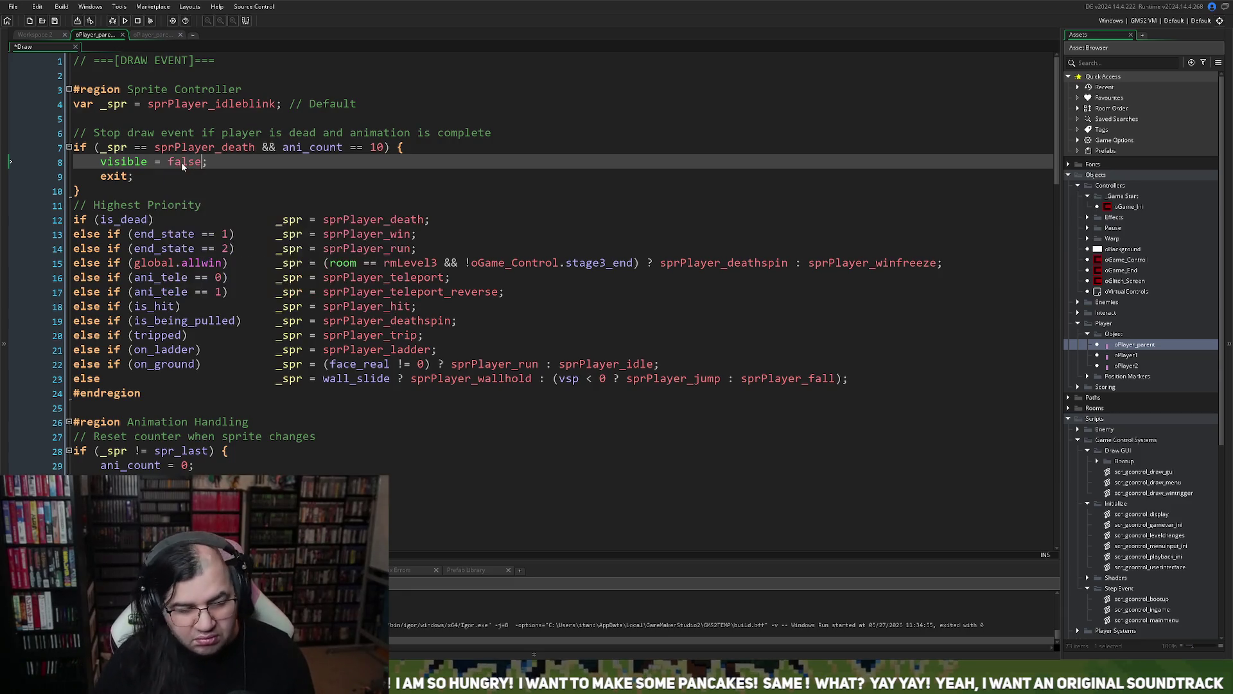
left_click(114, 21)
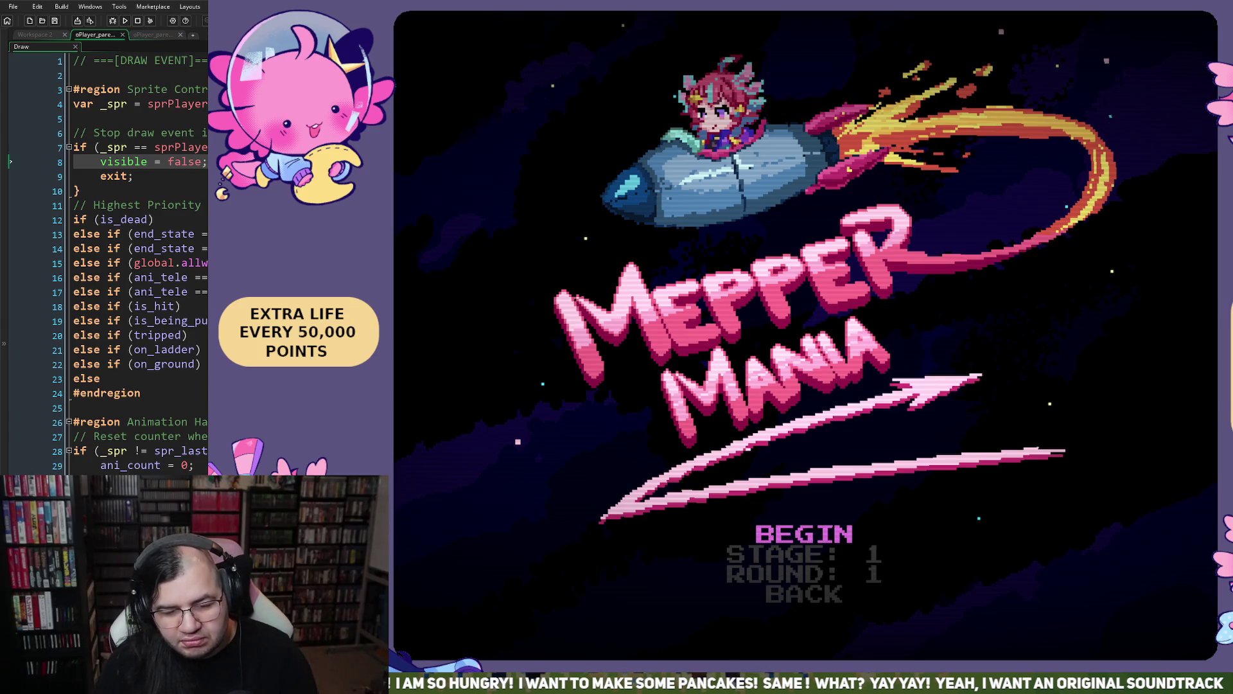
- Start Mepper Mania, play until the TOP MEPPERS table appears, then close the game
key("Return")
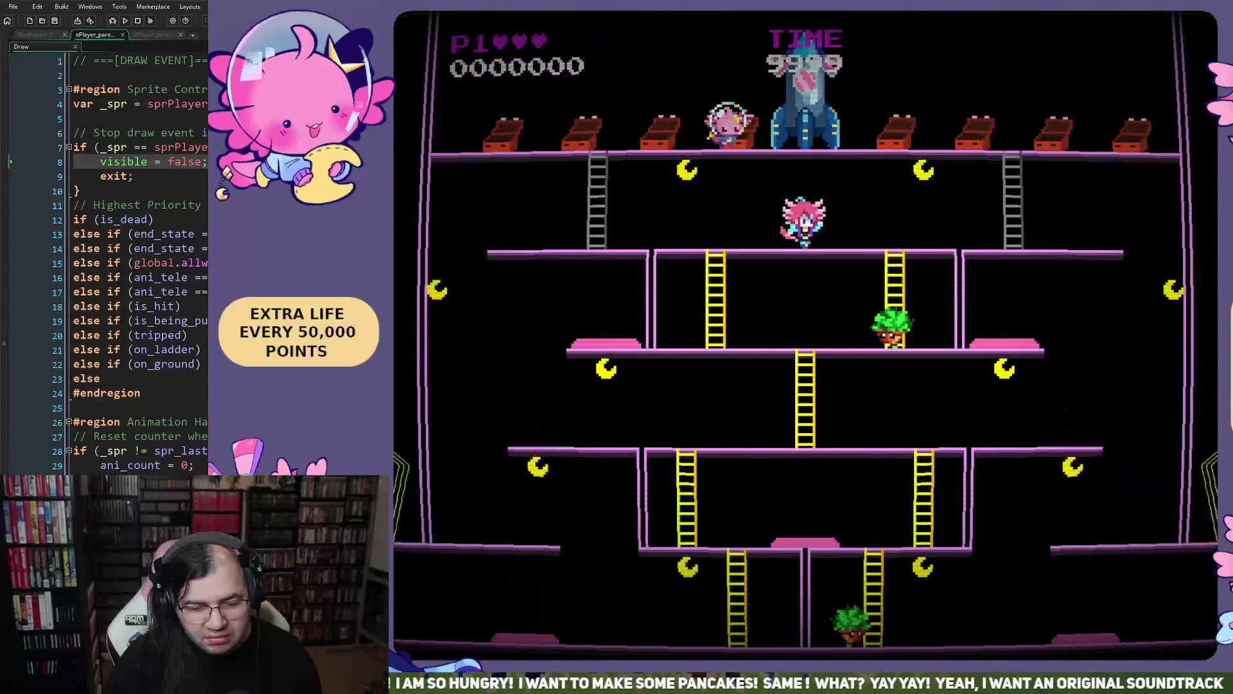
key("Left")
key("Right")
key("Right")
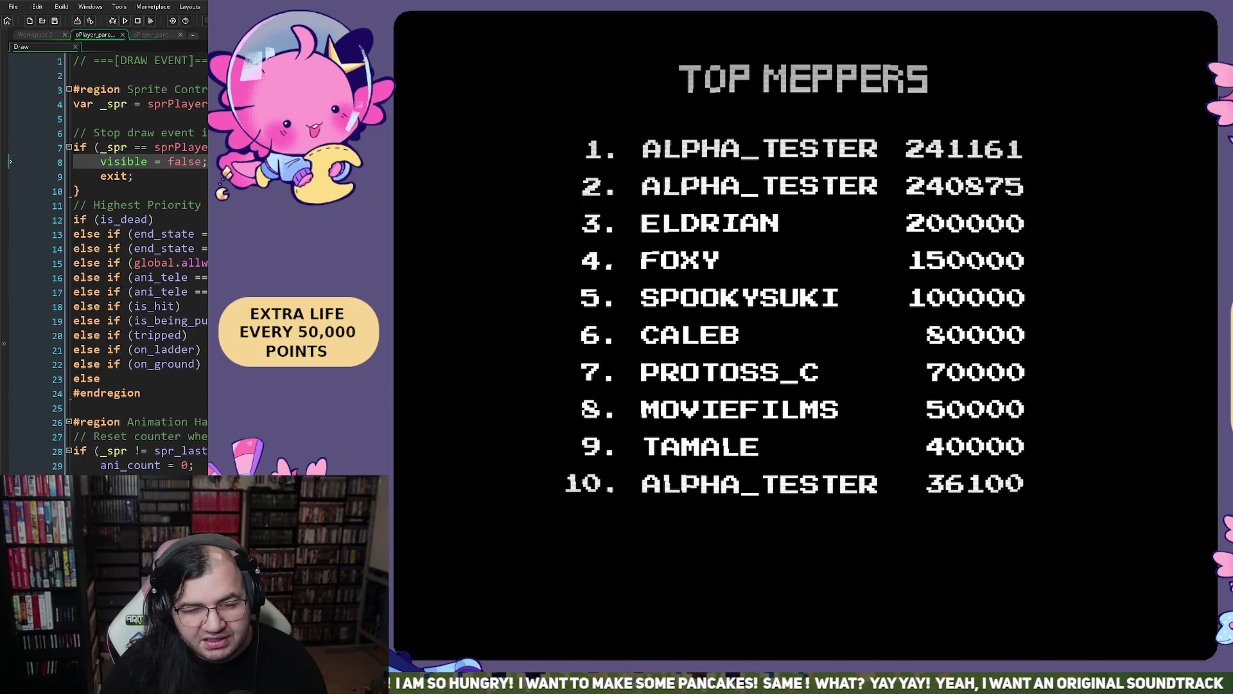
key("Escape")
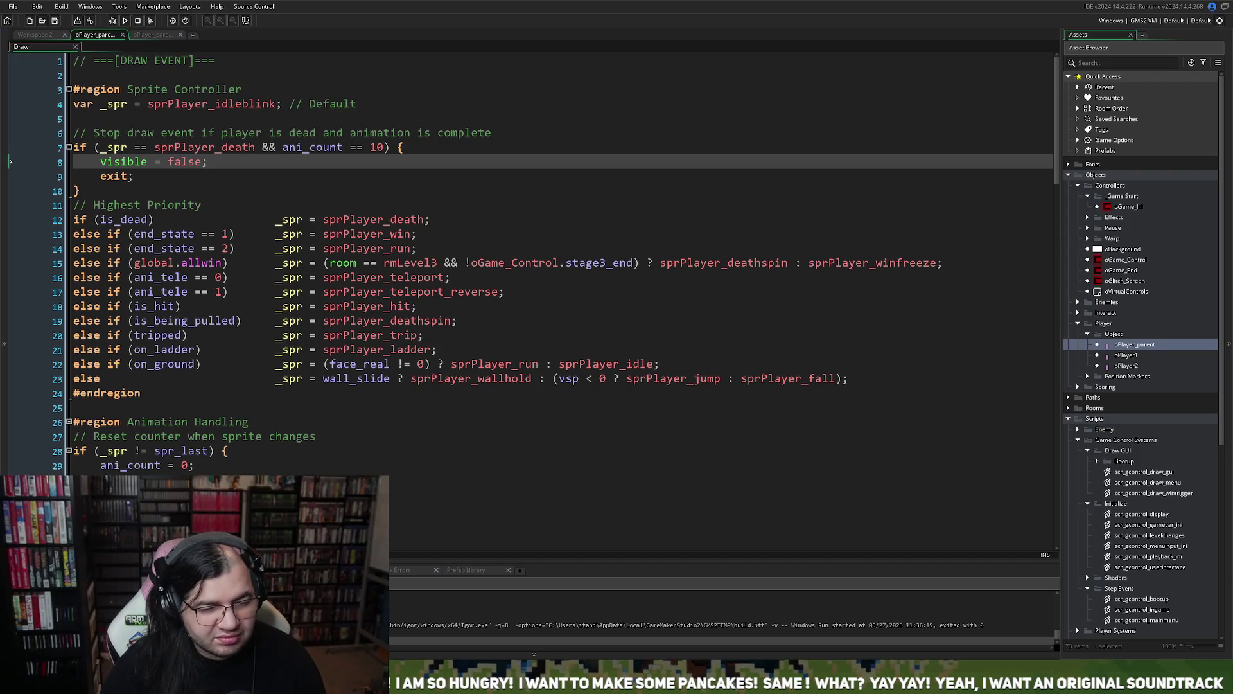
- Delete the 'visible = false;' line from the death check block
left_click(107, 192)
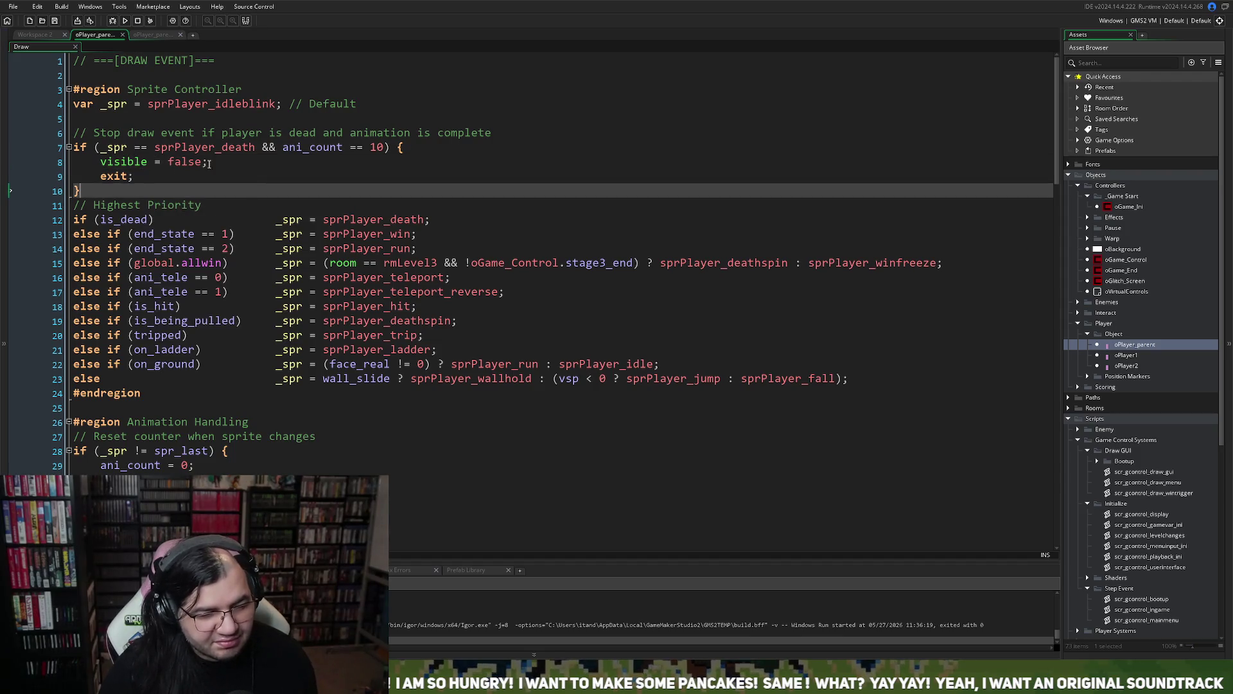
left_click(206, 164)
key("shift+Home")
key("shift+Home")
key("BackSpace")
key("BackSpace")
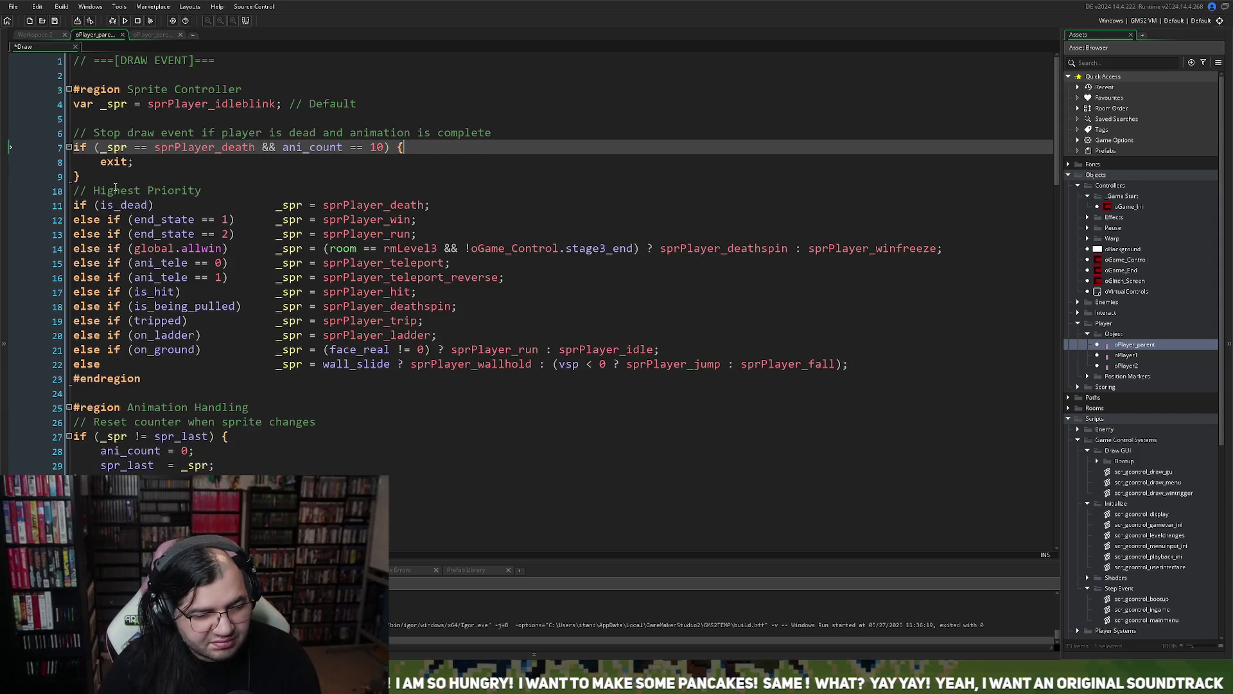
- Move the stop-draw comment and if/exit block above the var _spr line, then run the game
left_click_drag(107, 179, 72, 133)
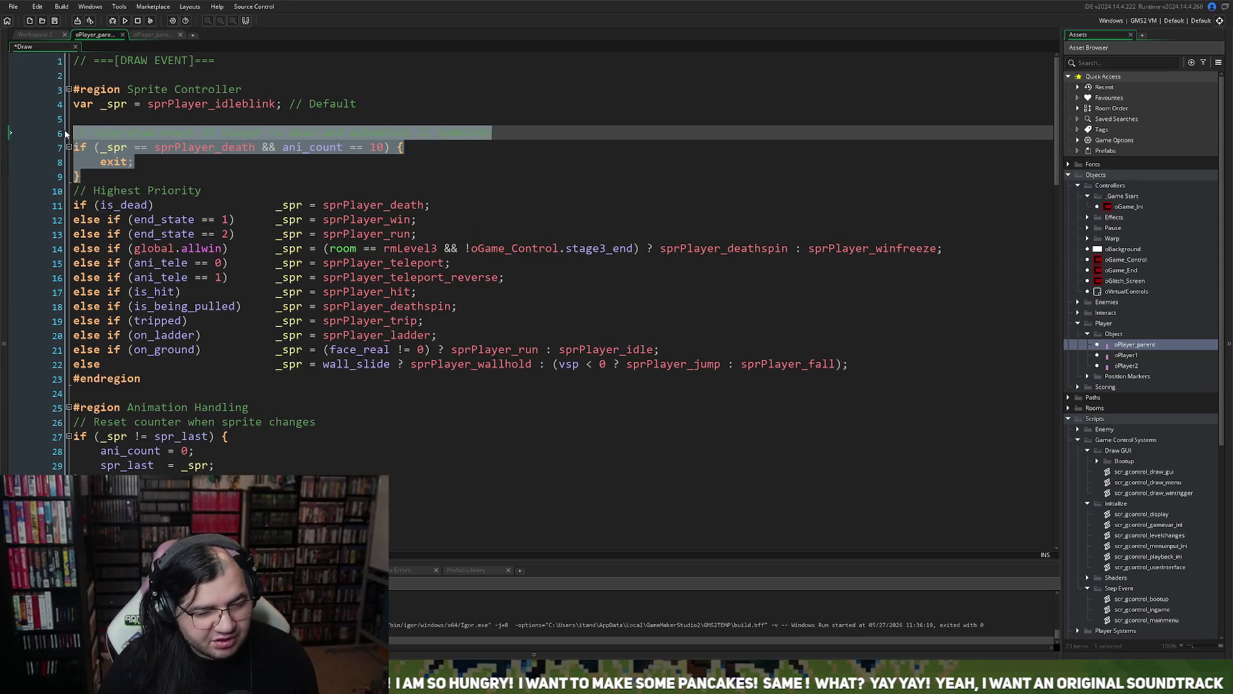
key("BackSpace")
key("BackSpace")
key("BackSpace")
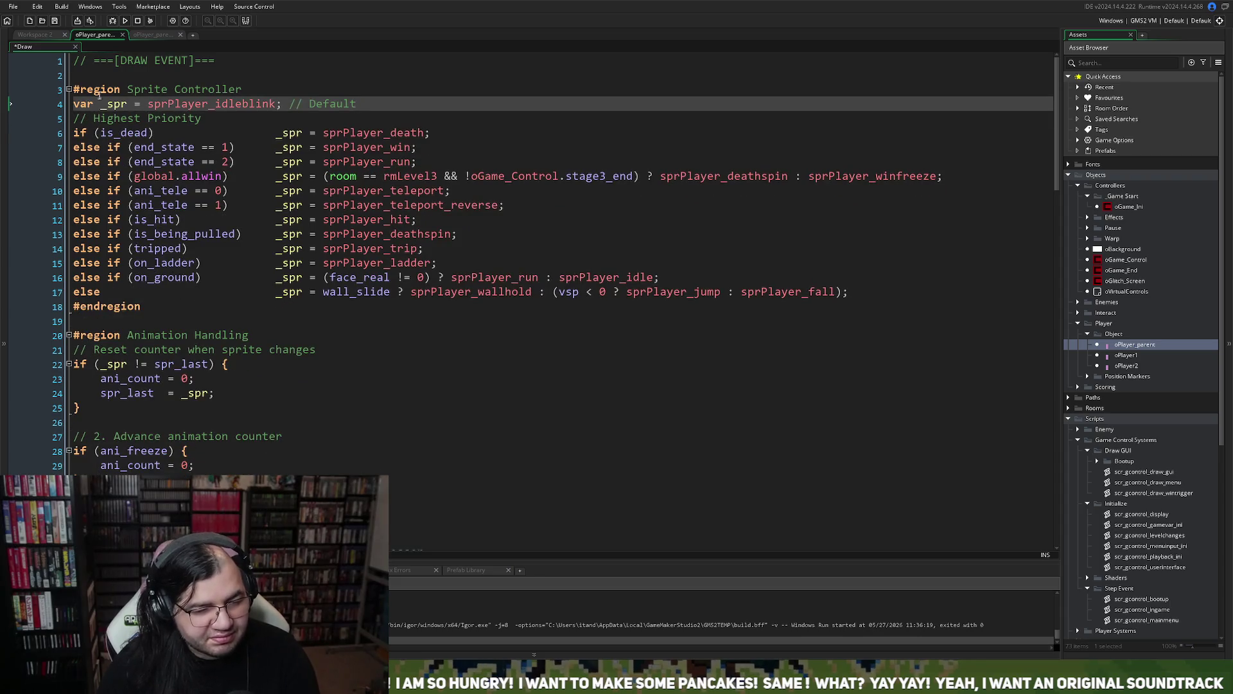
key("Return")
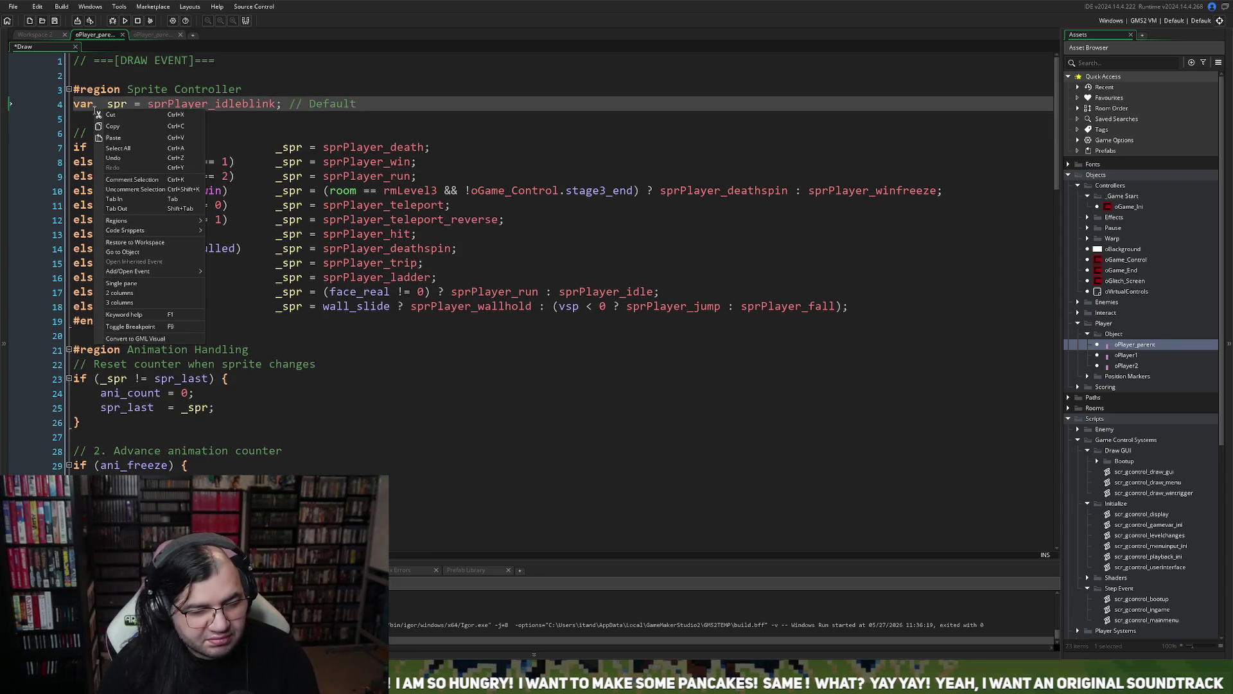
key("BackSpace")
left_click(75, 104)
key("Return")
key("Up")
type("// Stop draw event if player is dead and animation is complete if (_spr == sprPlayer_death && ani_count == 10) {     exit; }")
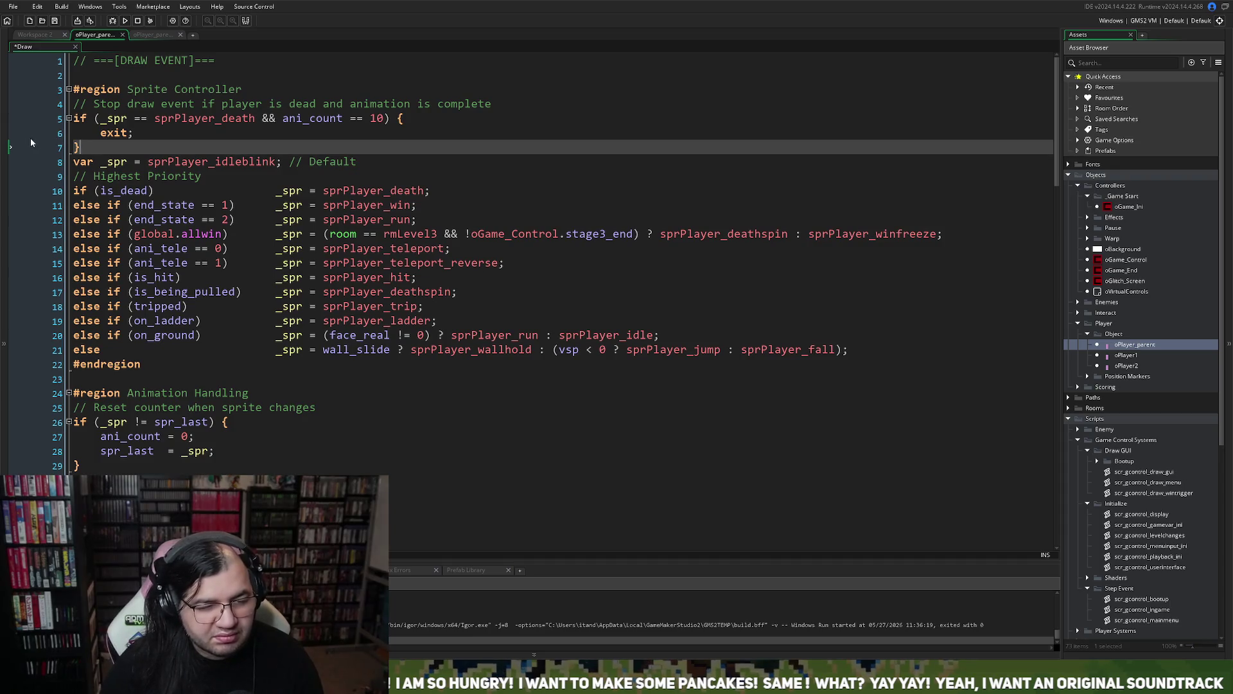
left_click(124, 21)
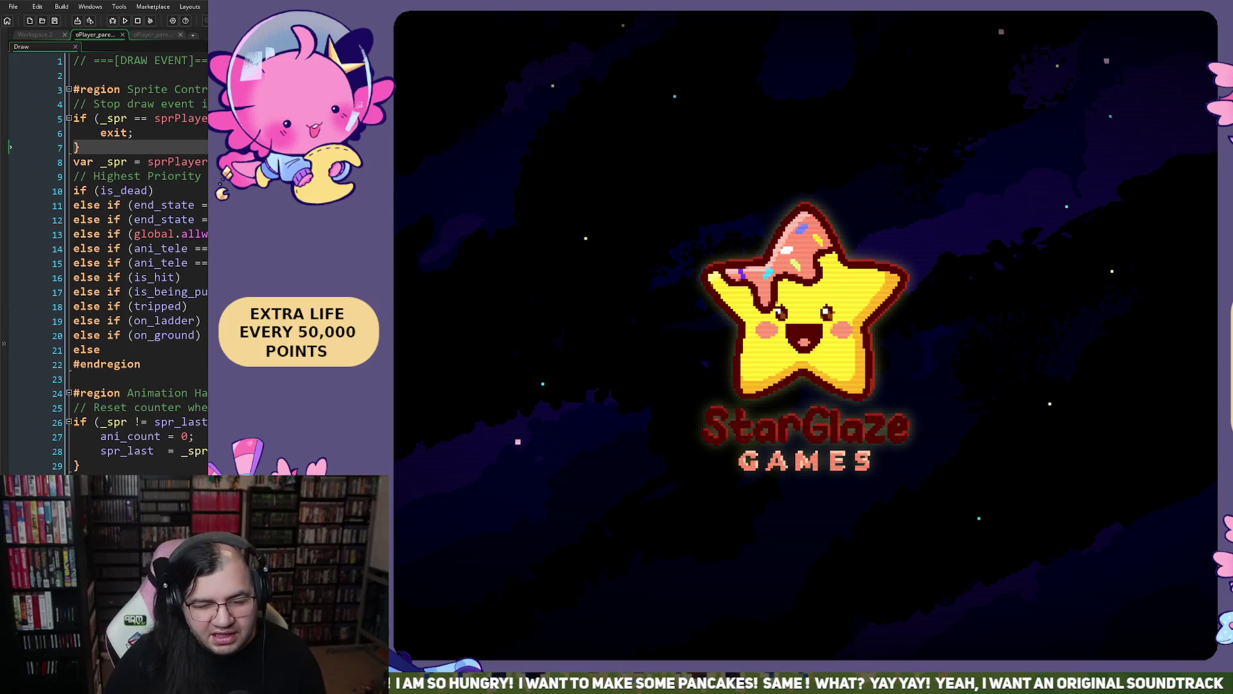
key("Return")
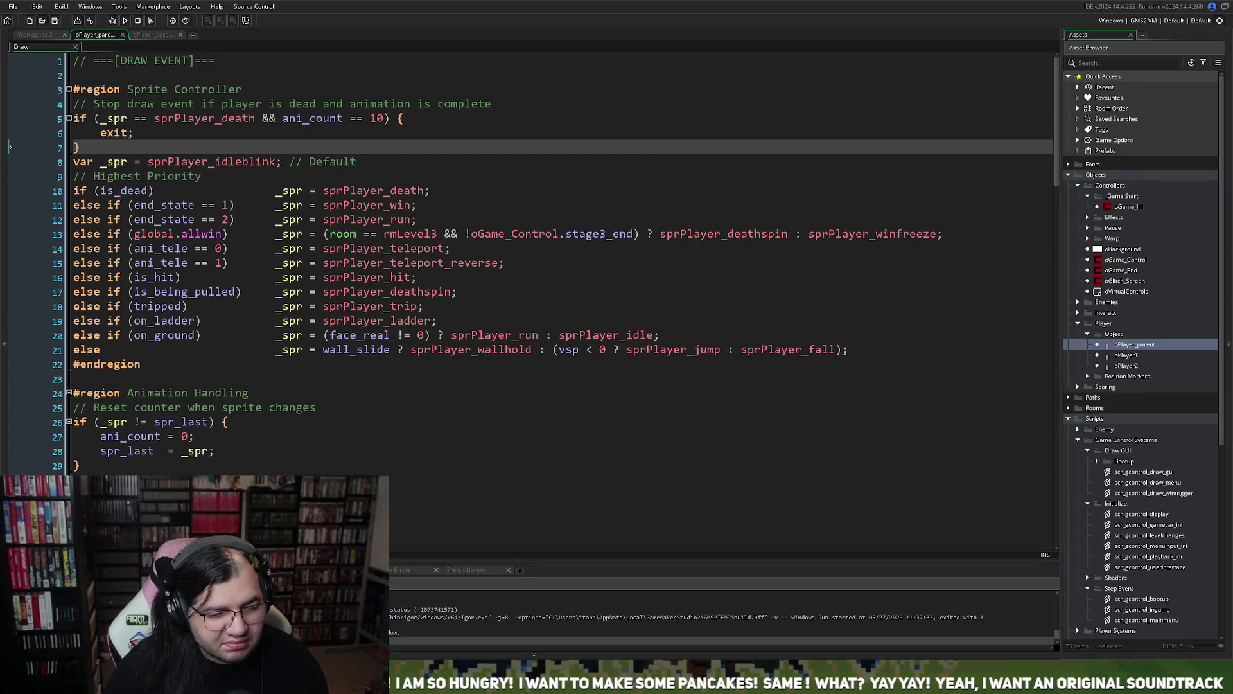
- Insert a new line 5 above the if check and type 'var _spr ='
left_click(72, 162)
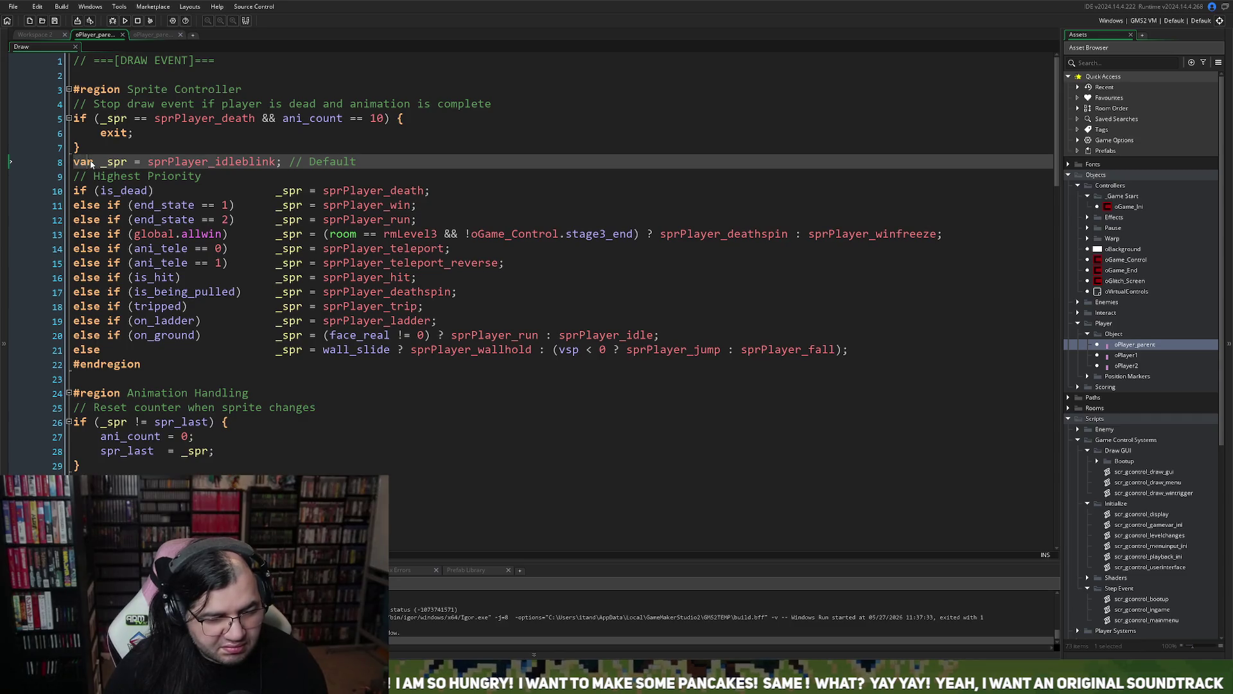
left_click(75, 118)
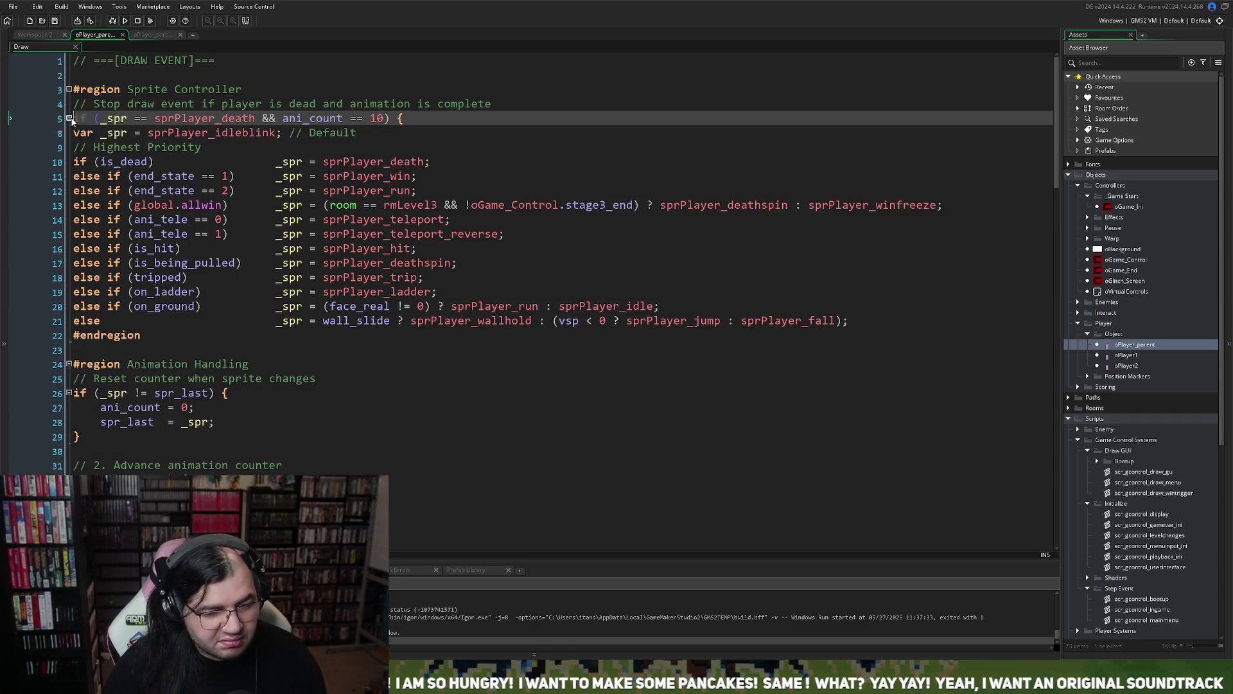
key("Return")
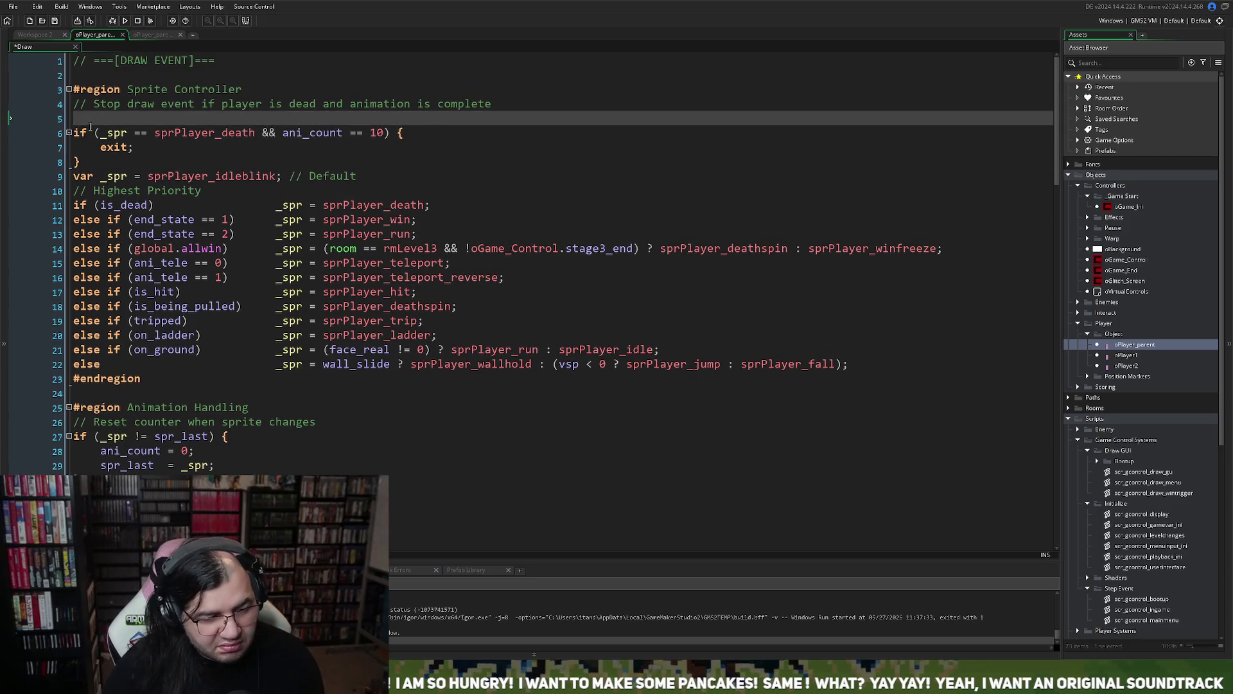
type("var s")
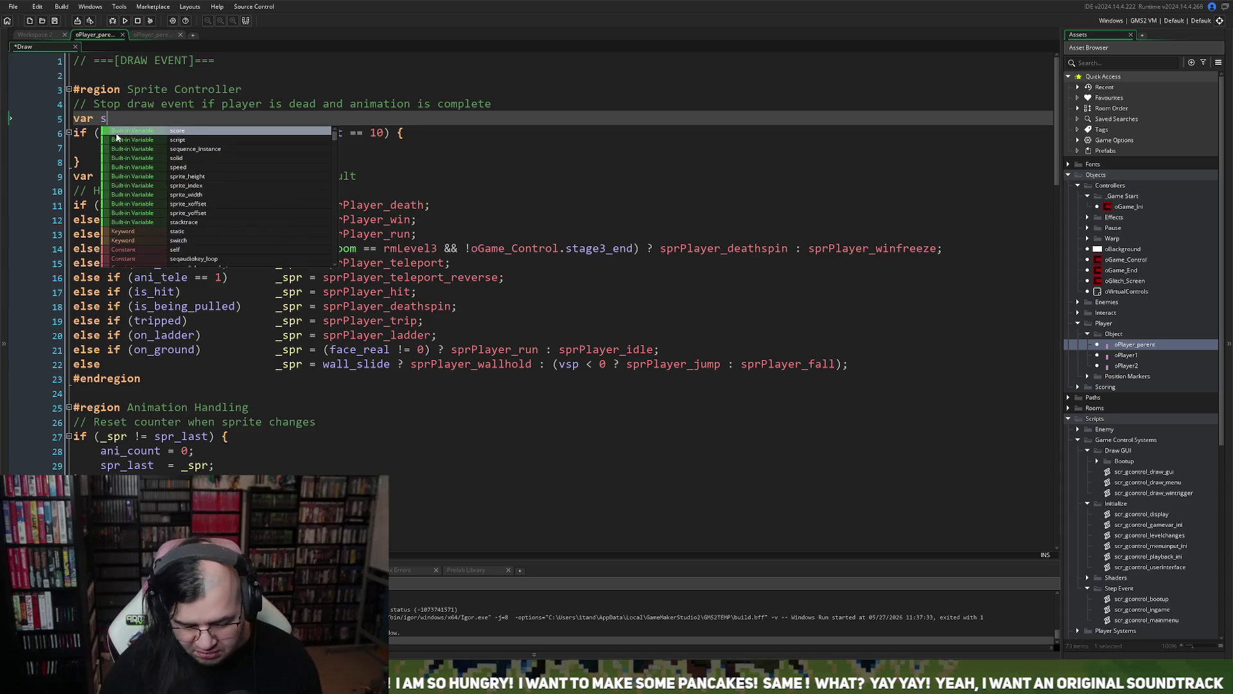
key("Escape")
type("_")
key("Escape")
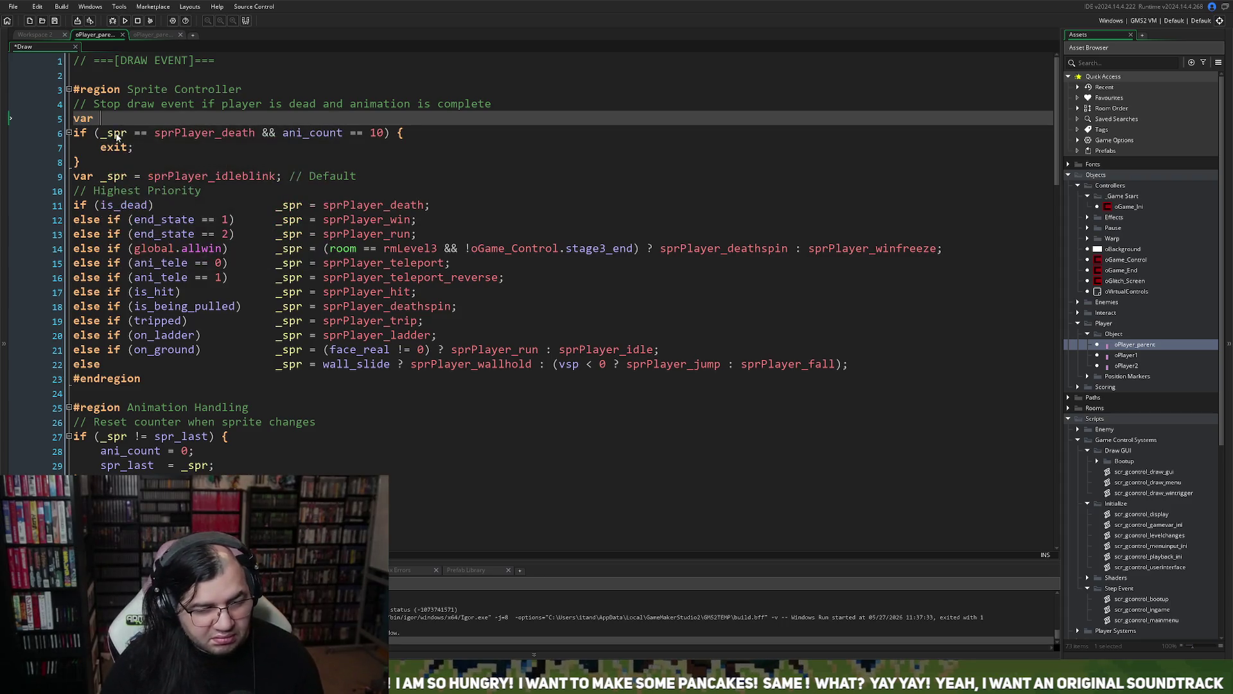
key("ctrl+space")
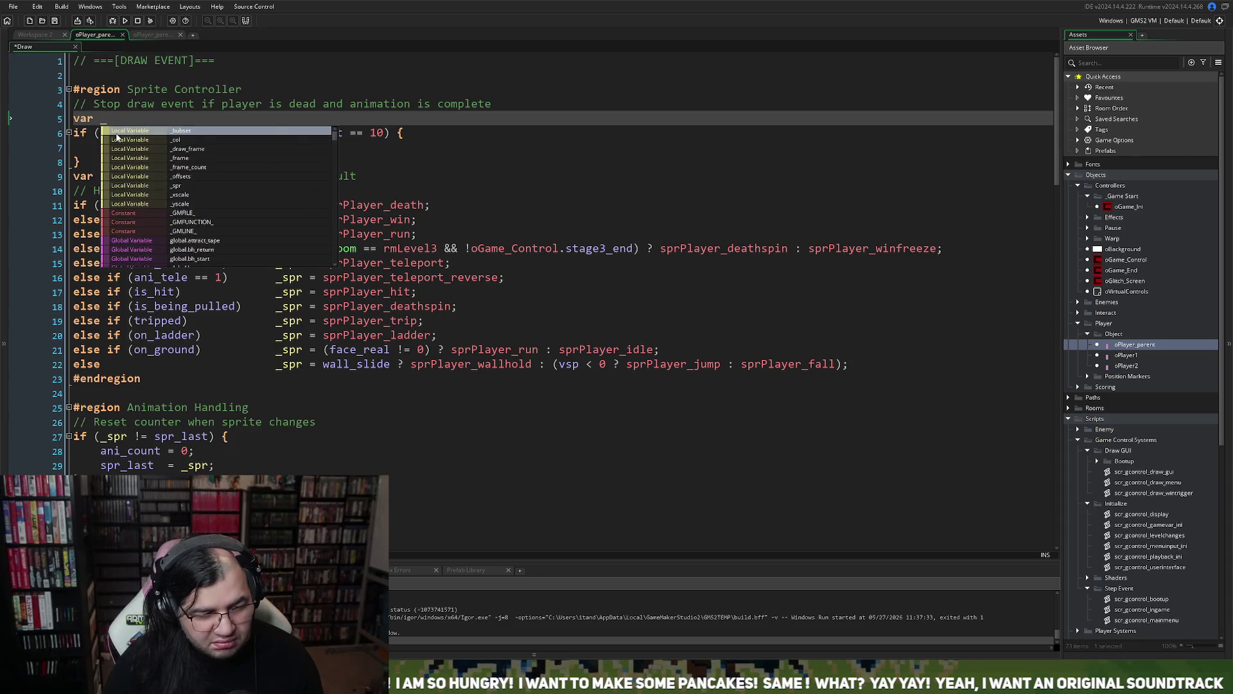
key("ctrl")
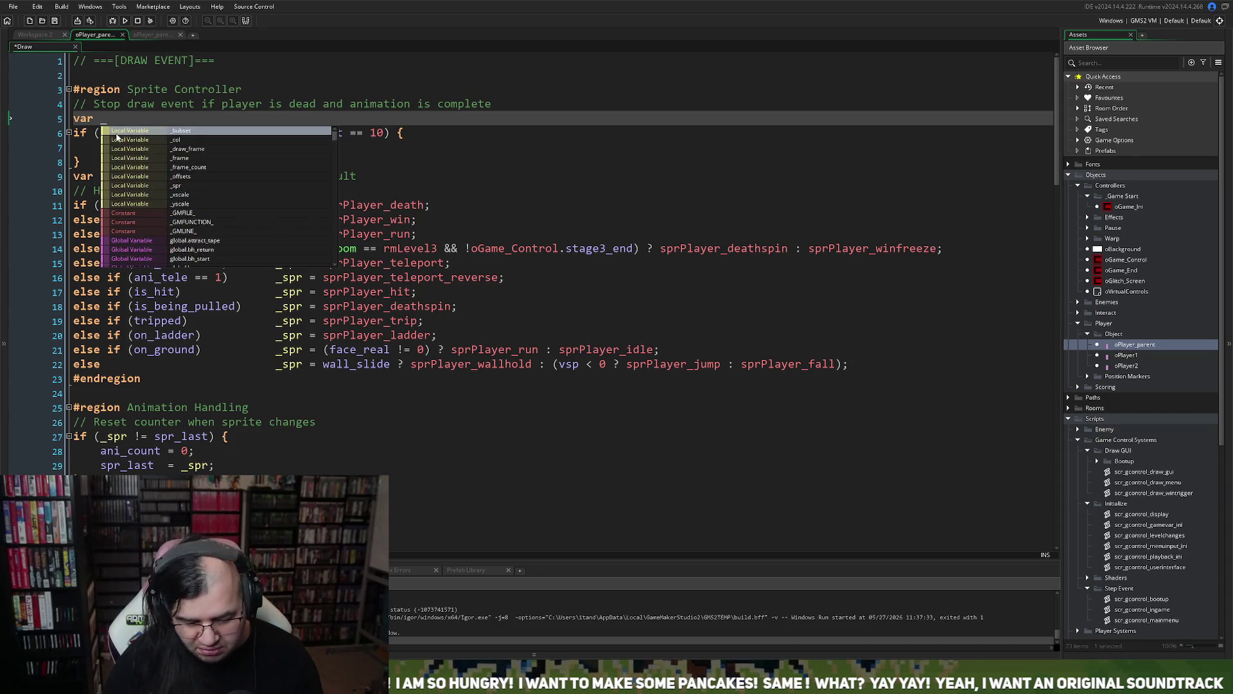
type("spr")
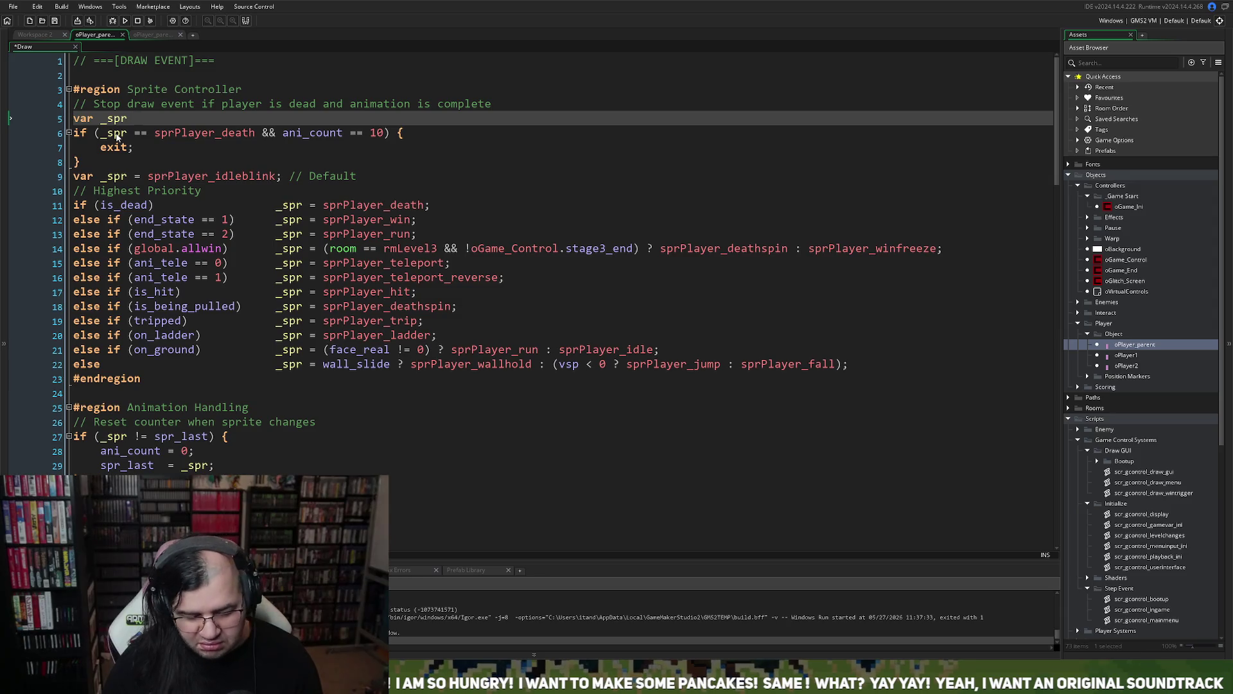
type(" ==")
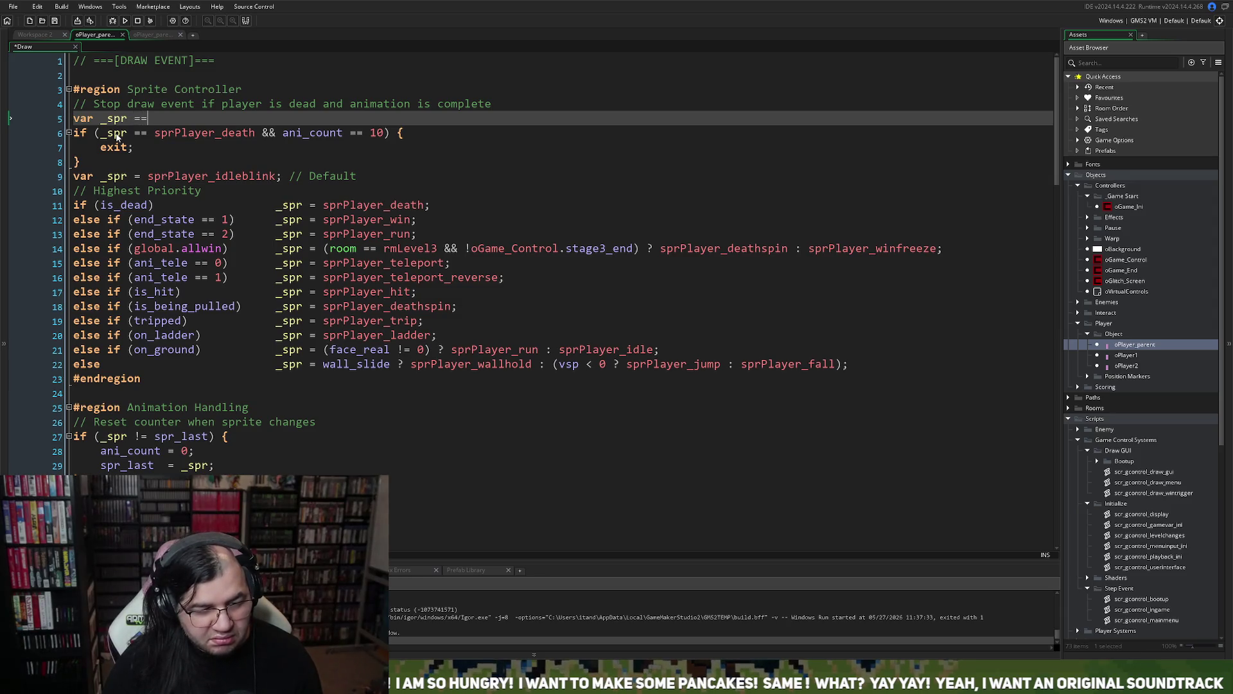
key("BackSpace")
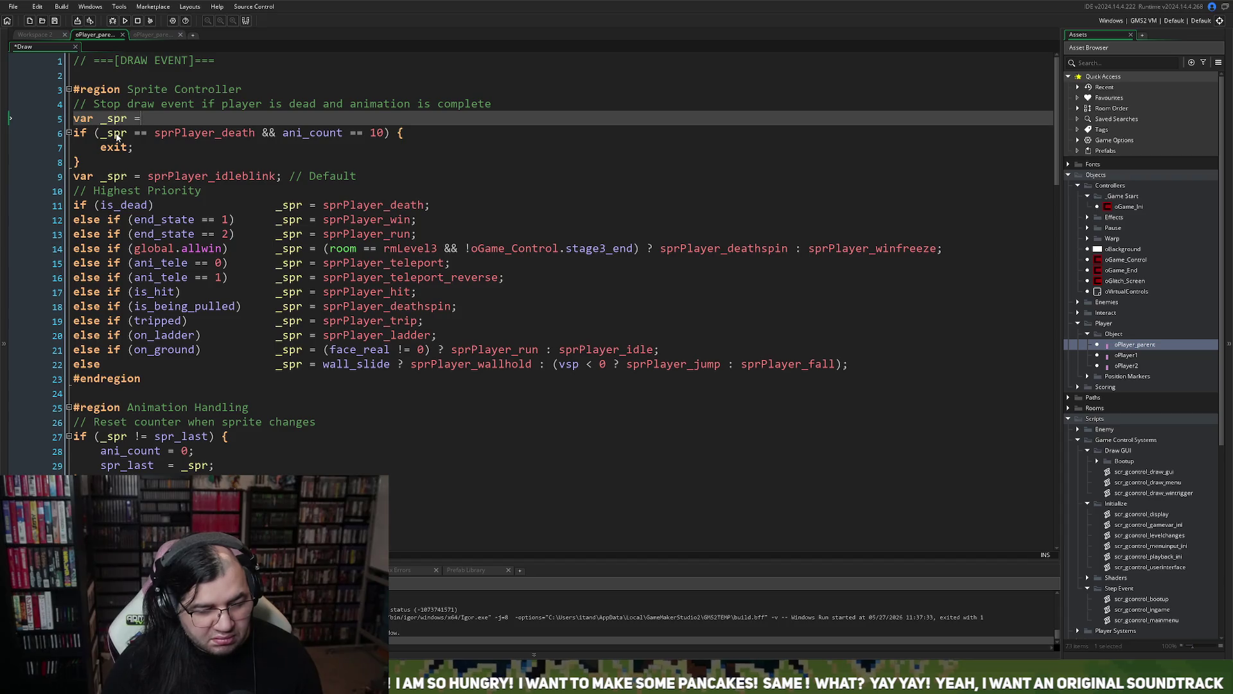
type("=")
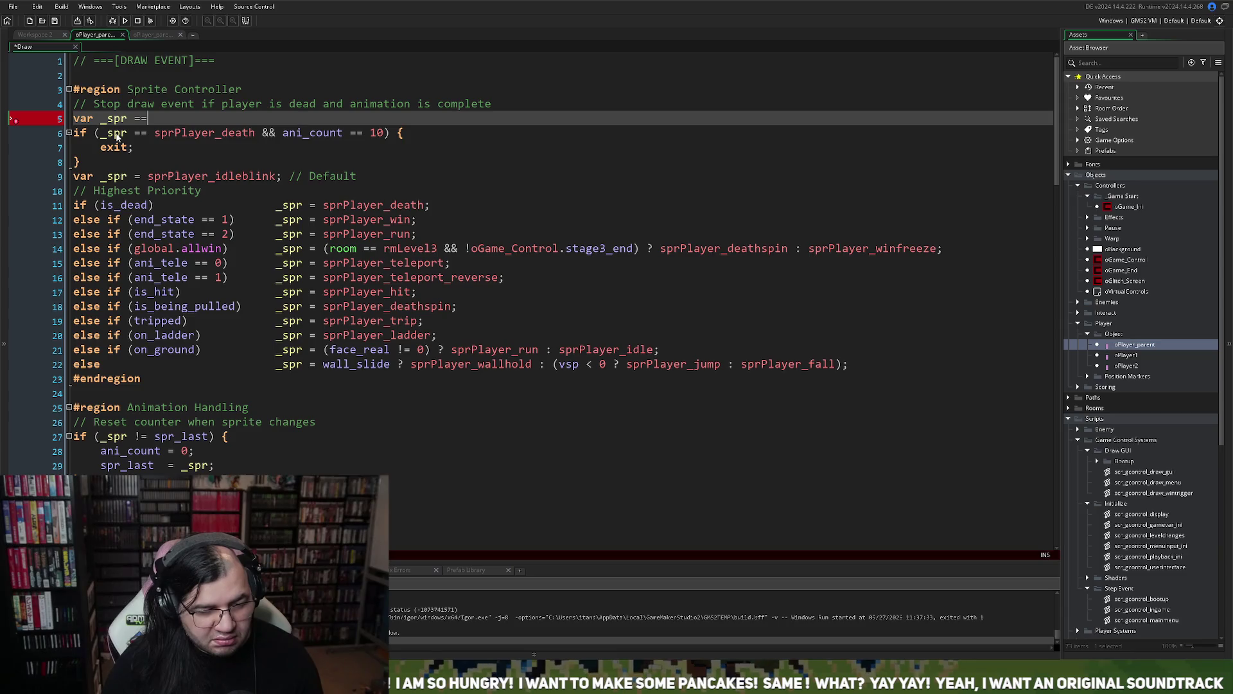
key("BackSpace")
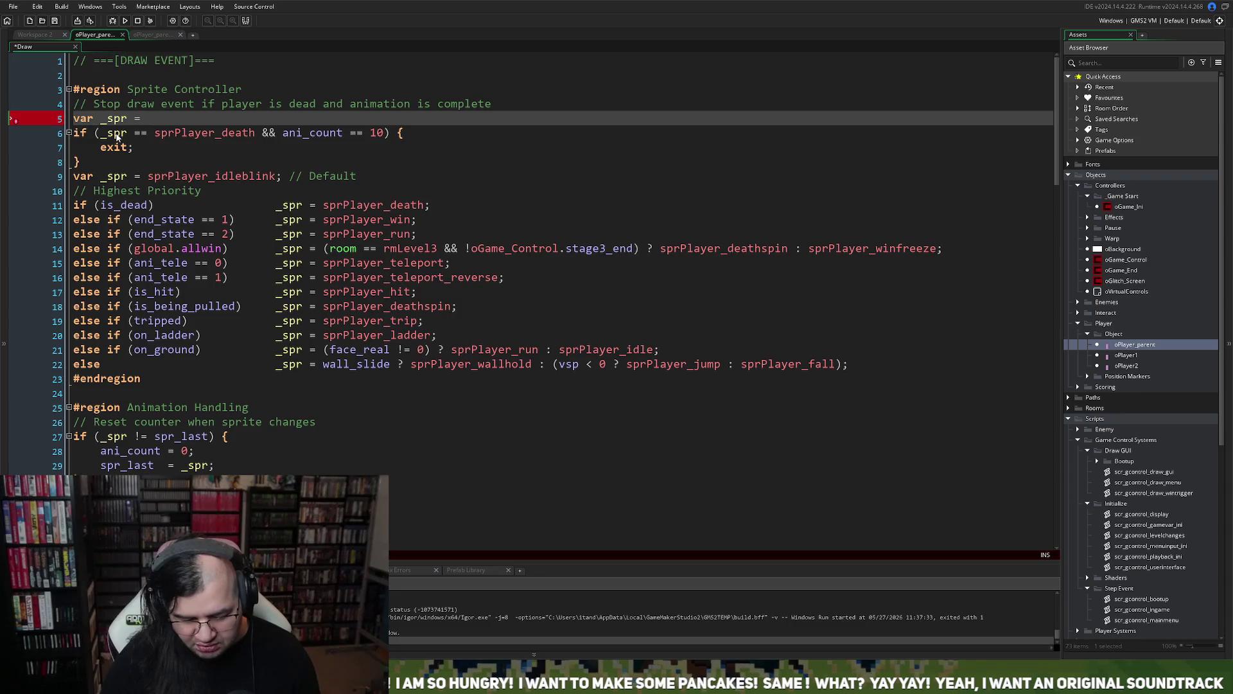
- Complete the value as sprPlayer_mask with a semicolon, and drop 'var' from the idleblink default line
type("spr")
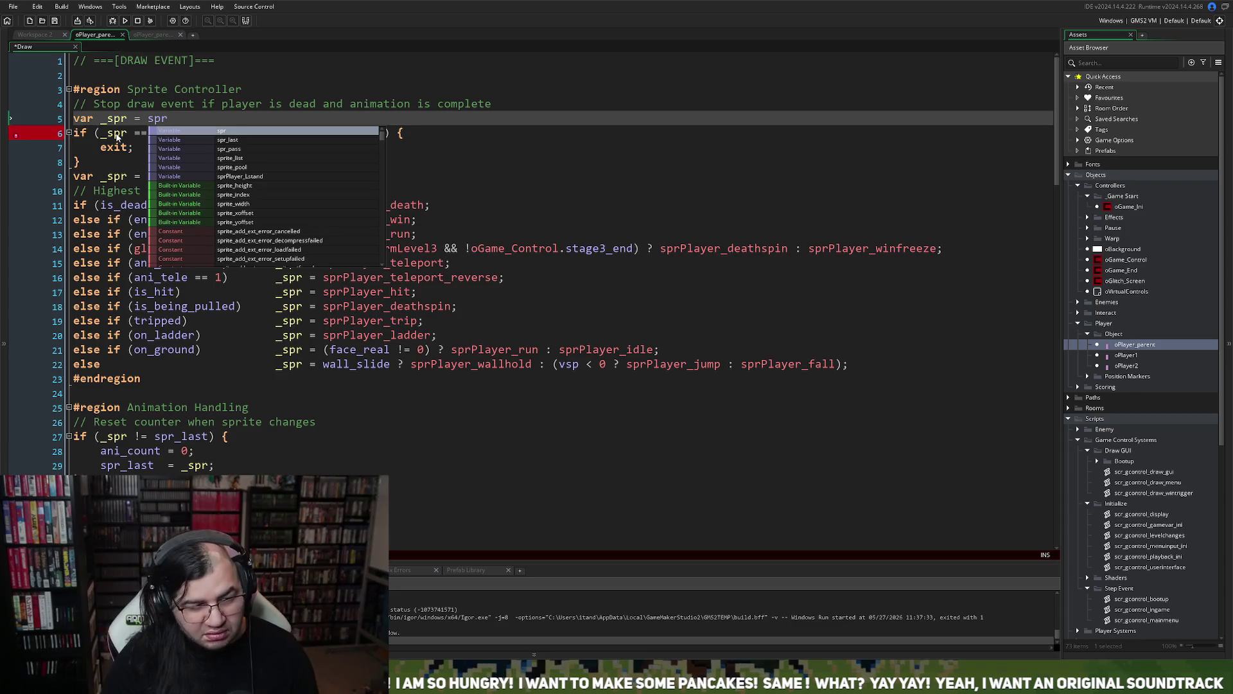
type("_")
key("BackSpace")
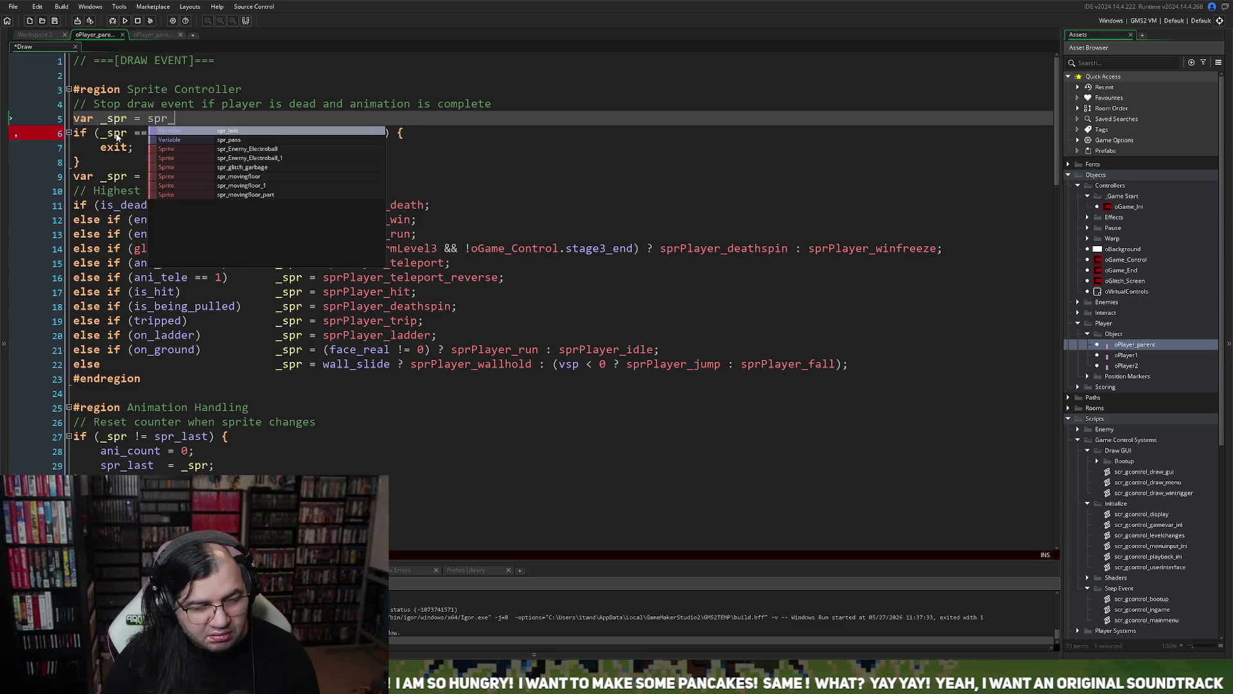
type("Pl")
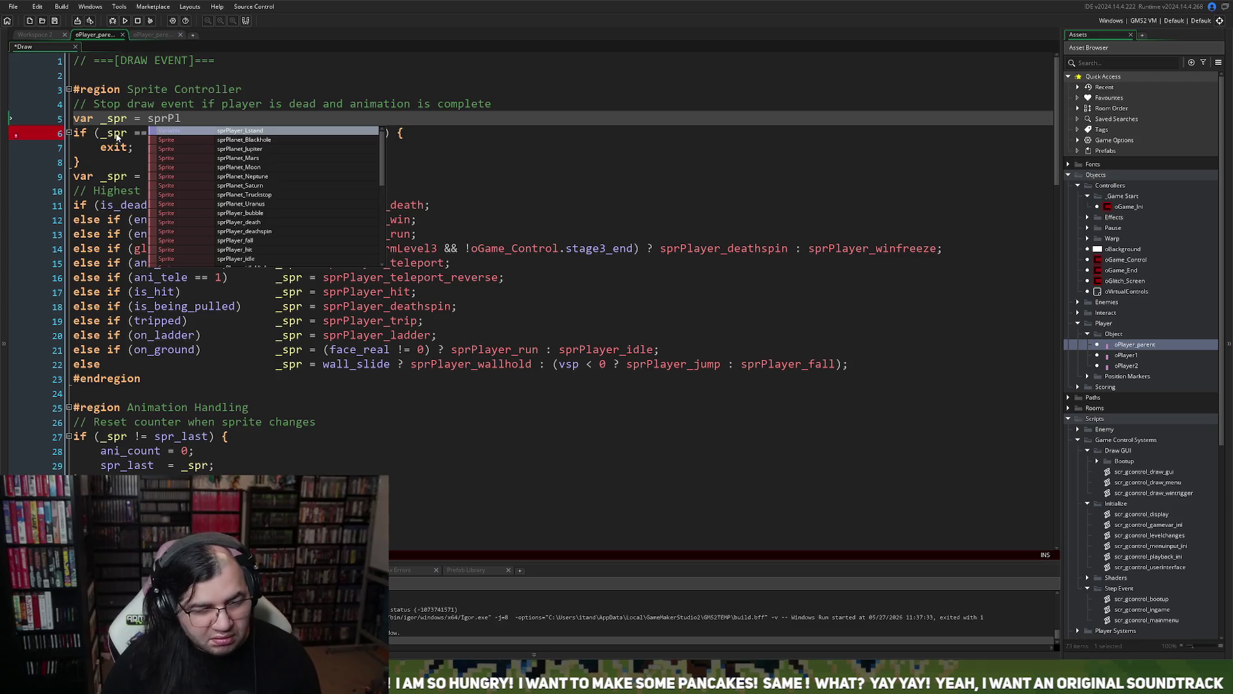
scroll(254, 225, "down", 2)
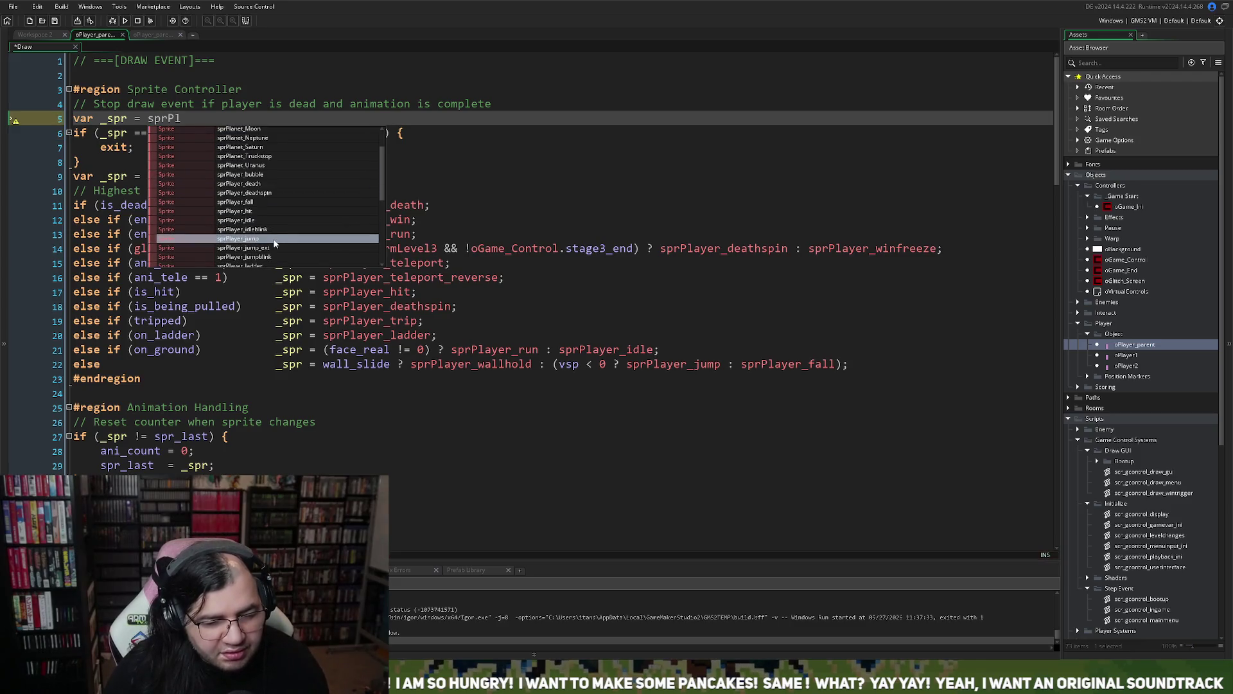
scroll(271, 240, "down", 2)
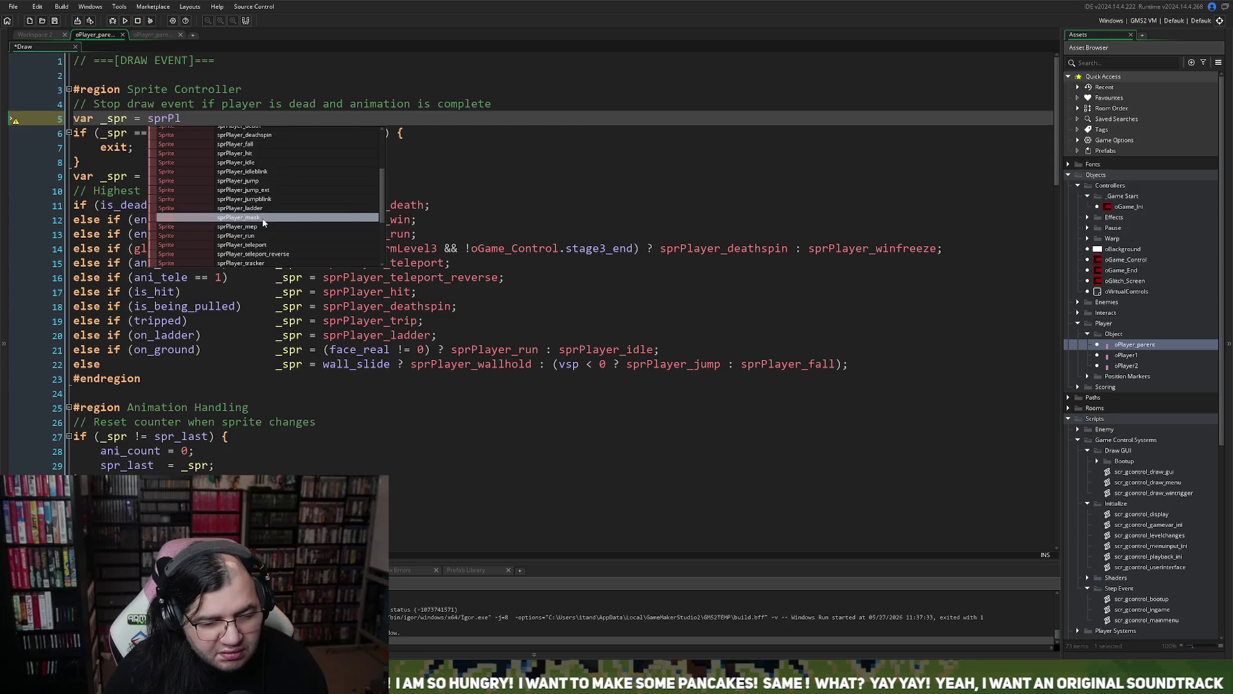
left_click(270, 218)
type(";")
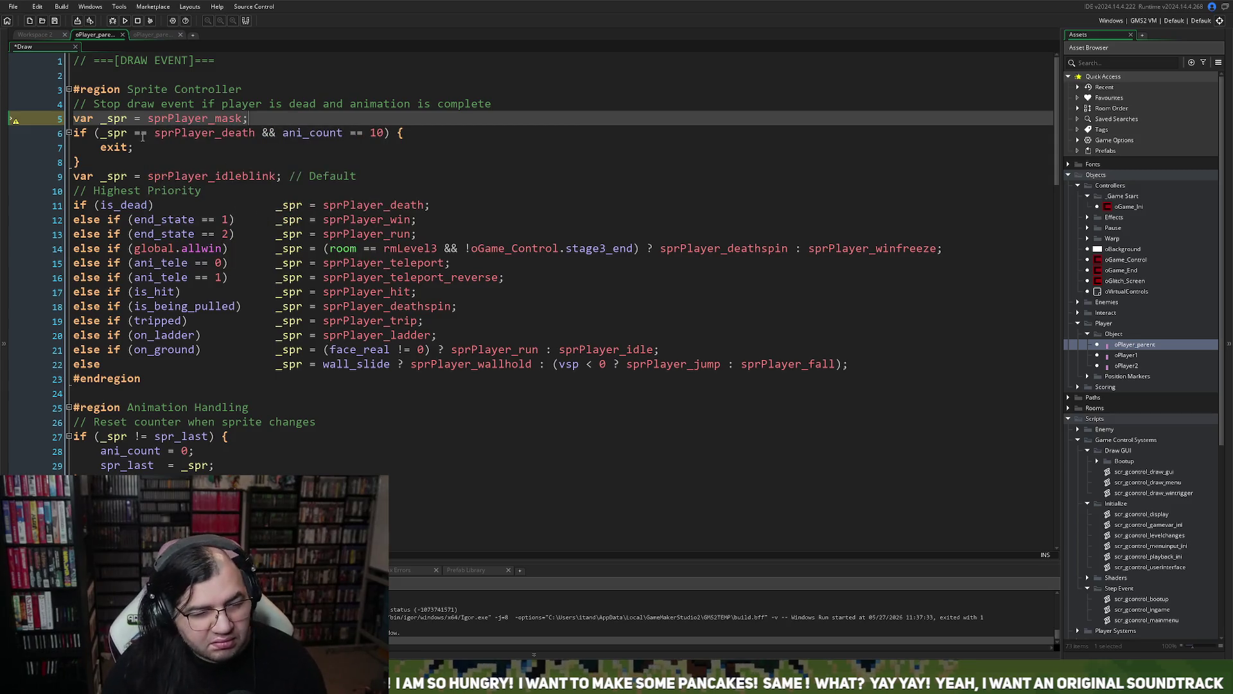
left_click(98, 176)
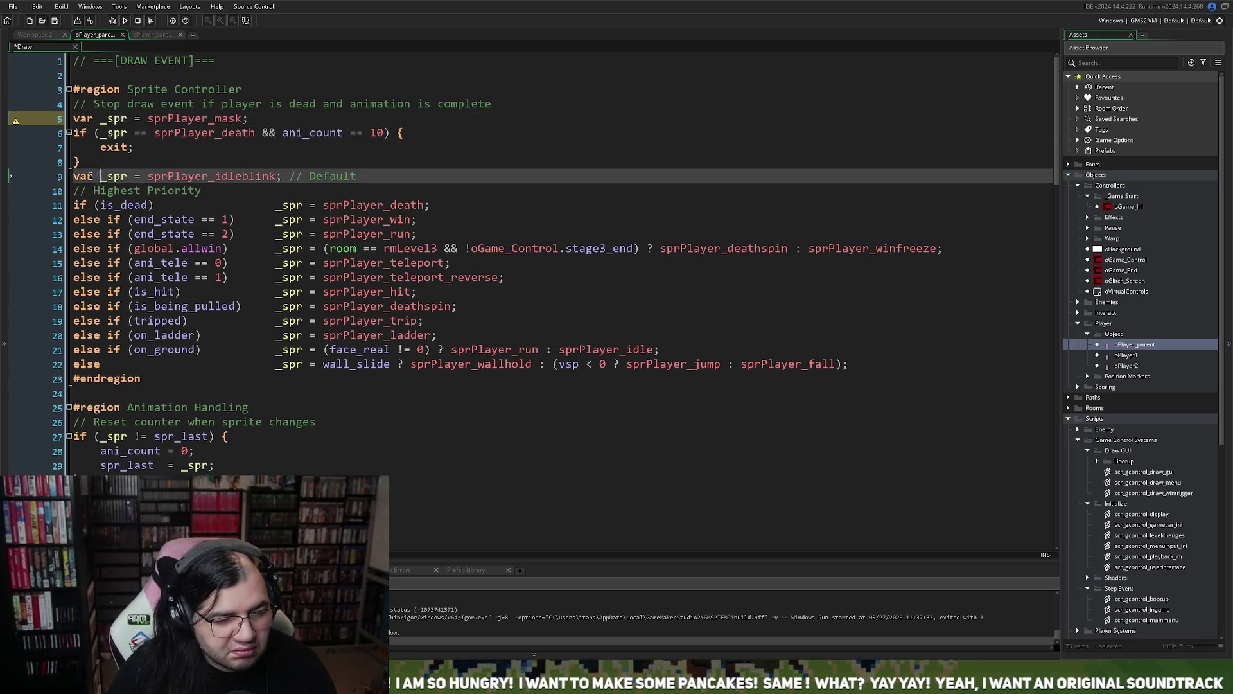
key("BackSpace")
key("BackSpace")
key("BackSpace")
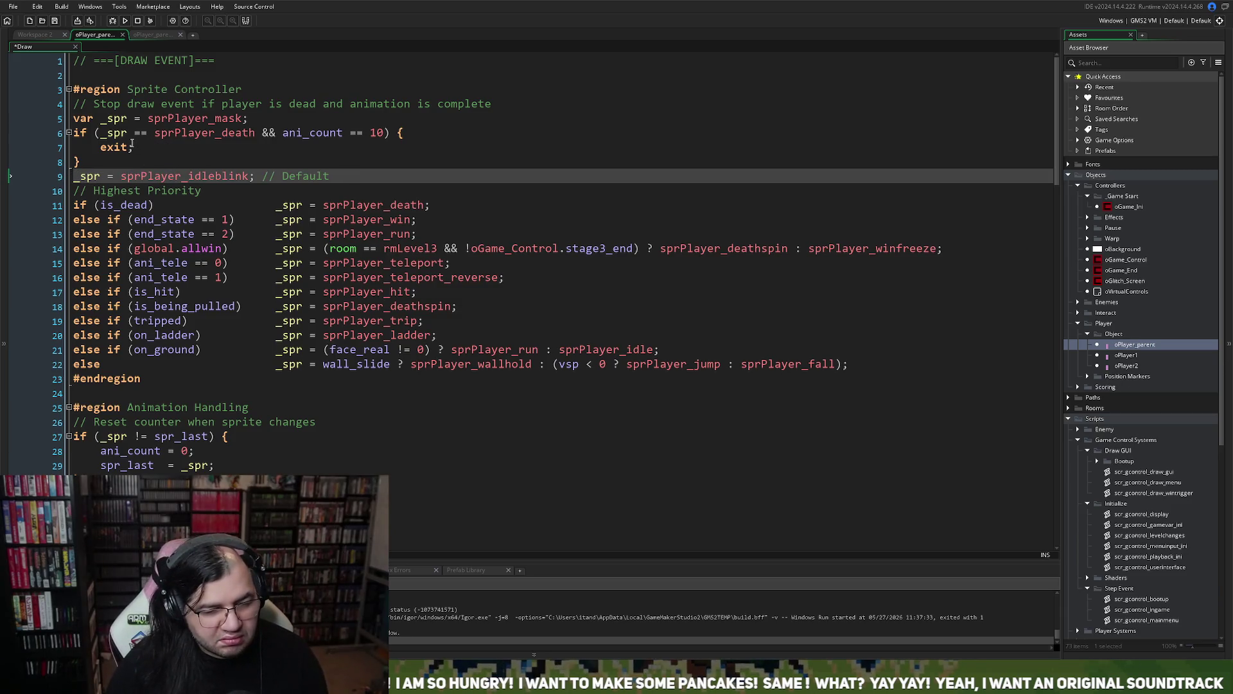
- Select the whole 'var _spr = sprPlayer_mask;' declaration on line 5
right_click(132, 144)
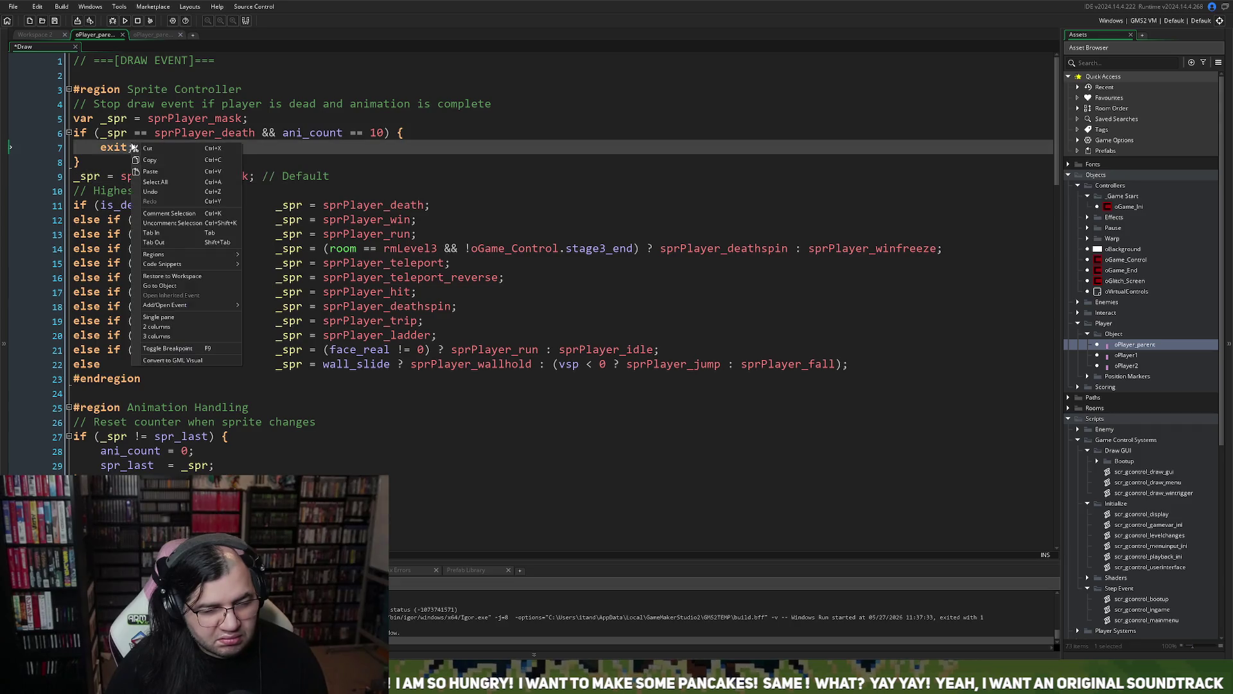
left_click(86, 133)
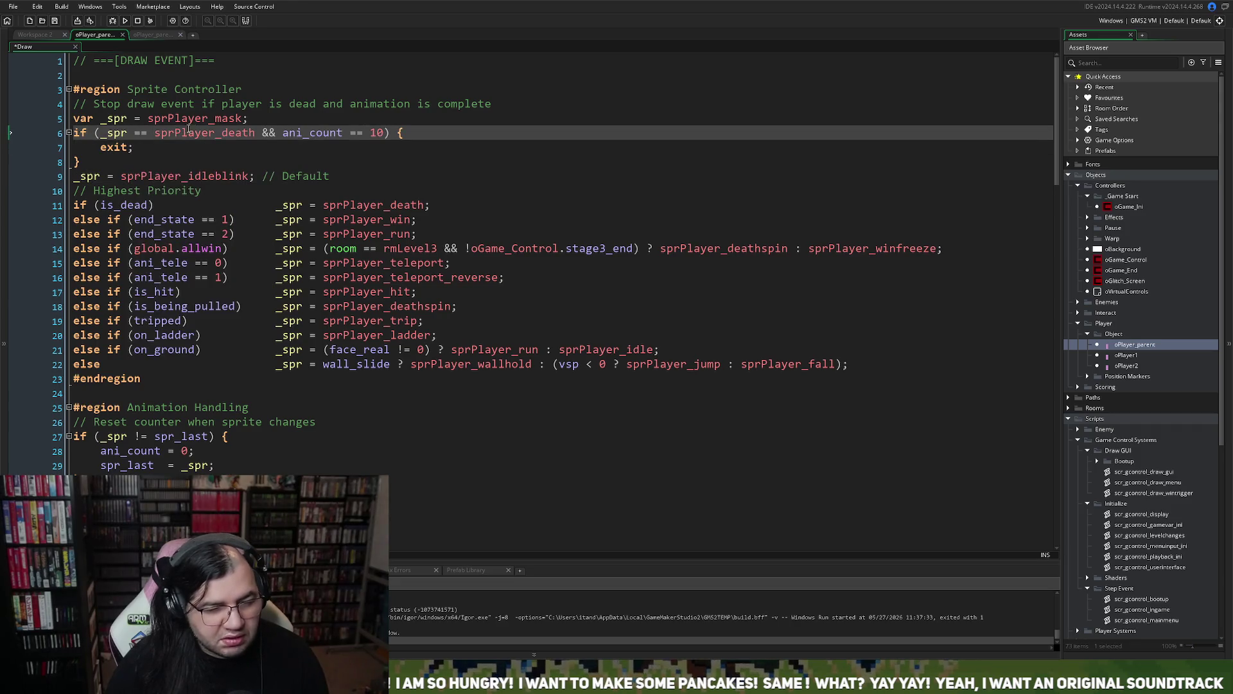
left_click(271, 119)
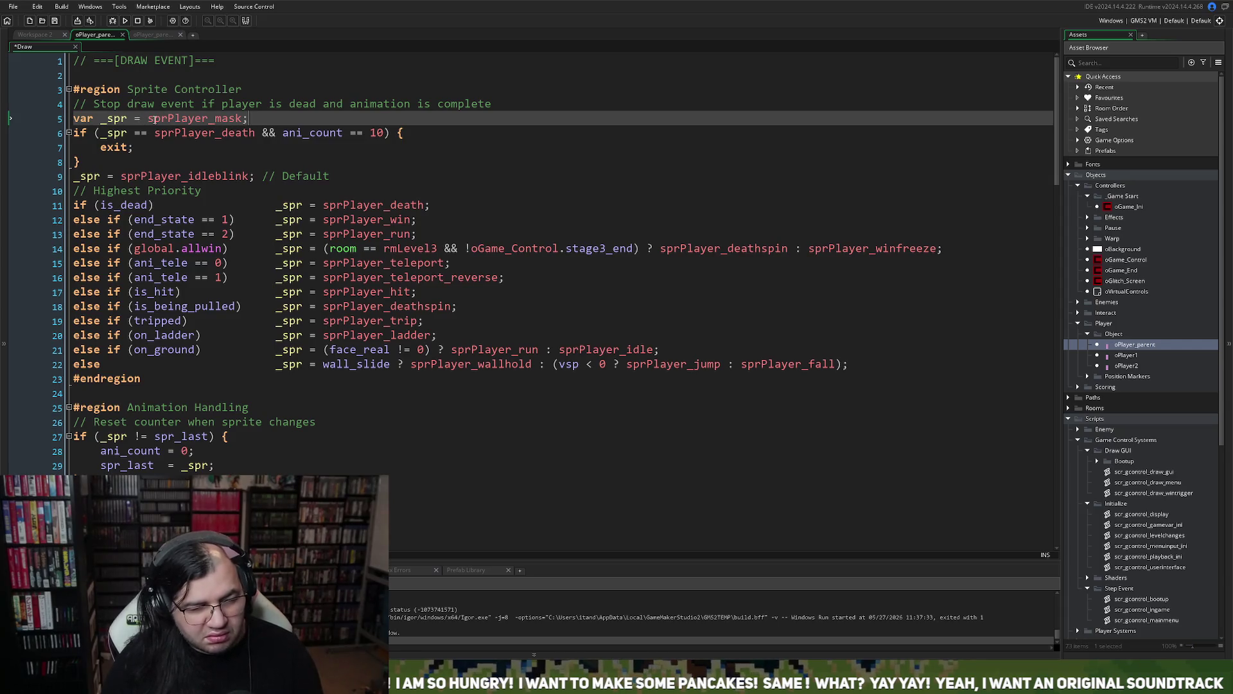
left_click(150, 120)
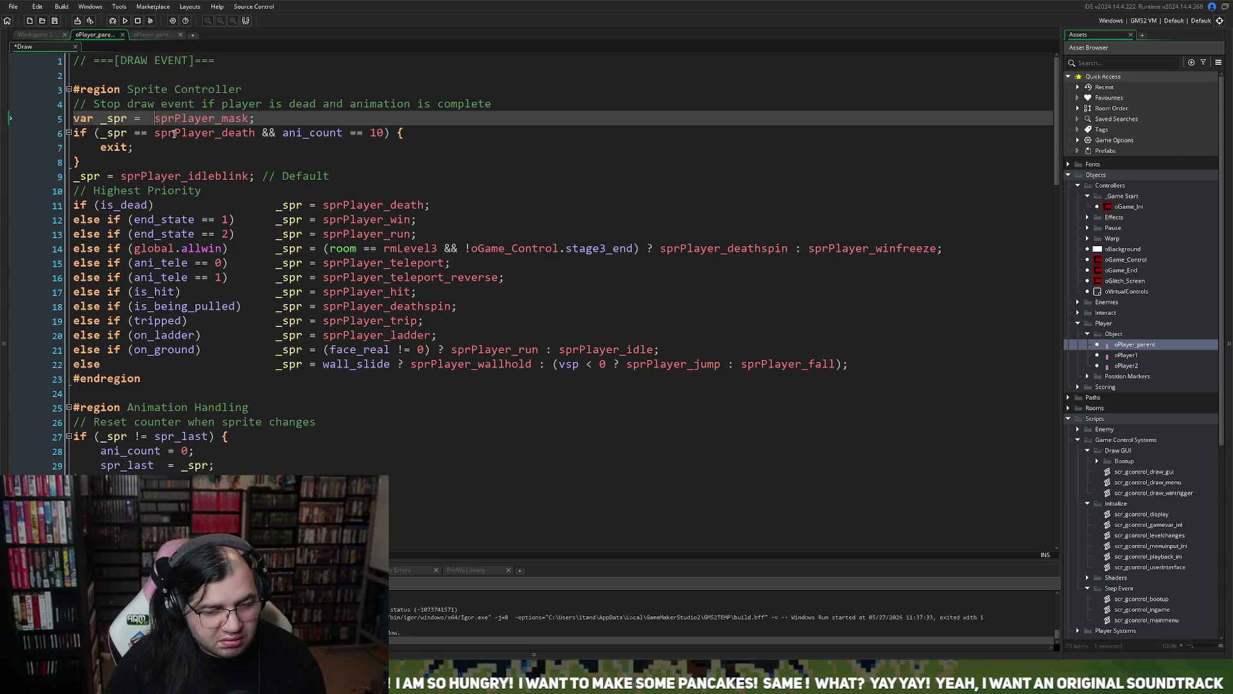
double_click(123, 204)
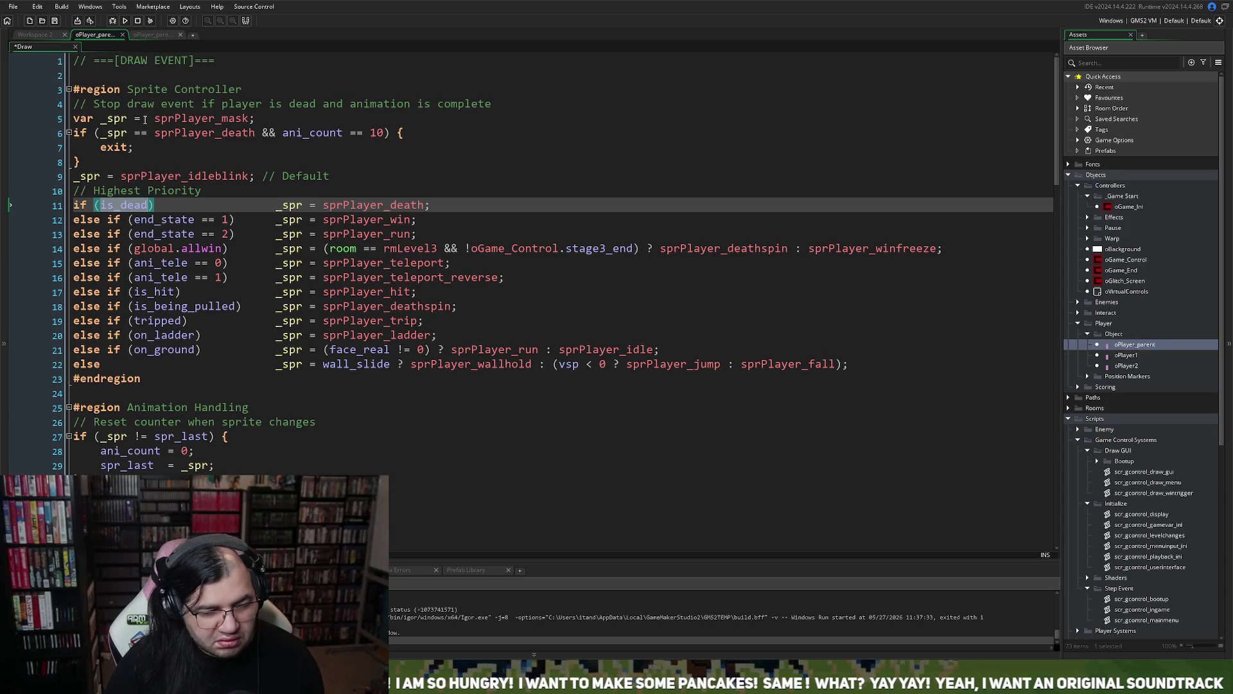
right_click(146, 120)
left_click(131, 120)
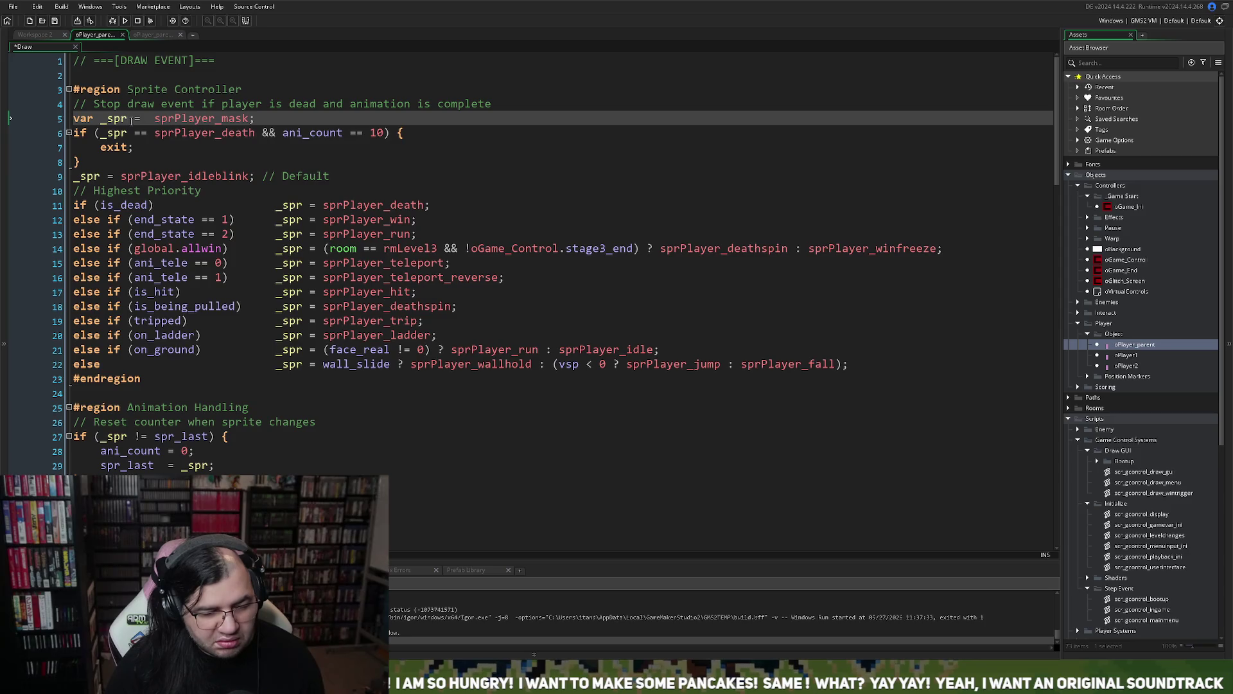
left_click_drag(270, 119, 72, 119)
- Delete the sprPlayer_mask declaration and the death exit if-block, and restore 'var' before _spr
key("BackSpace")
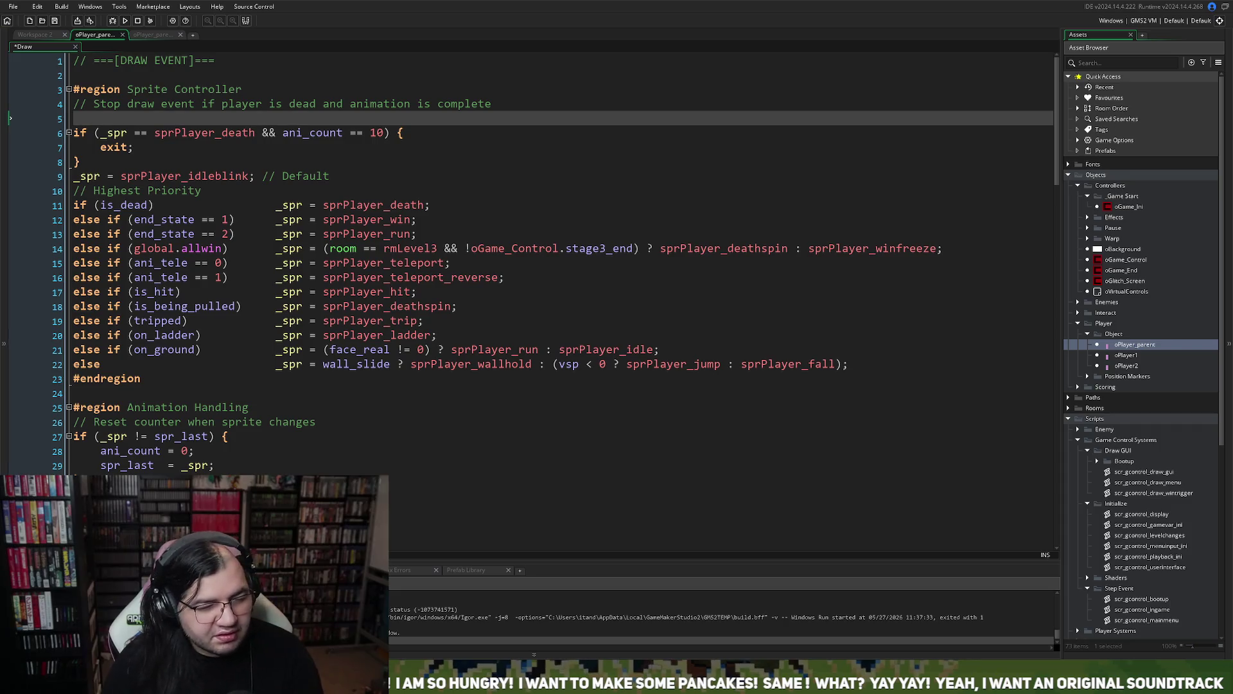
left_click_drag(81, 161, 77, 133)
key("ctrl+c")
key("BackSpace")
left_click(76, 148)
type("var")
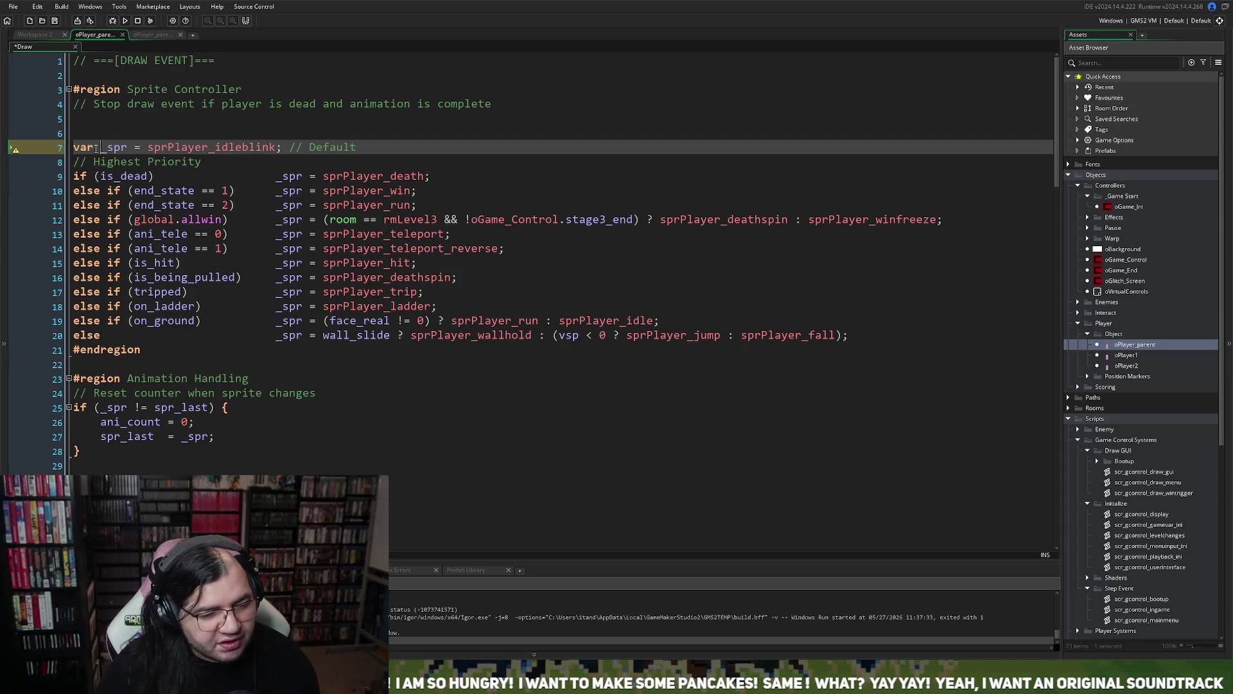
- Remove the empty lines and the 'Stop draw event' comment above var _spr
left_click(90, 139)
key("BackSpace")
key("BackSpace")
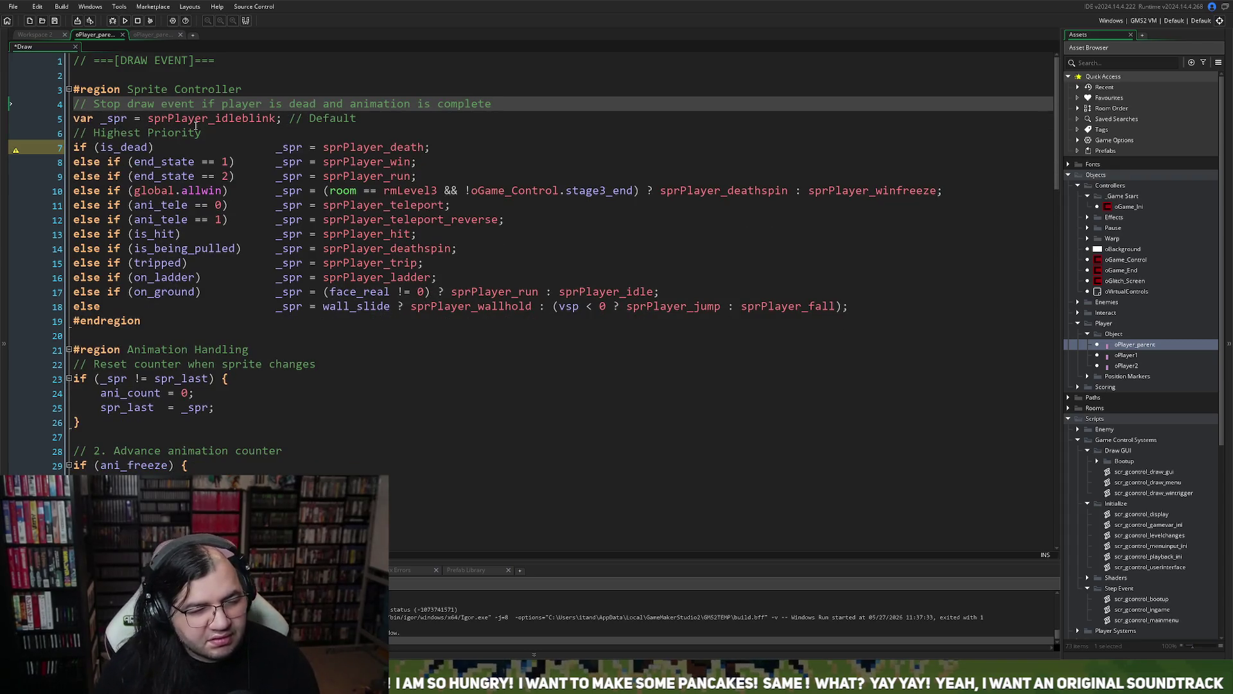
left_click_drag(496, 104, 72, 105)
key("BackSpace")
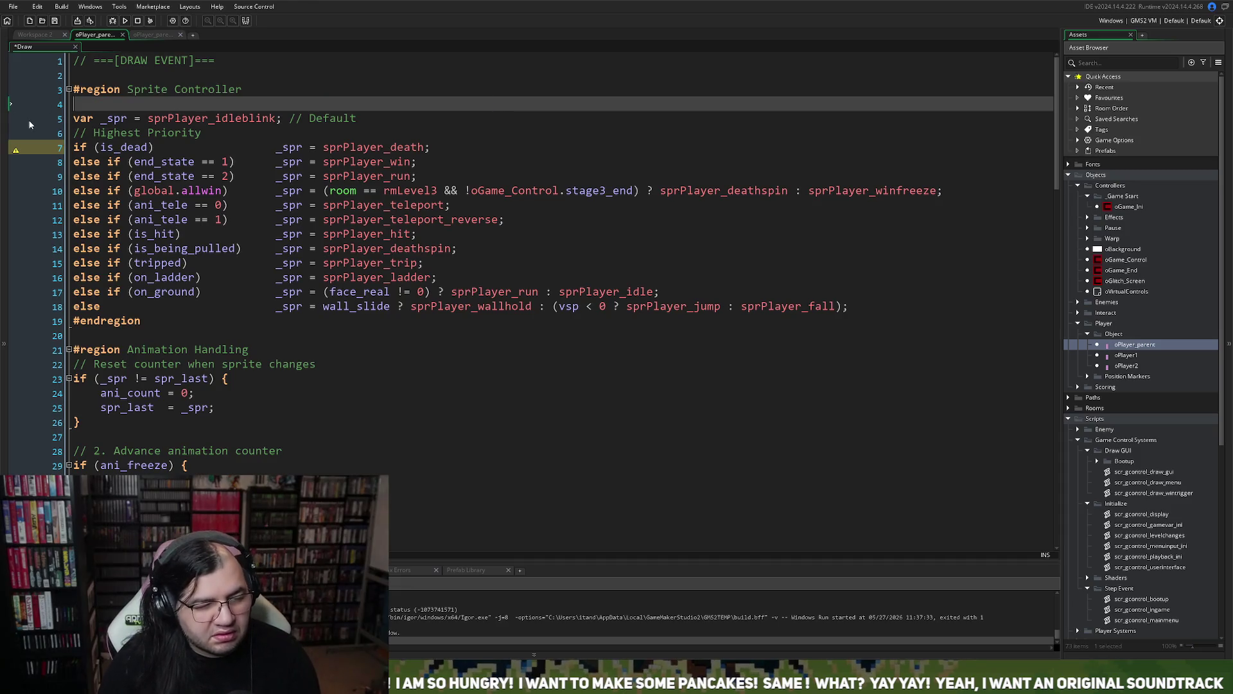
key("BackSpace")
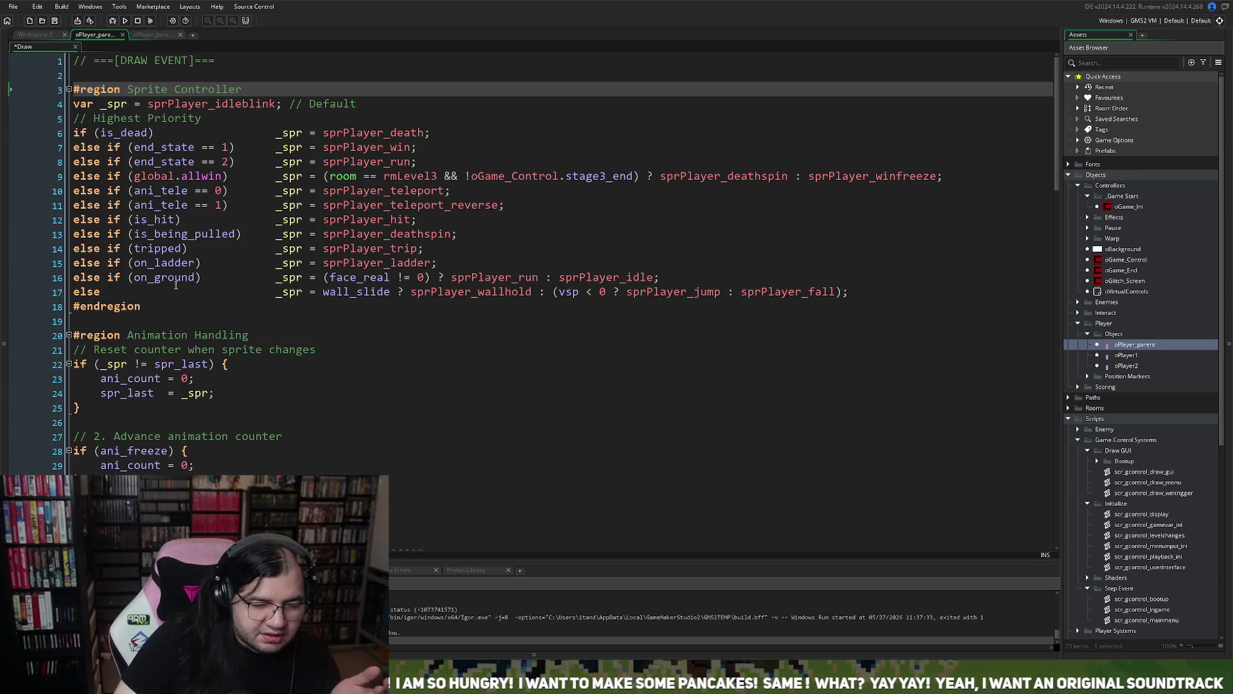
scroll(177, 301, "down", 1)
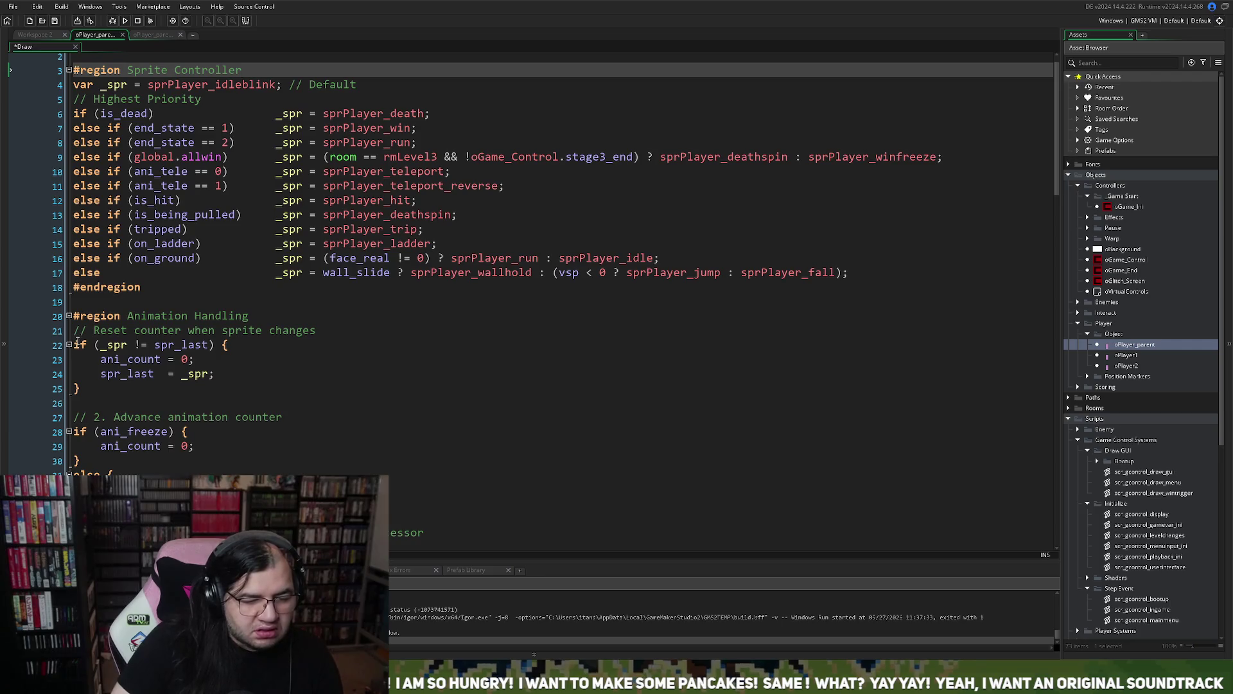
- Paste the death exit check under #region Animation Handling, leaving a line above it for a comment
left_click(75, 330)
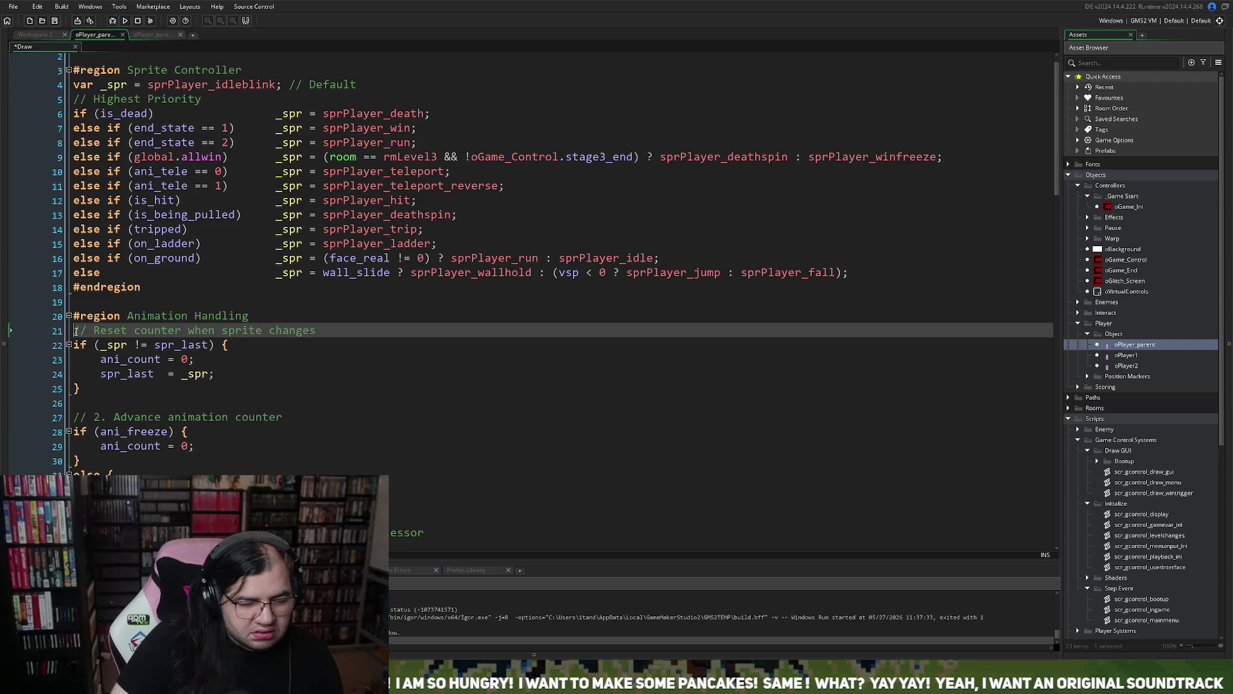
key("Return")
key("Return")
key("Up")
key("Up")
key("Up")
key("Down")
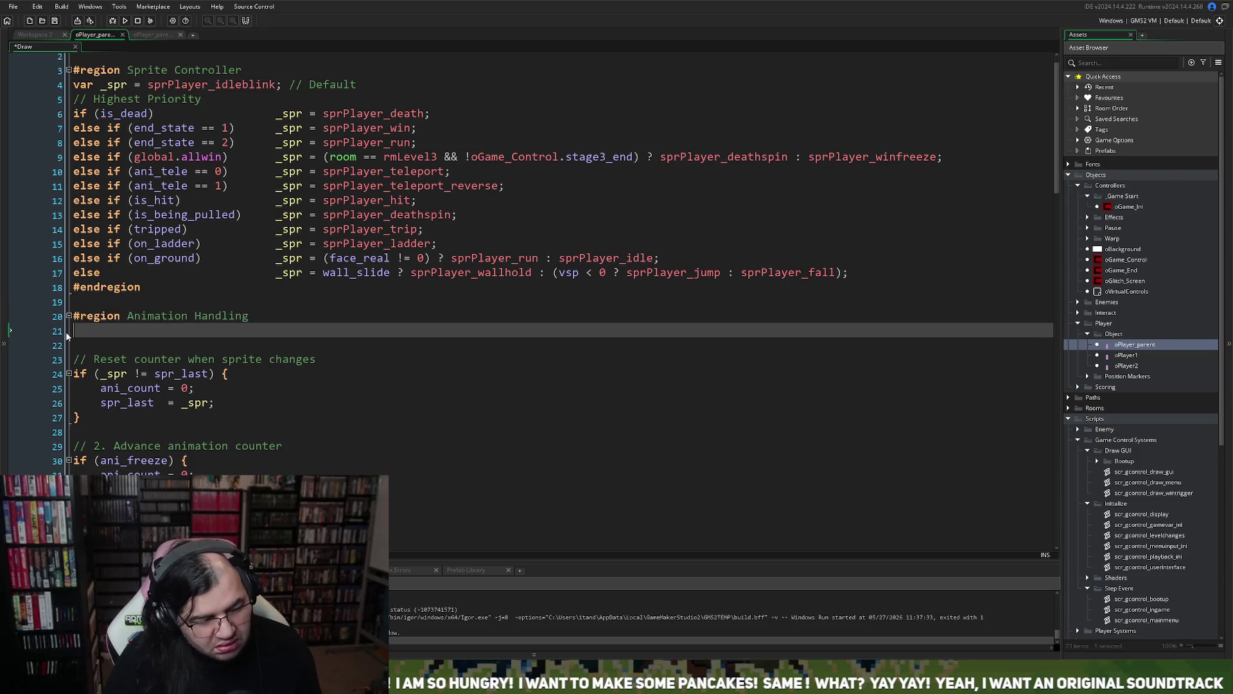
key("ctrl+v")
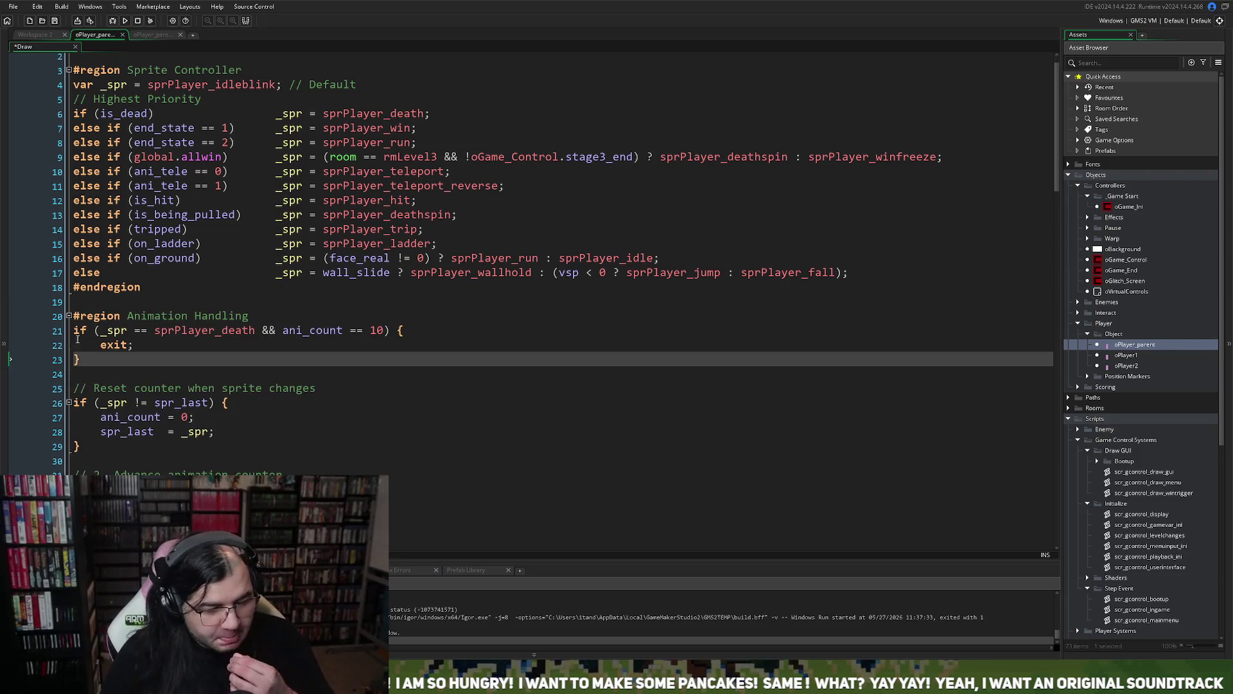
left_click(279, 316)
key("Return")
left_click(99, 389)
key("BackSpace")
left_click(85, 333)
- Comment it '// If Player is dead, stop all animation', collapse the check to one line, and run
type("// If Player")
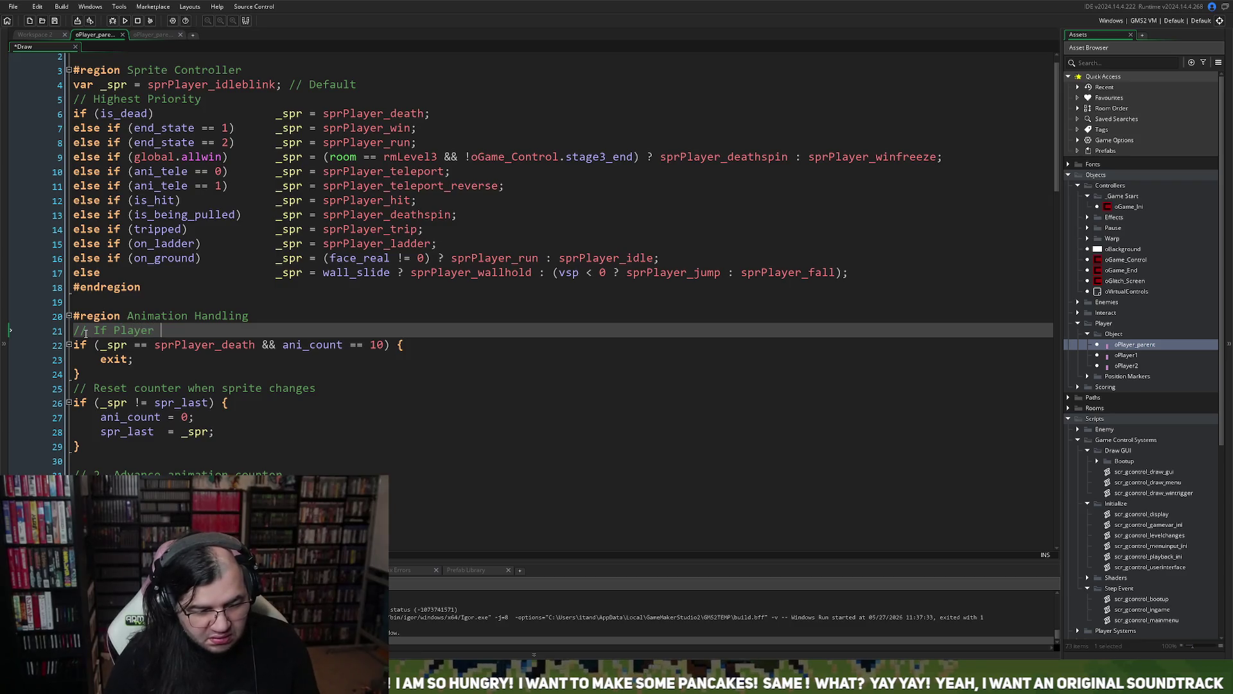
left_click(101, 359)
key("BackSpace")
key("BackSpace")
key("BackSpace")
key("BackSpace")
key("Down")
key("BackSpace")
key("BackSpace")
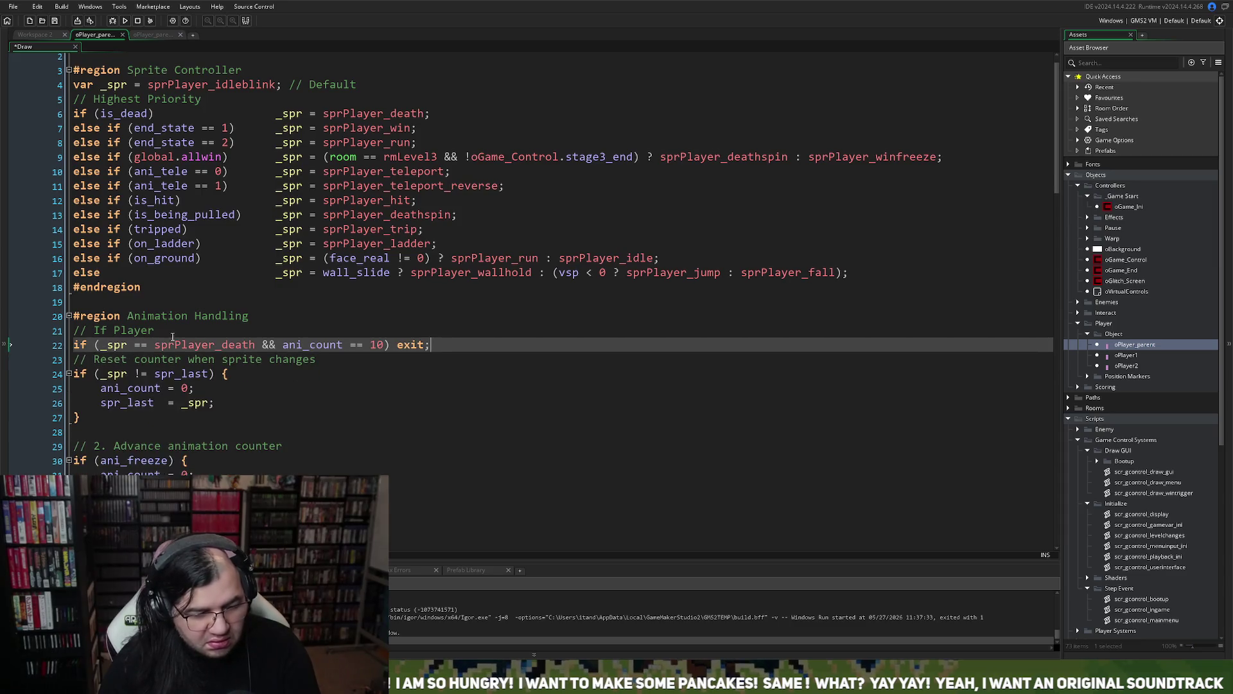
left_click(164, 329)
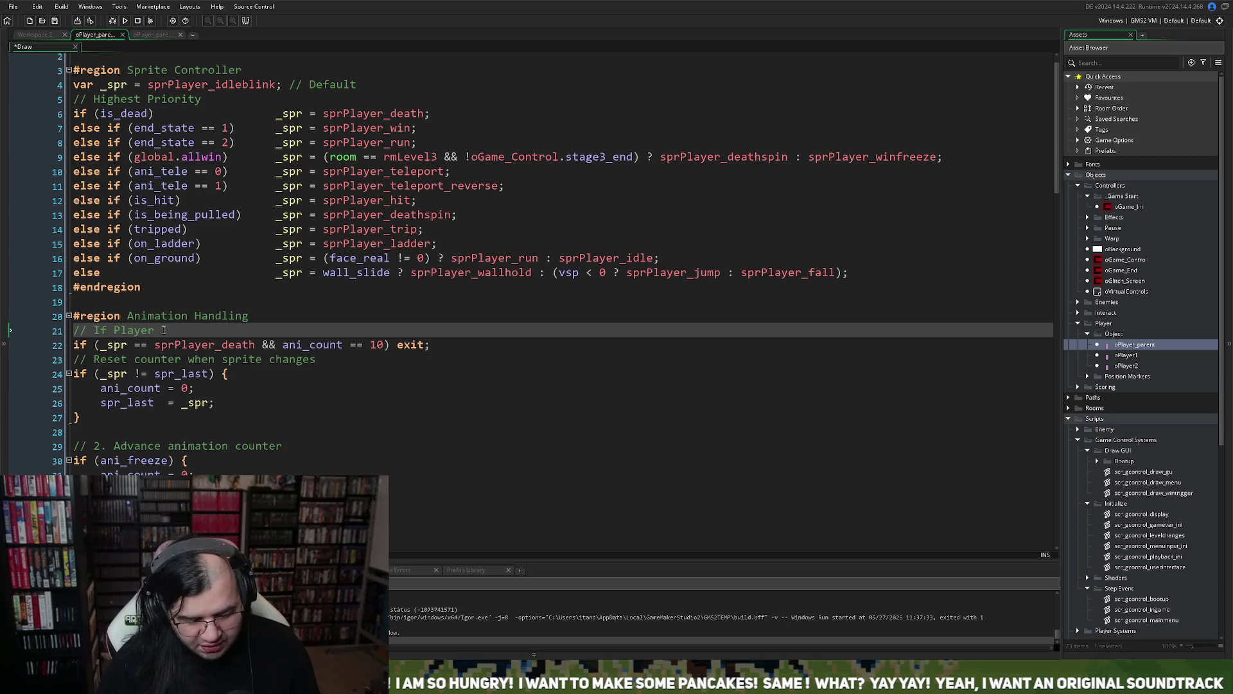
type("is dead")
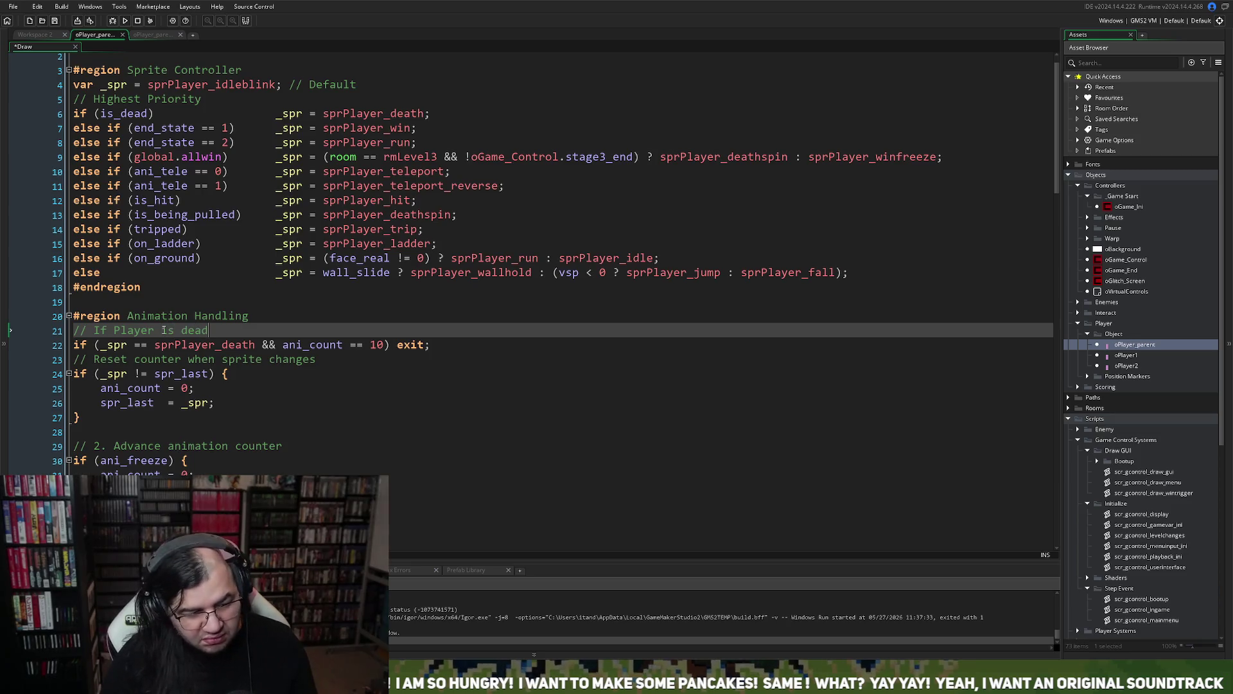
type(", stop ")
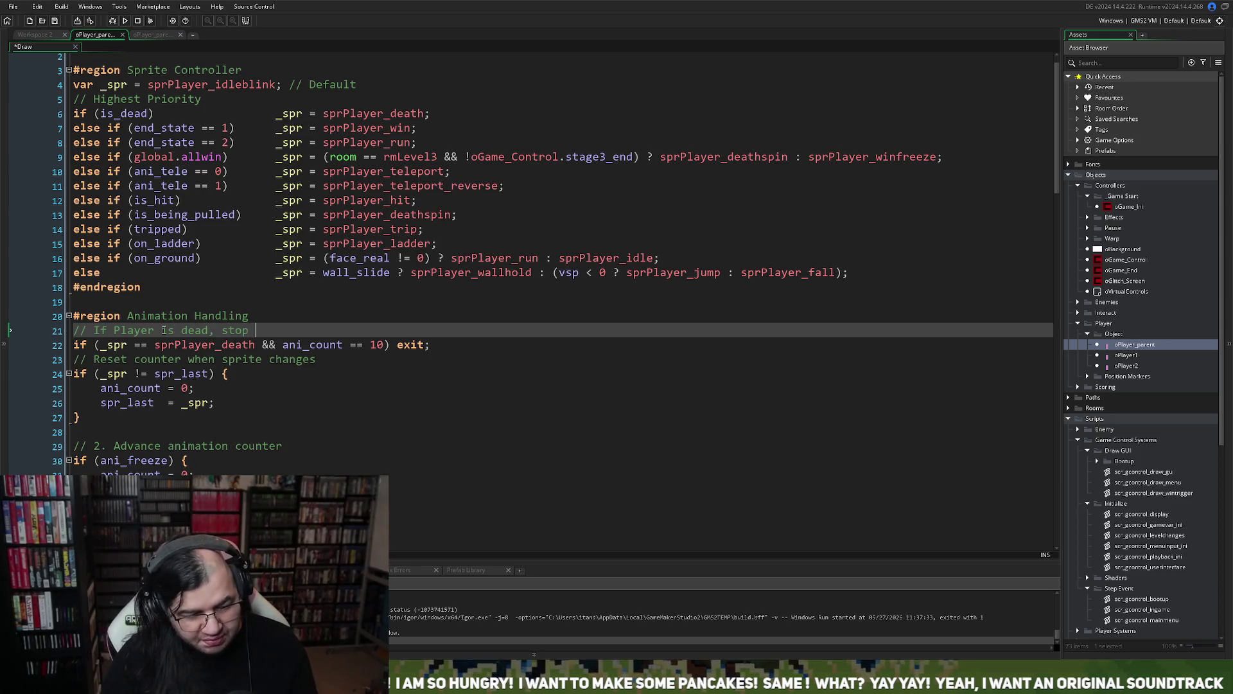
type("all anyt")
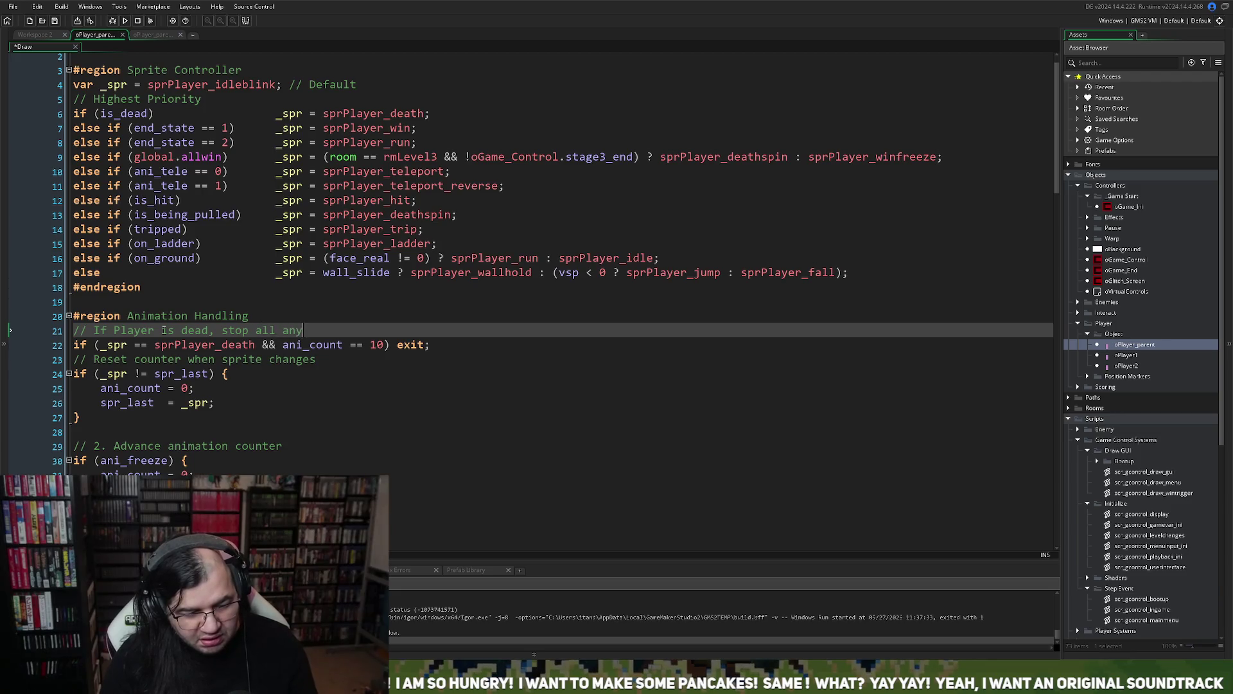
key("BackSpace")
key("BackSpace")
type("imation")
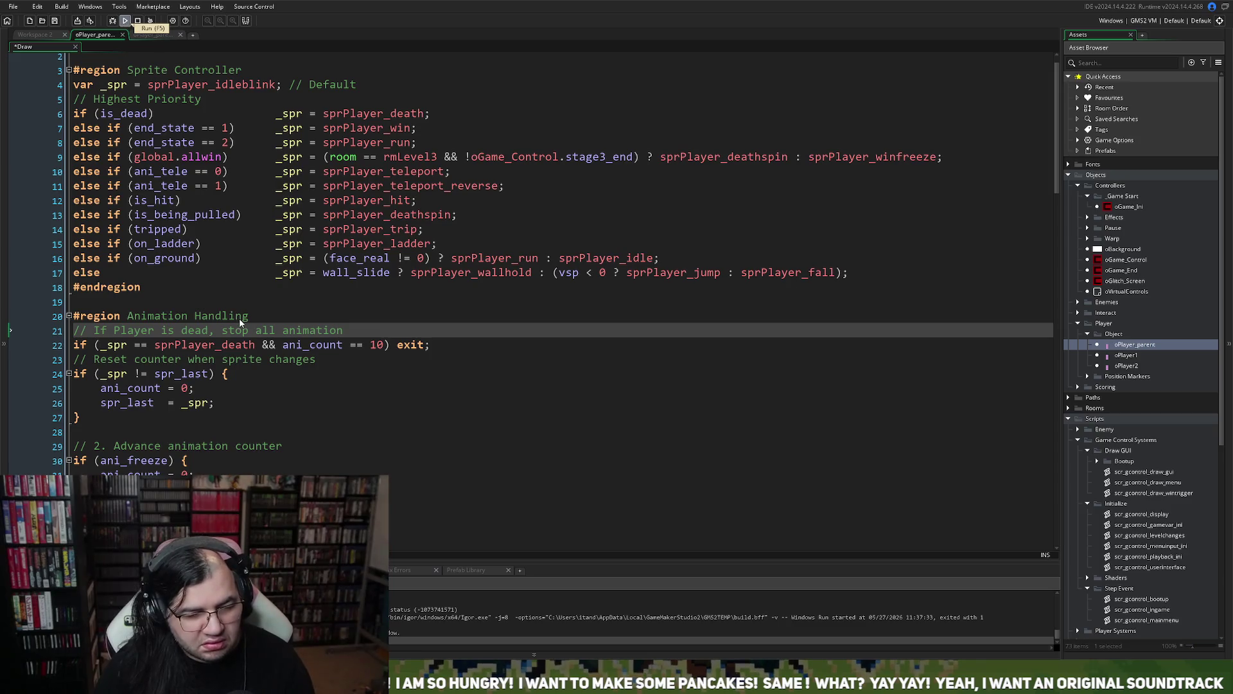
left_click(126, 22)
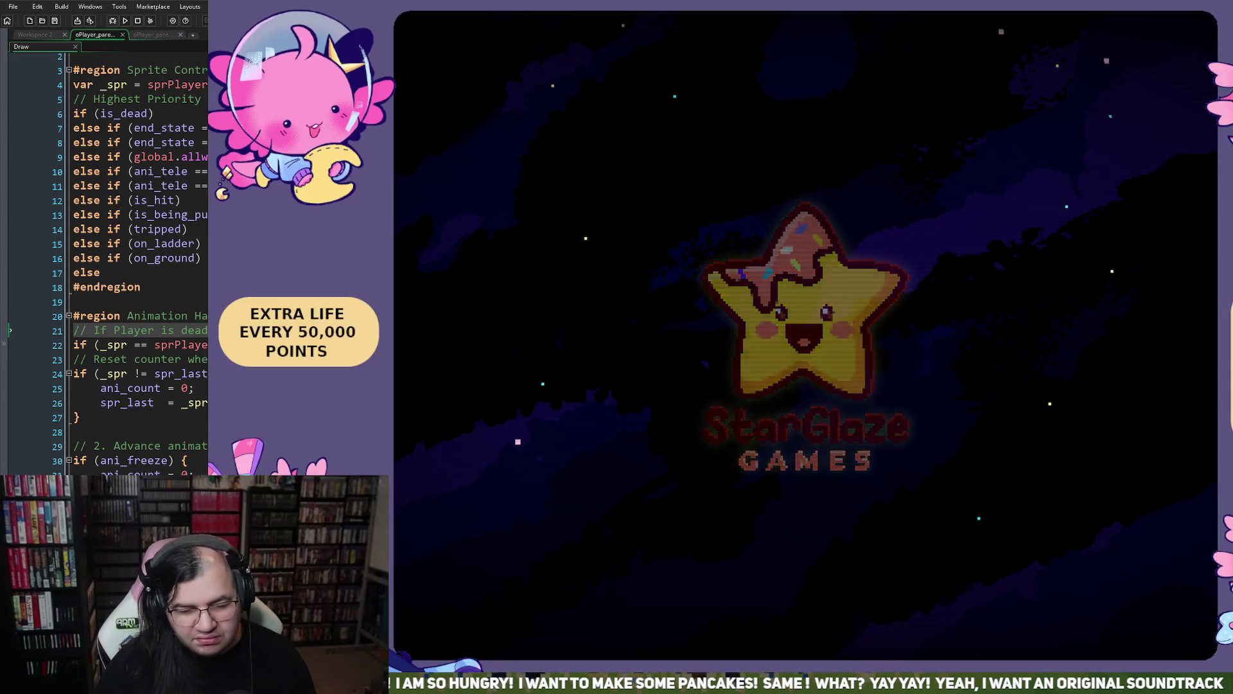
- Try the stage selector, set it back to stage 1 and start the game
key("Down")
key("Right")
key("Left")
key("Up")
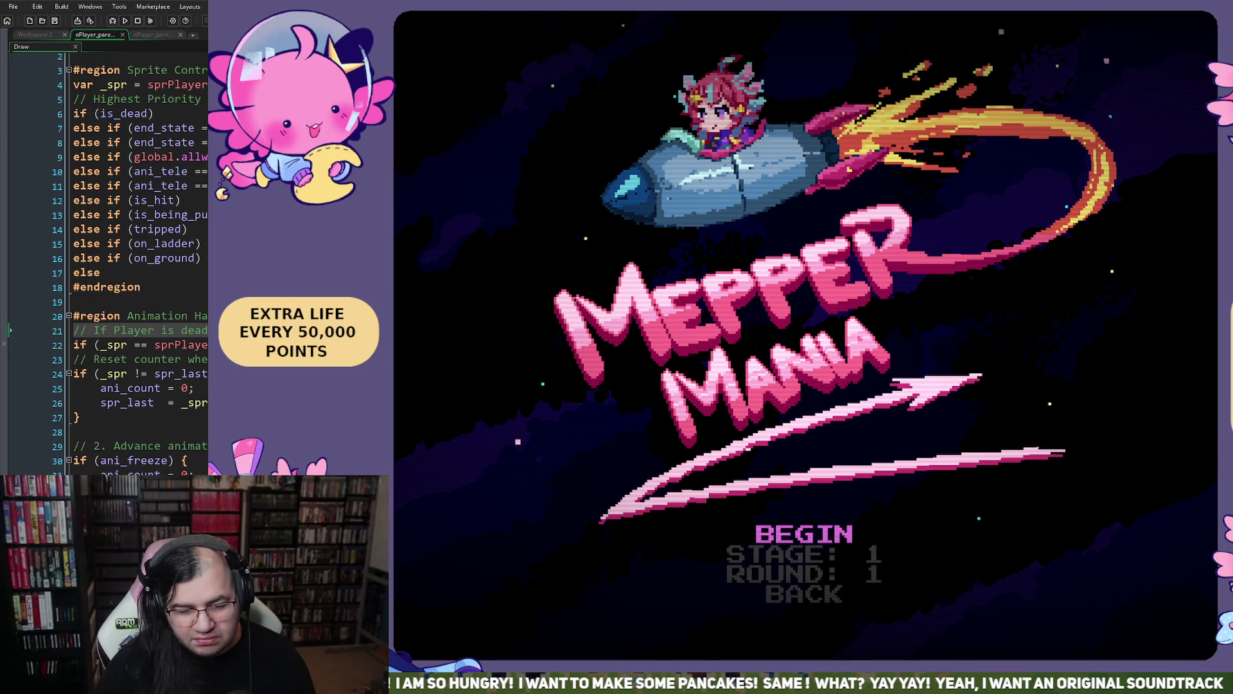
key("Return")
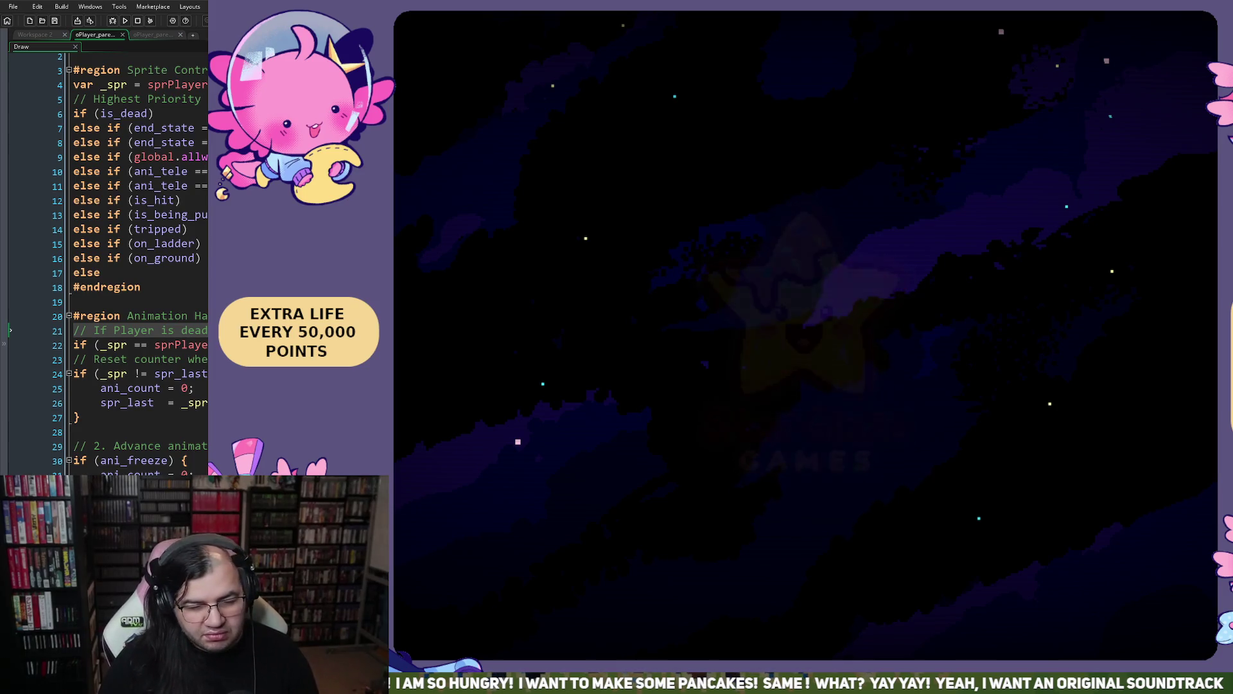
- Start a run at stage 5, jump the first sawblade and climb down to the bottom floor
key("Down")
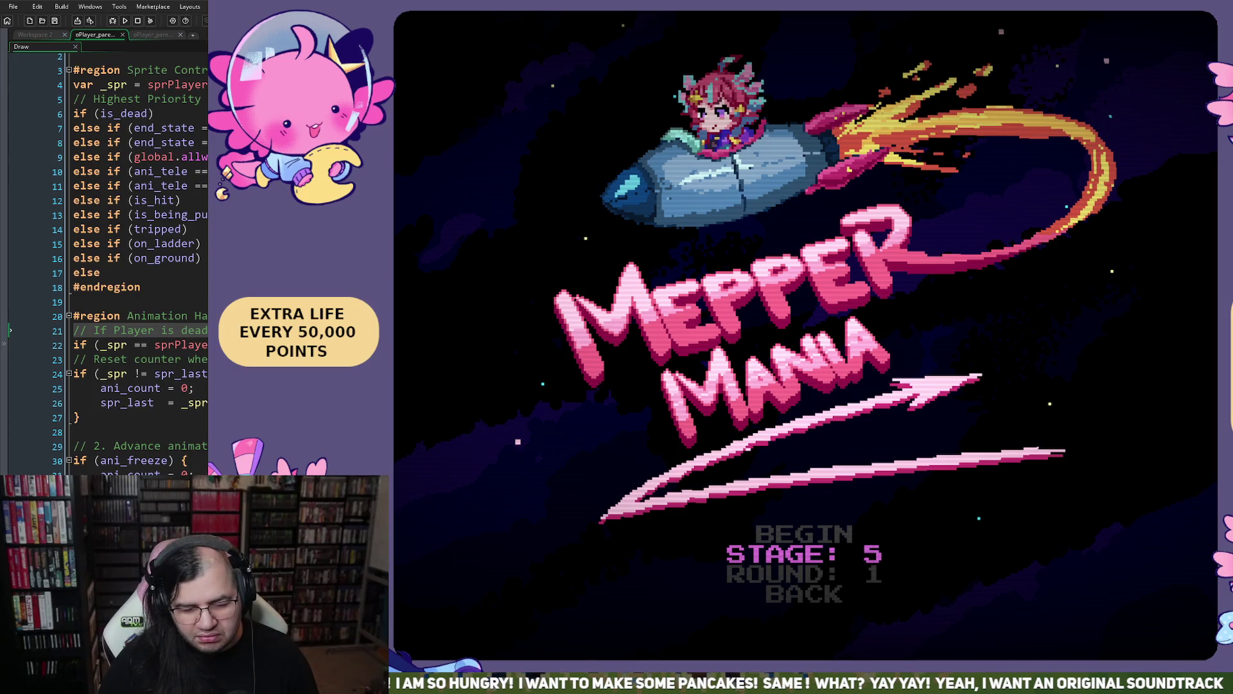
key("Return")
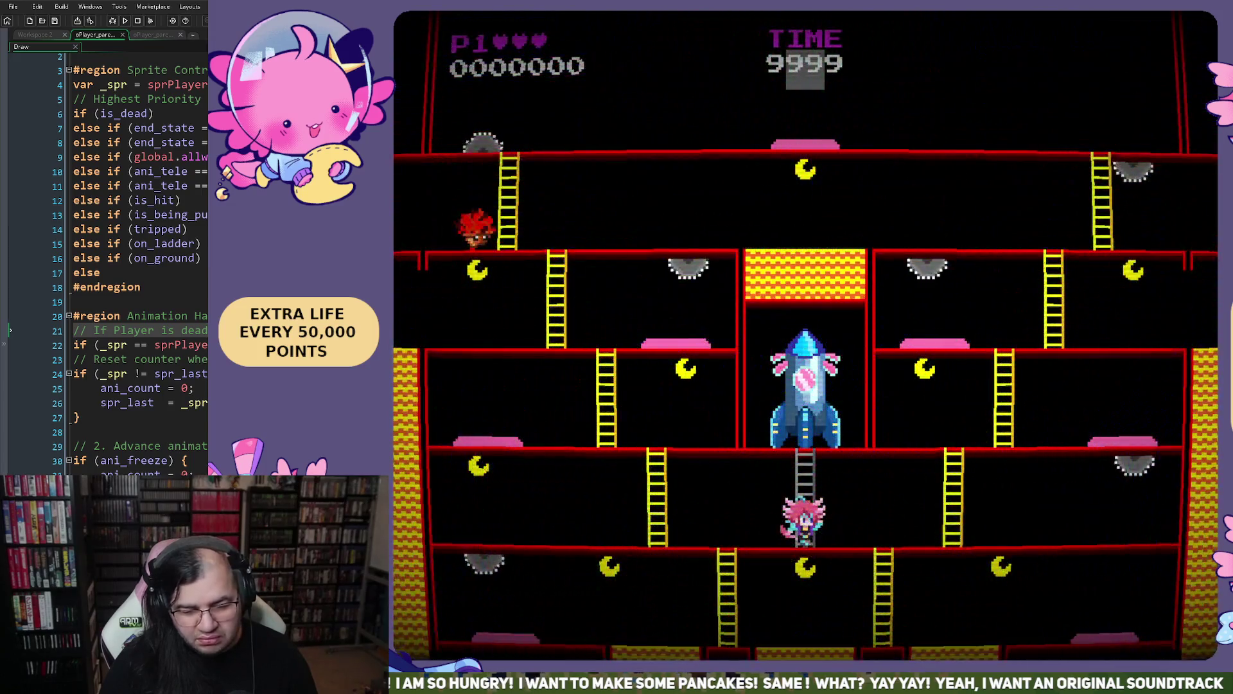
key("Left")
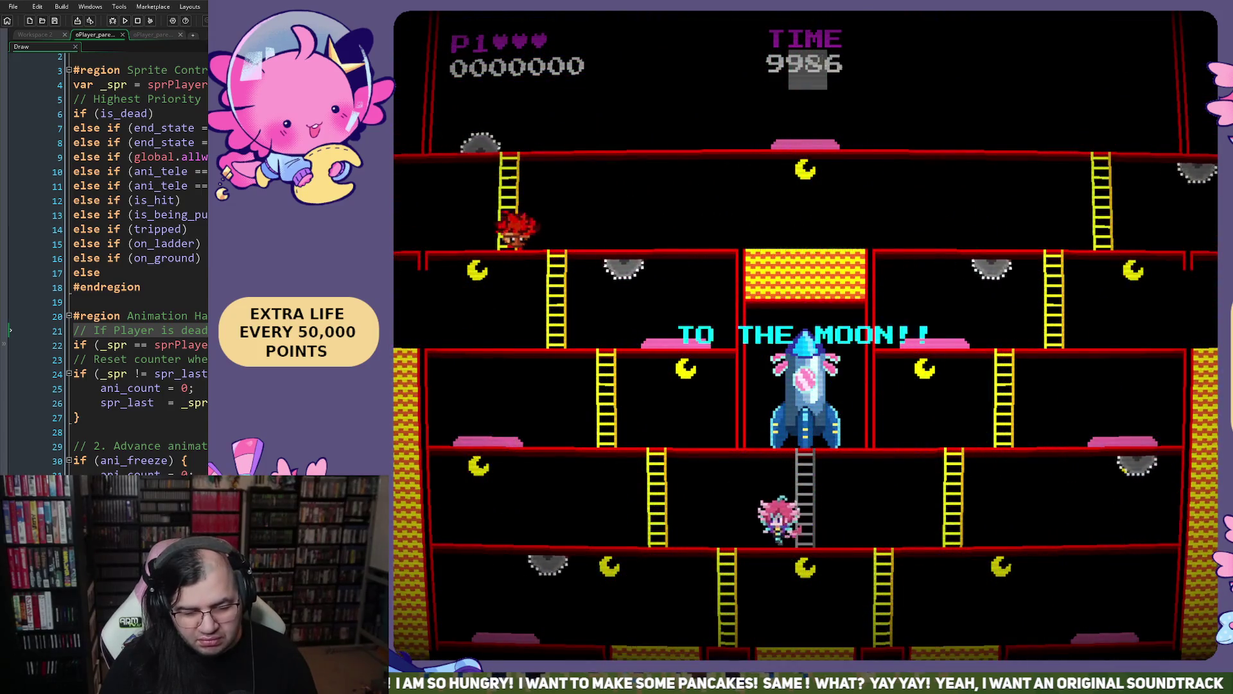
key("space")
key("Right")
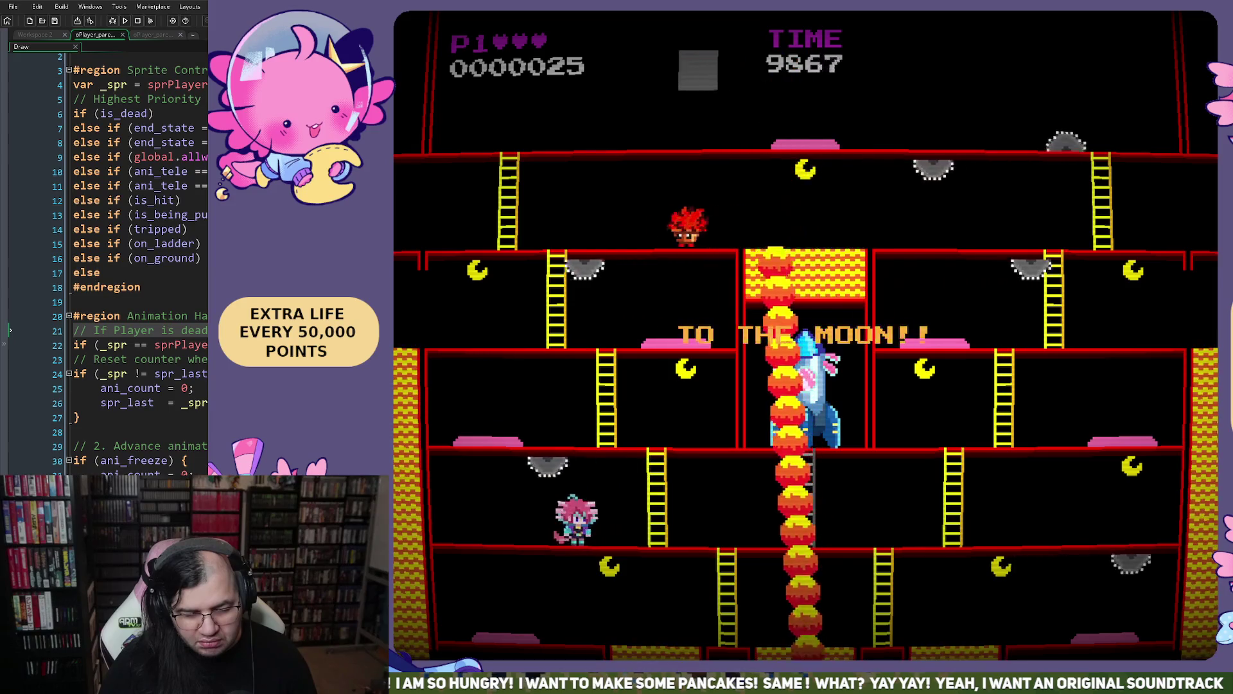
key("Right")
key("Down")
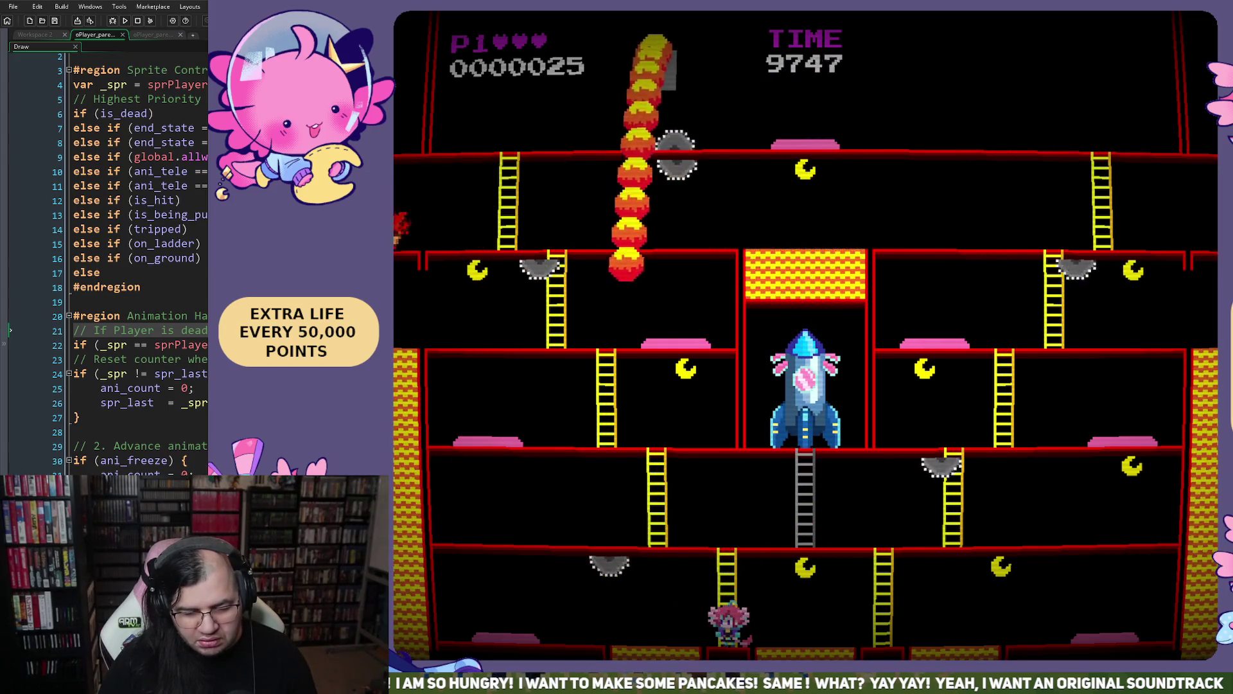
- Cross the bottom floor leftward, jumping rolling sawblades and slipping past the fireball column
key("Left")
key("Left")
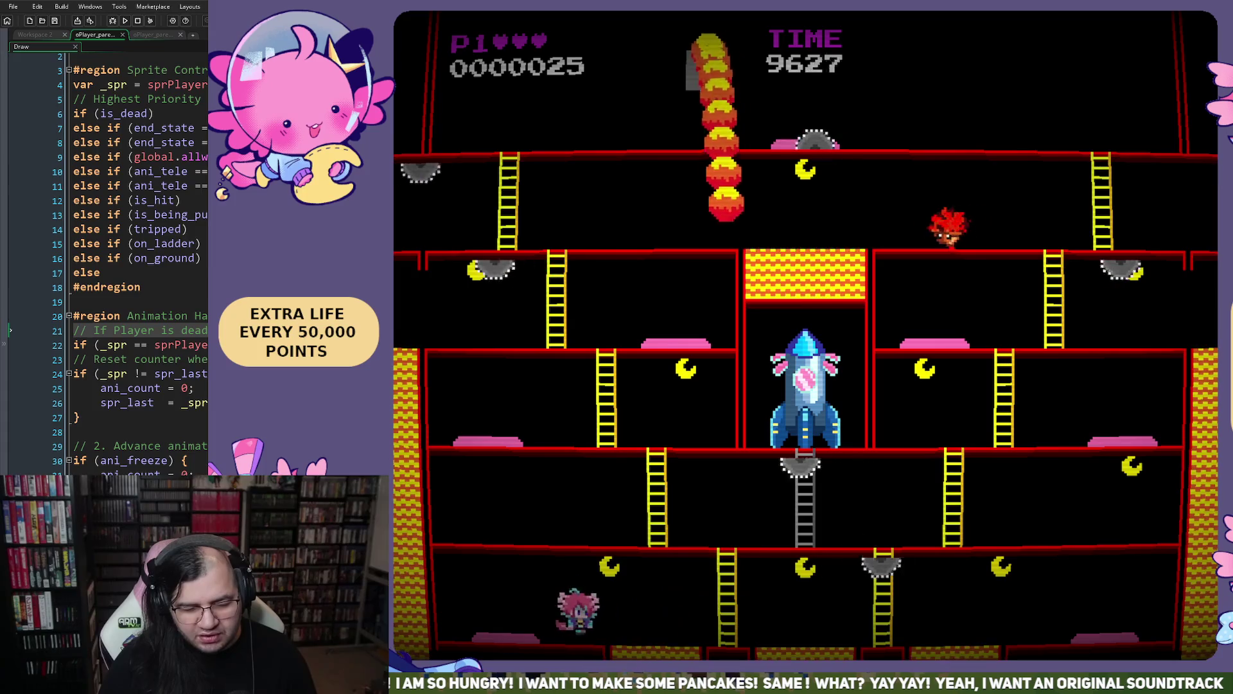
key("space")
key("space")
key("space")
key("space")
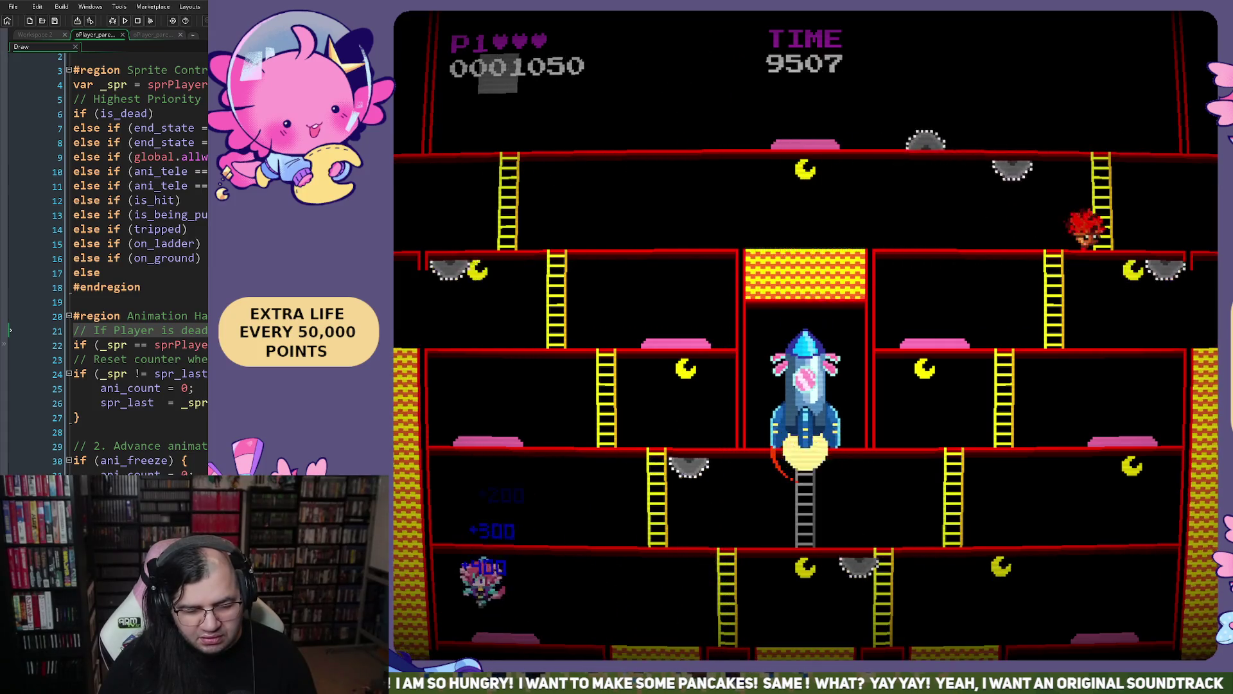
key("Right")
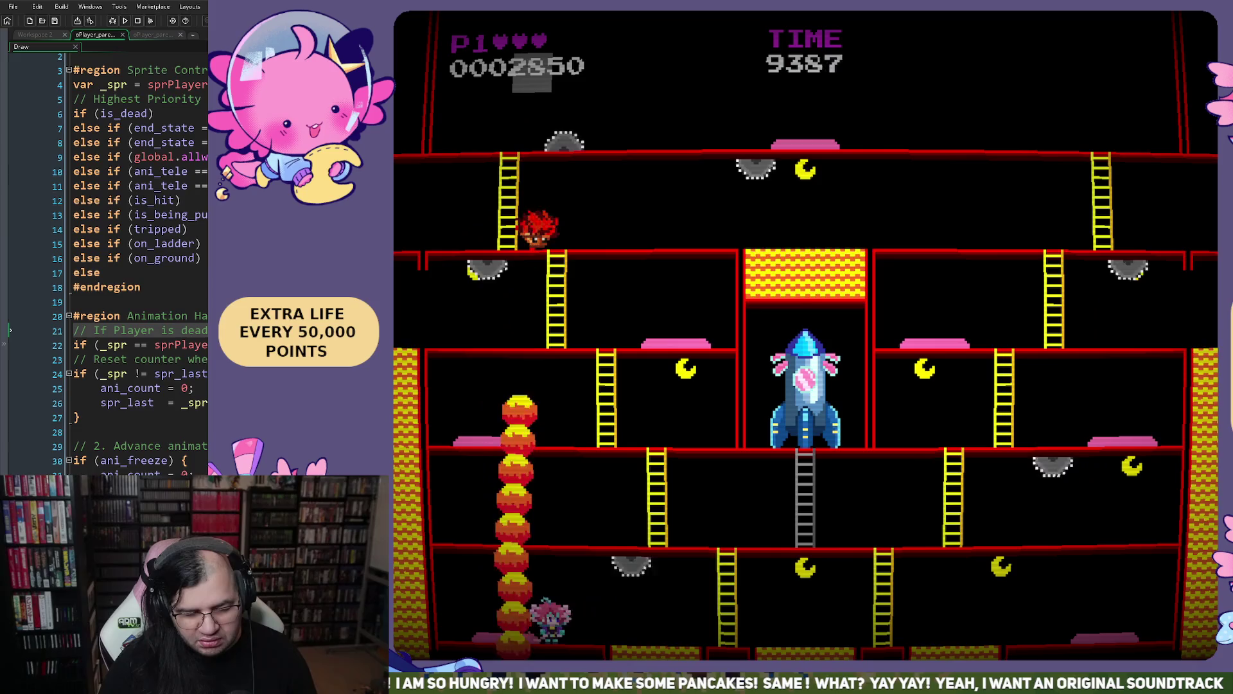
key("Left")
key("space")
key("Left")
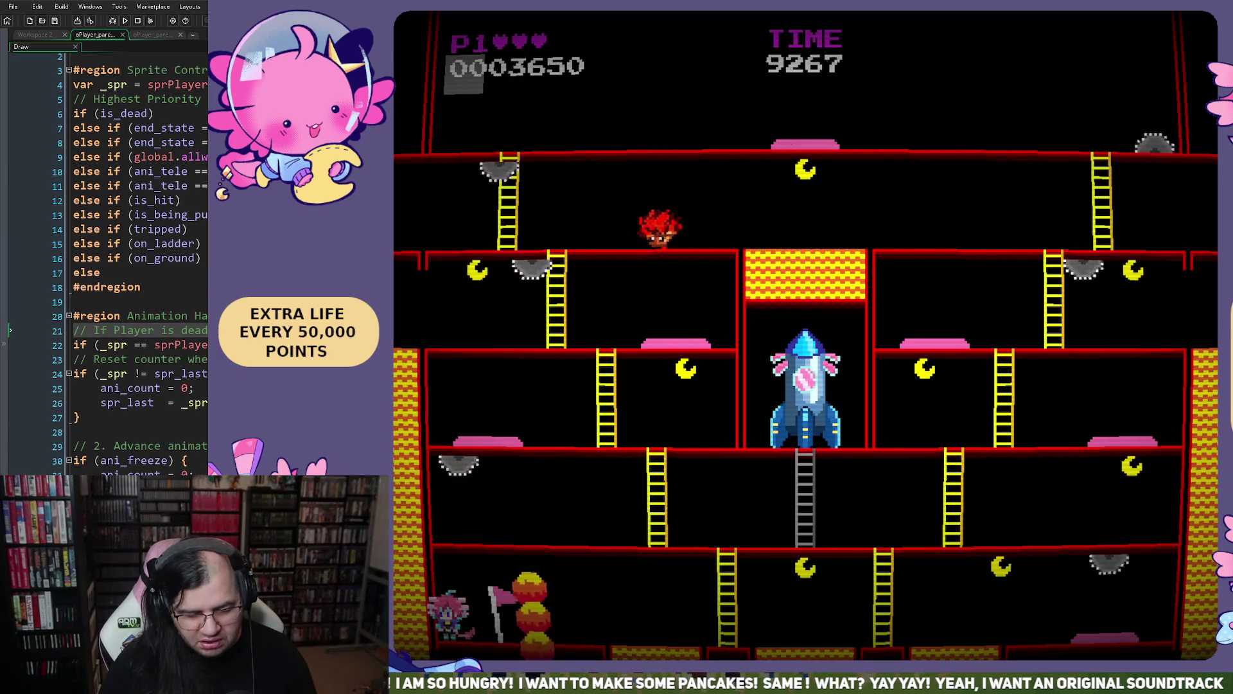
- Run right past the ladder over the sawblades, then jump back left
key("Right")
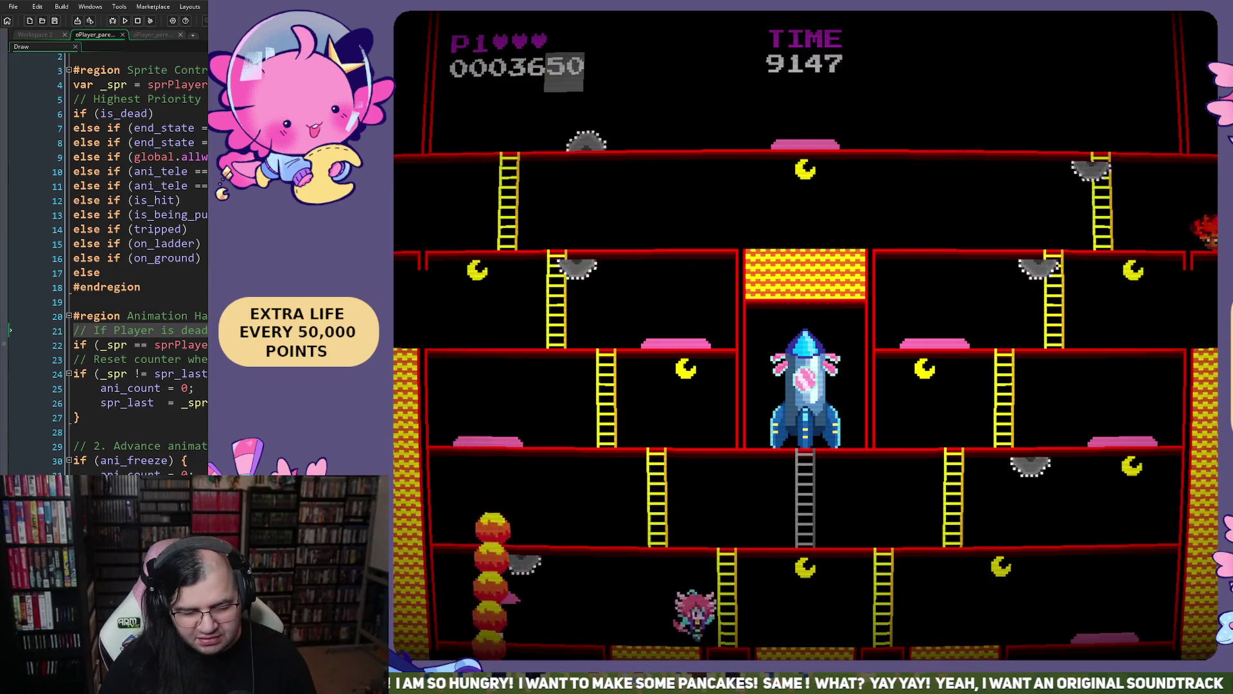
key("Right")
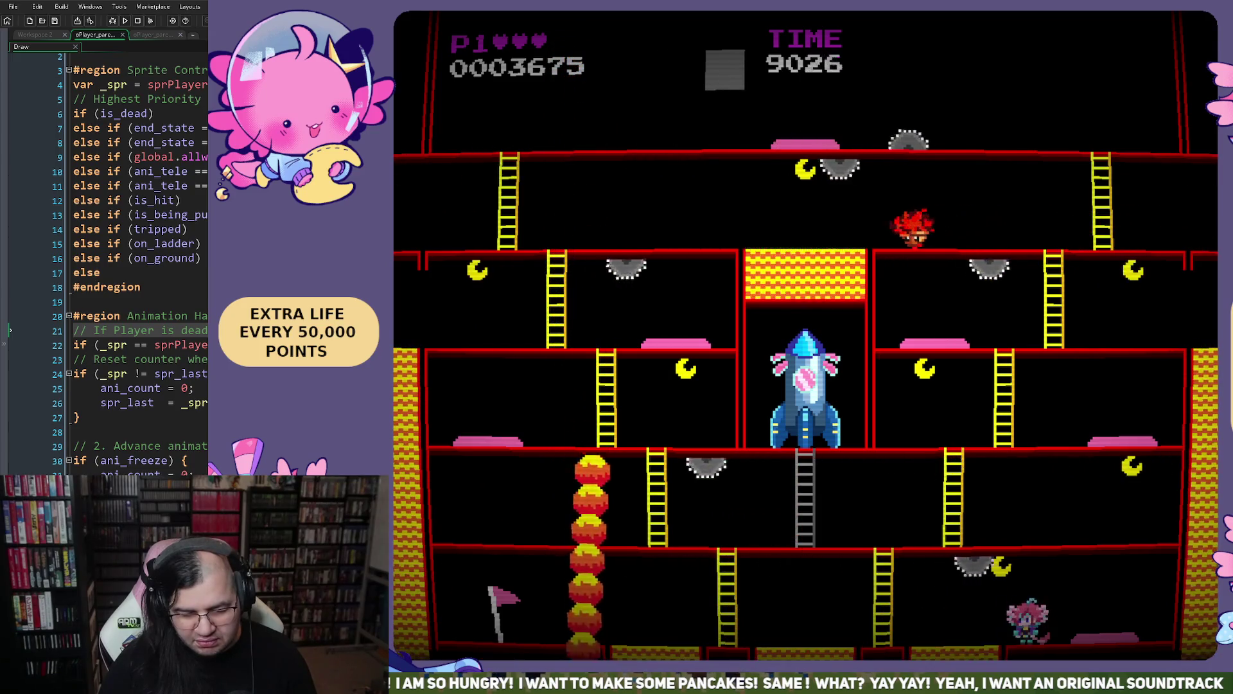
key("Right")
key("space")
key("space")
key("space")
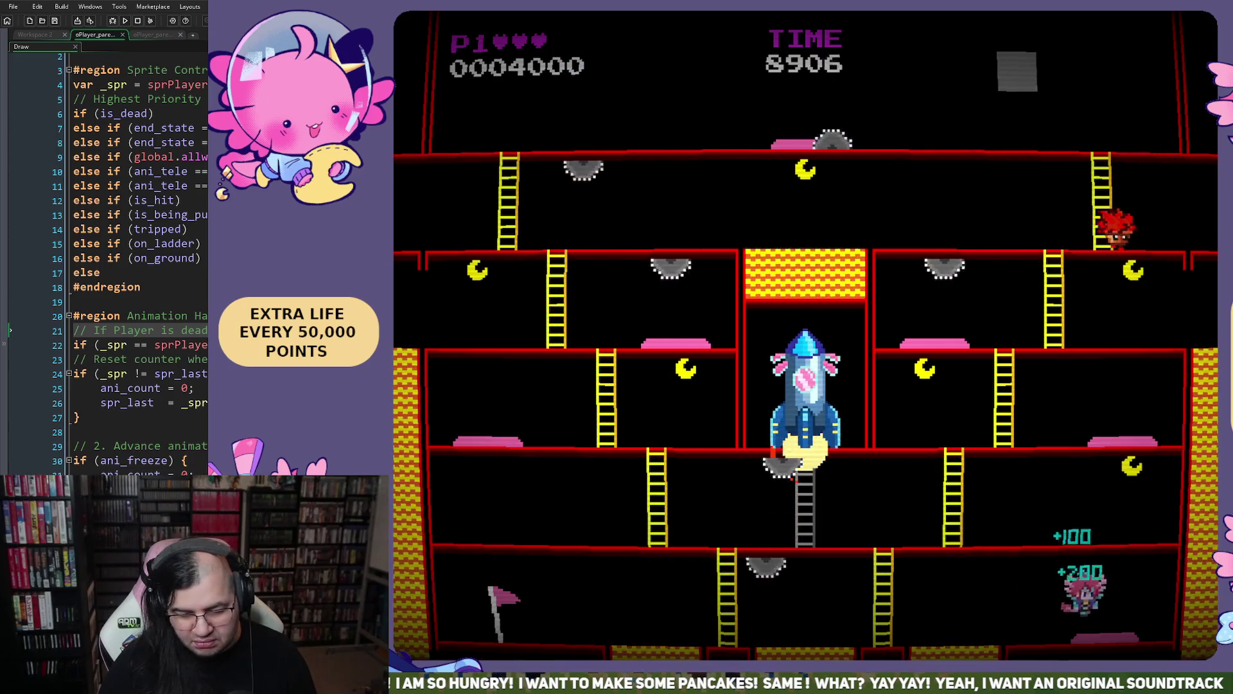
key("space")
key("Left")
- Climb the ladder to the next floor, grab the moon and jump left
key("Up")
key("Up")
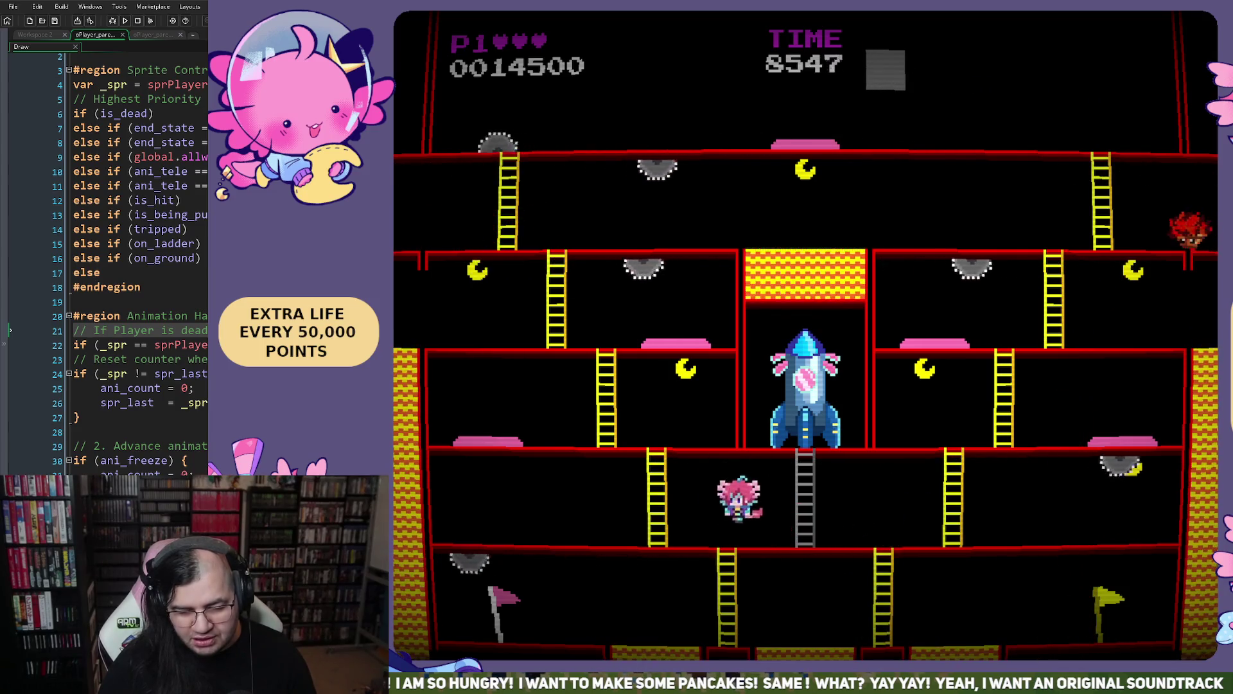
key("Left")
- Jump back and forth for bonus points, then climb the right ladder
key("Up")
key("Right")
key("Left")
key("space")
key("Left")
key("space")
key("space")
key("Right")
- Climb up two floors, collect the moon and jump over the fireball
key("space")
key("Right")
key("Up")
key("Left")
key("Up")
key("Left")
key("space")
key("Right")
key("space")
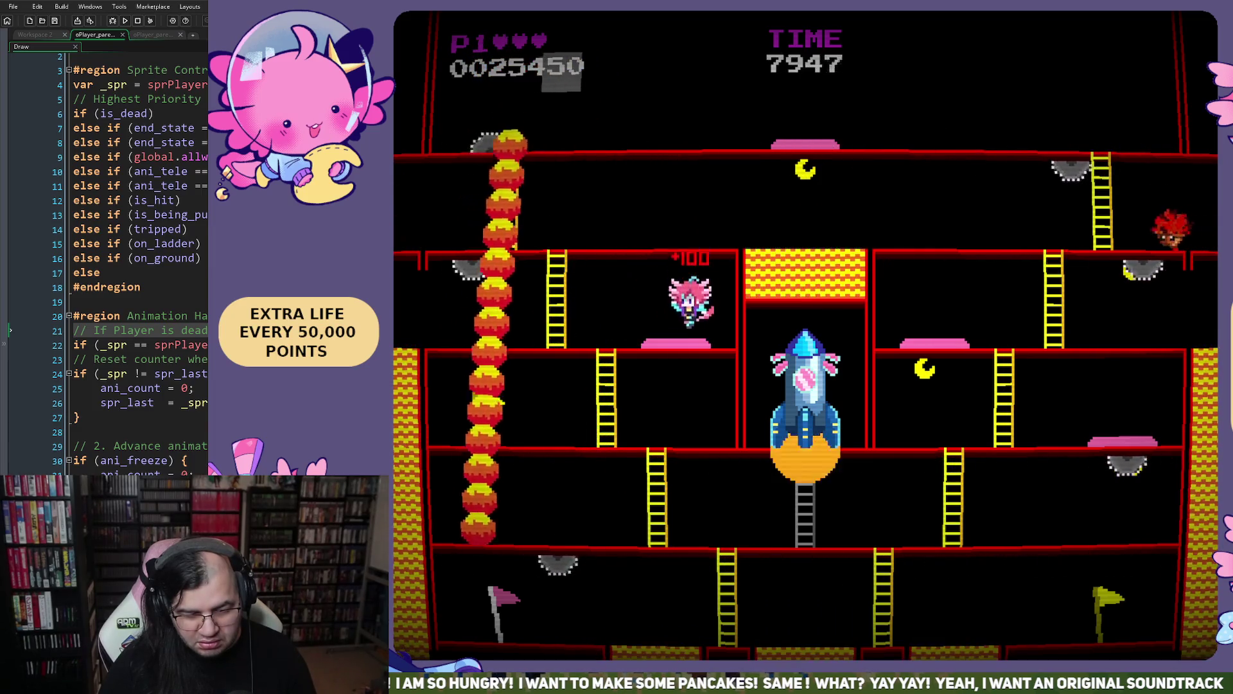
- Dodge the falling fireball column, climb to the top floor and jump off toward the right
key("Right")
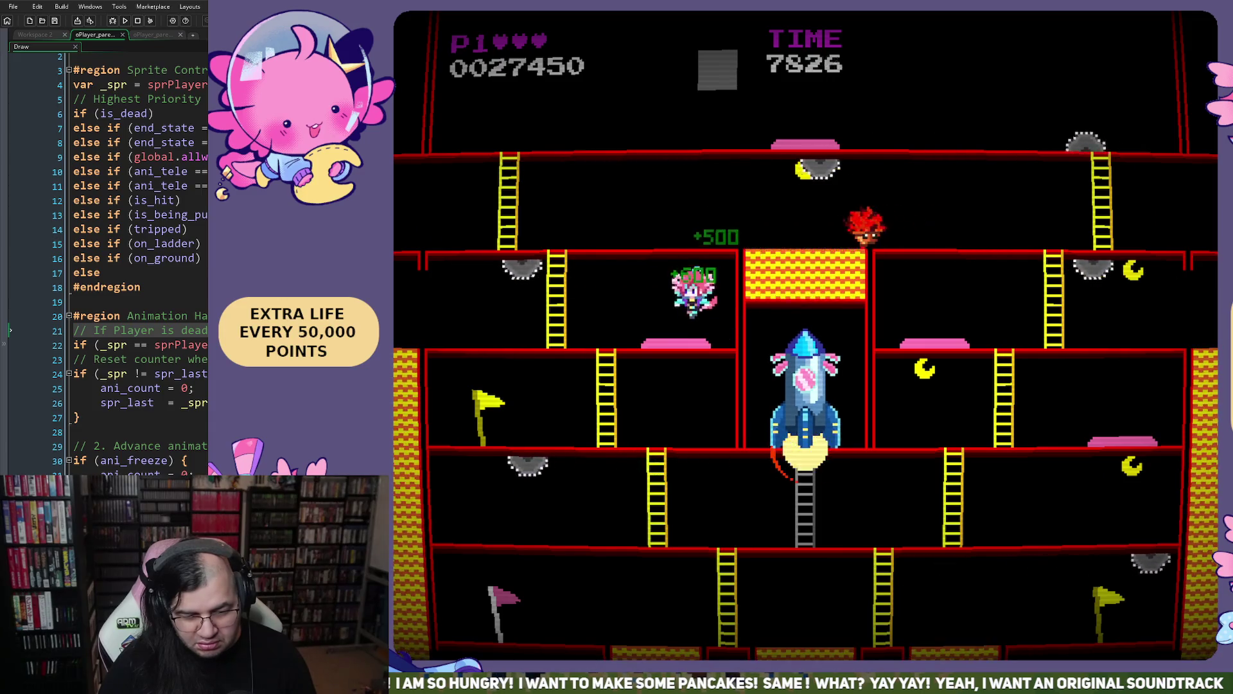
key("Left")
key("Right")
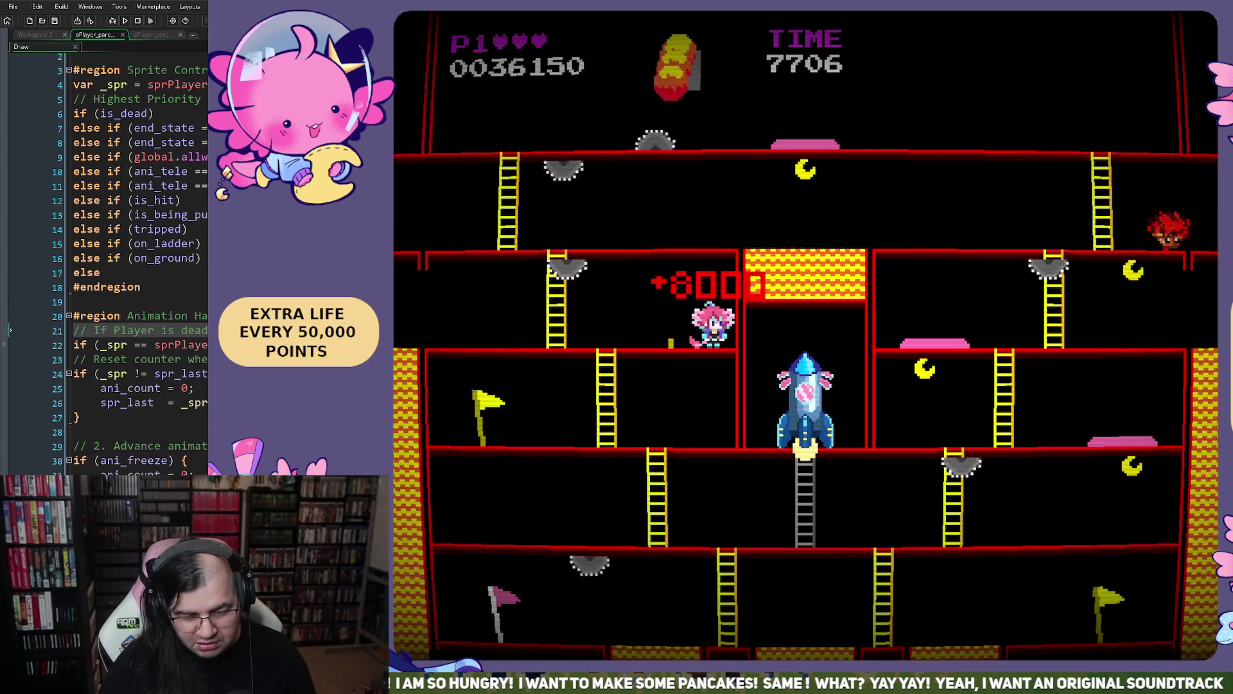
key("Left")
key("Up")
key("Left")
key("Up")
key("Right")
key("Right")
key("space")
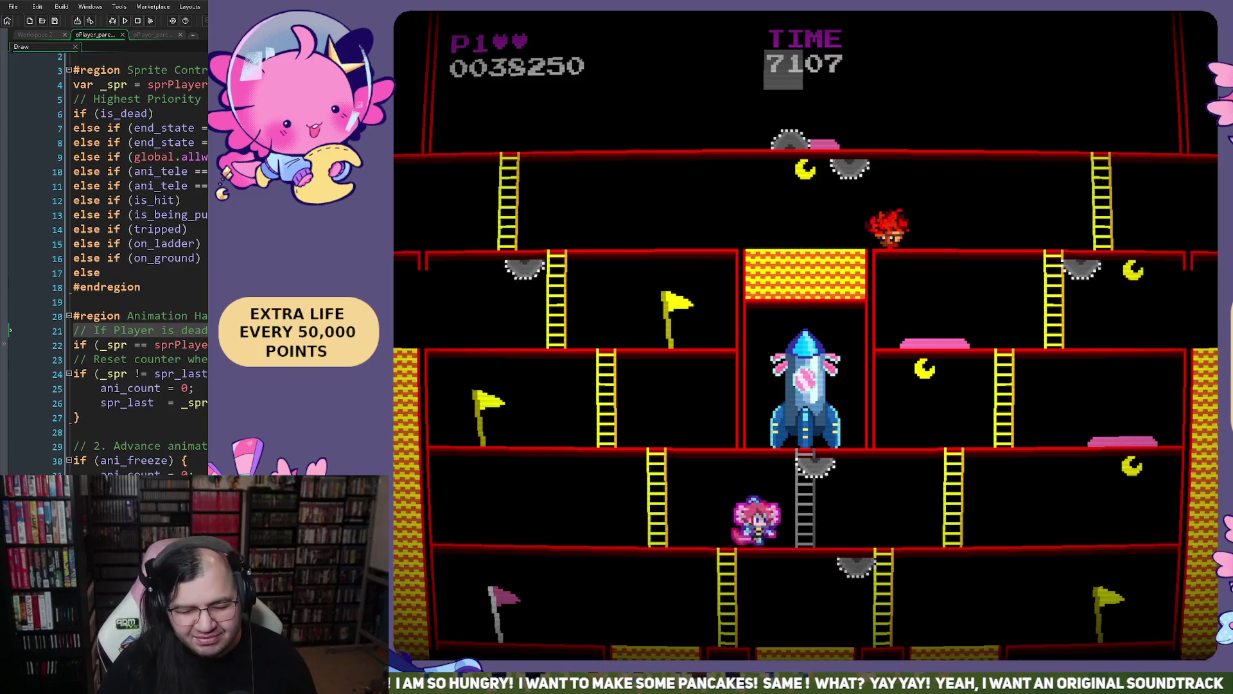
- Jump up to the floor above and run right to the wall for a big bonus
key("Left")
key("space")
key("Right")
key("Left")
key("Right")
key("space")
key("Right")
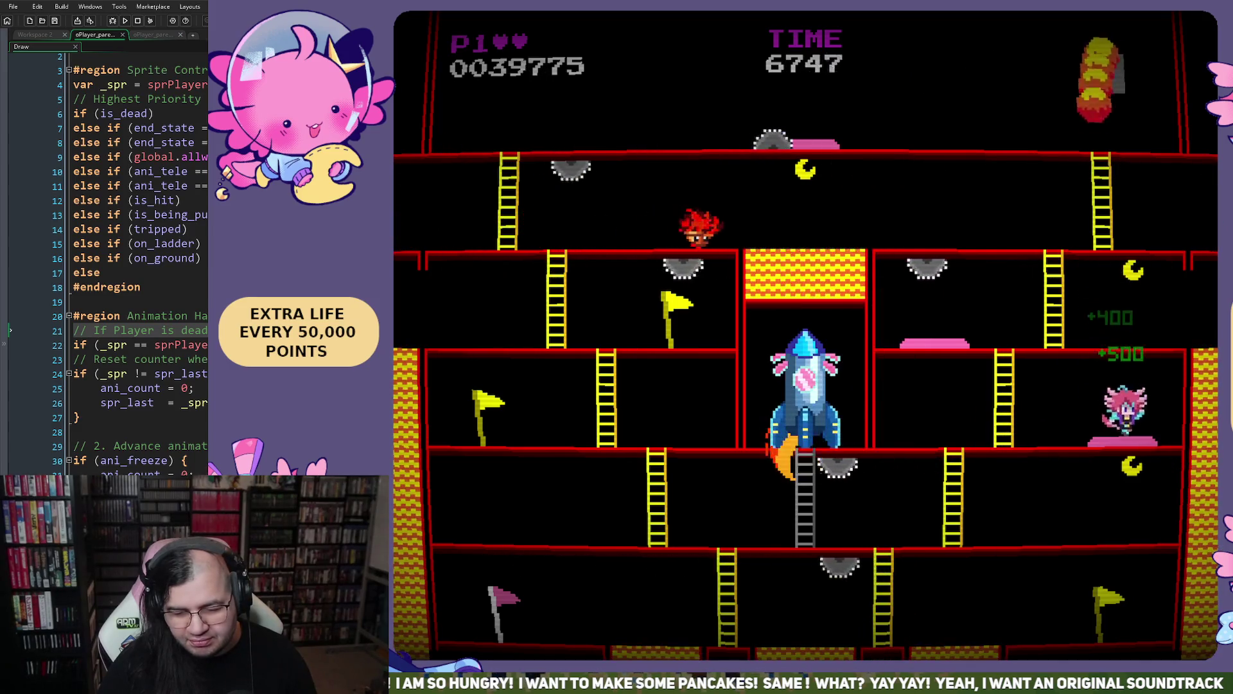
- Rise to the next floor, jump the saw for points and climb to the top floor
key("Left")
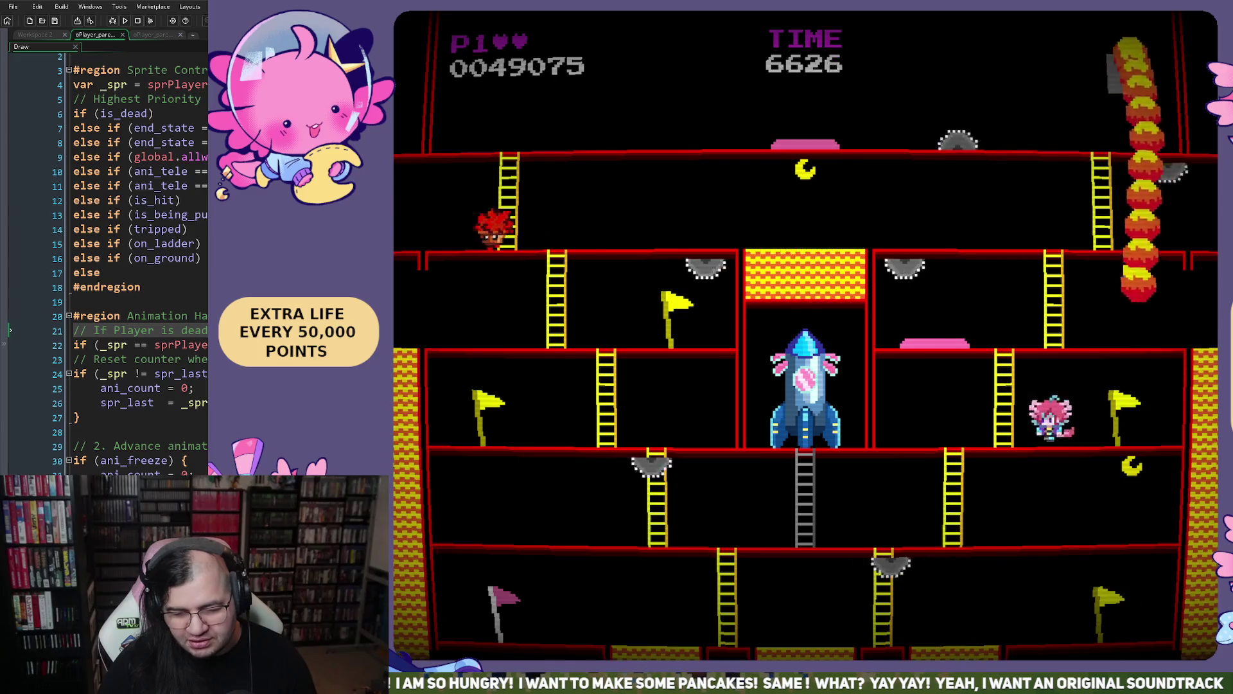
key("space")
key("Left")
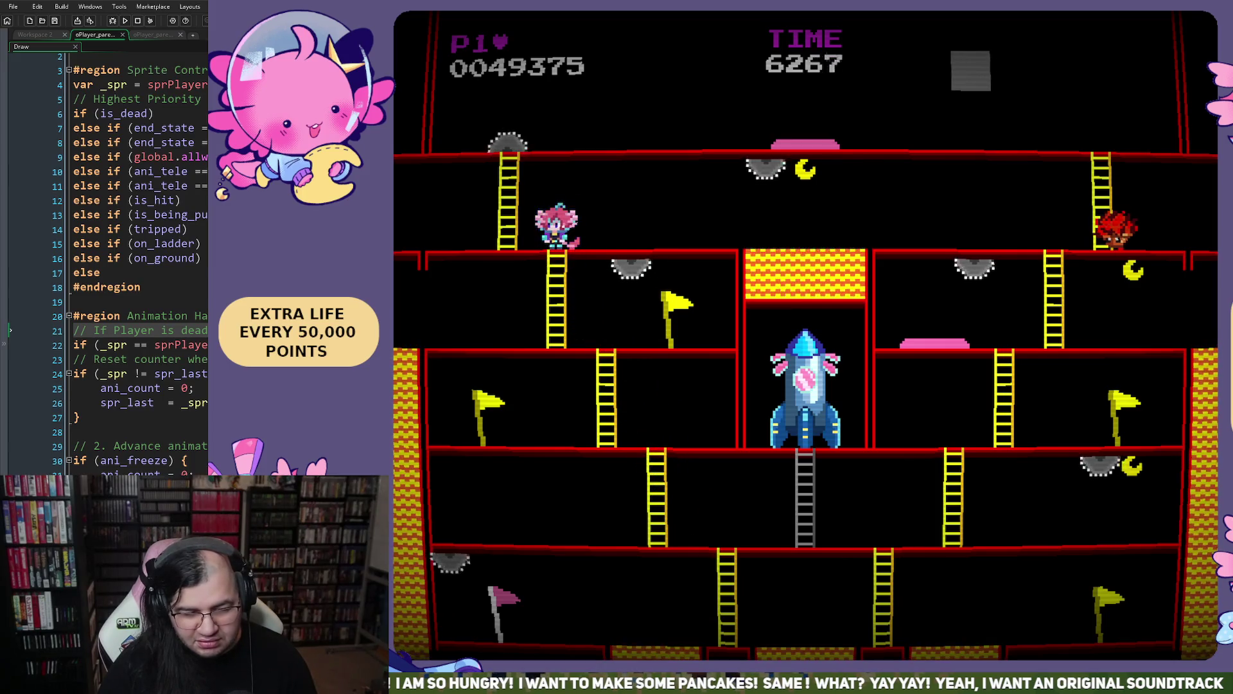
key("Left")
key("Up")
key("Right")
key("Right")
- Jump along the top floor for points, descend the right ladder and head for the yellow ladder
key("space")
key("space")
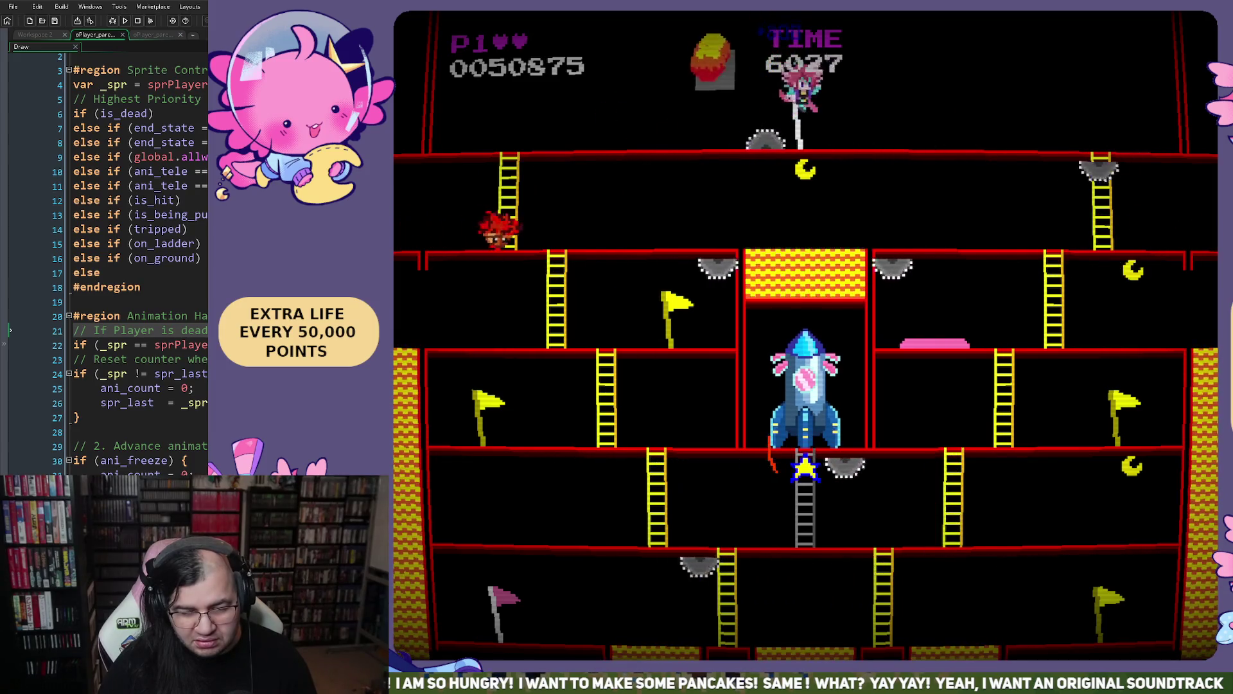
key("Down")
key("Left")
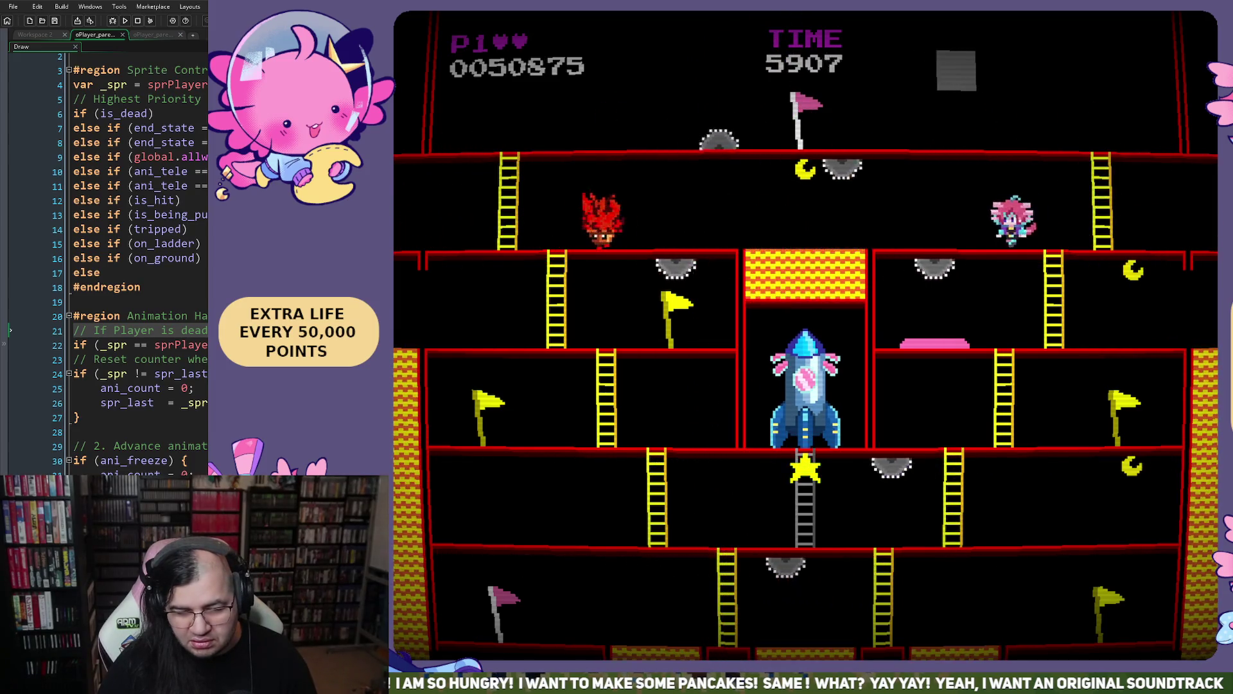
key("Left")
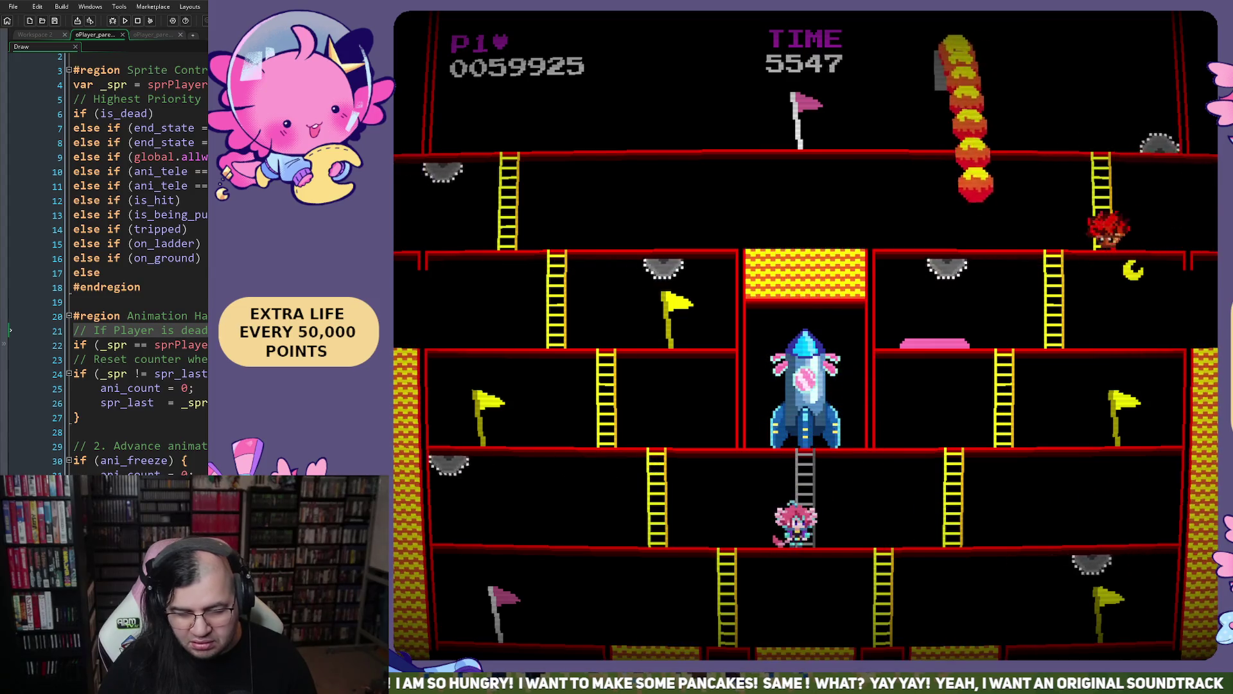
key("Left")
key("Right")
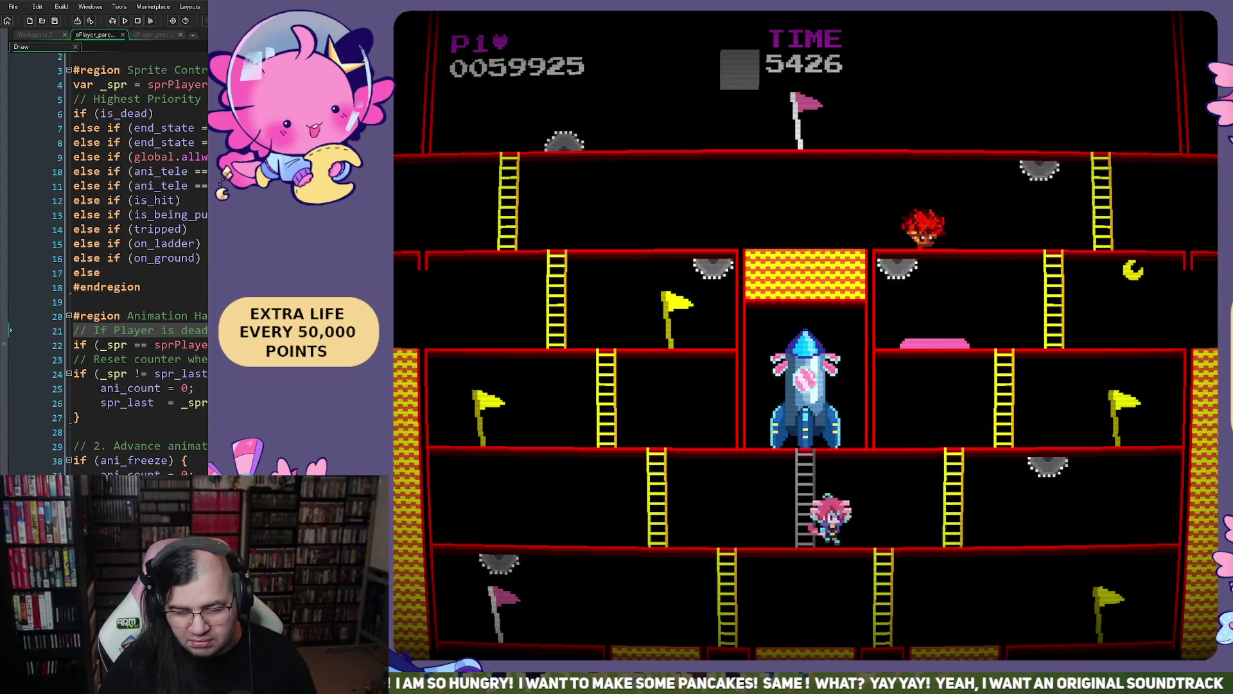
- Climb two ladders to the upper right floor and grab the +800 bonus
key("Up")
key("Right")
key("Up")
key("Left")
key("Left")
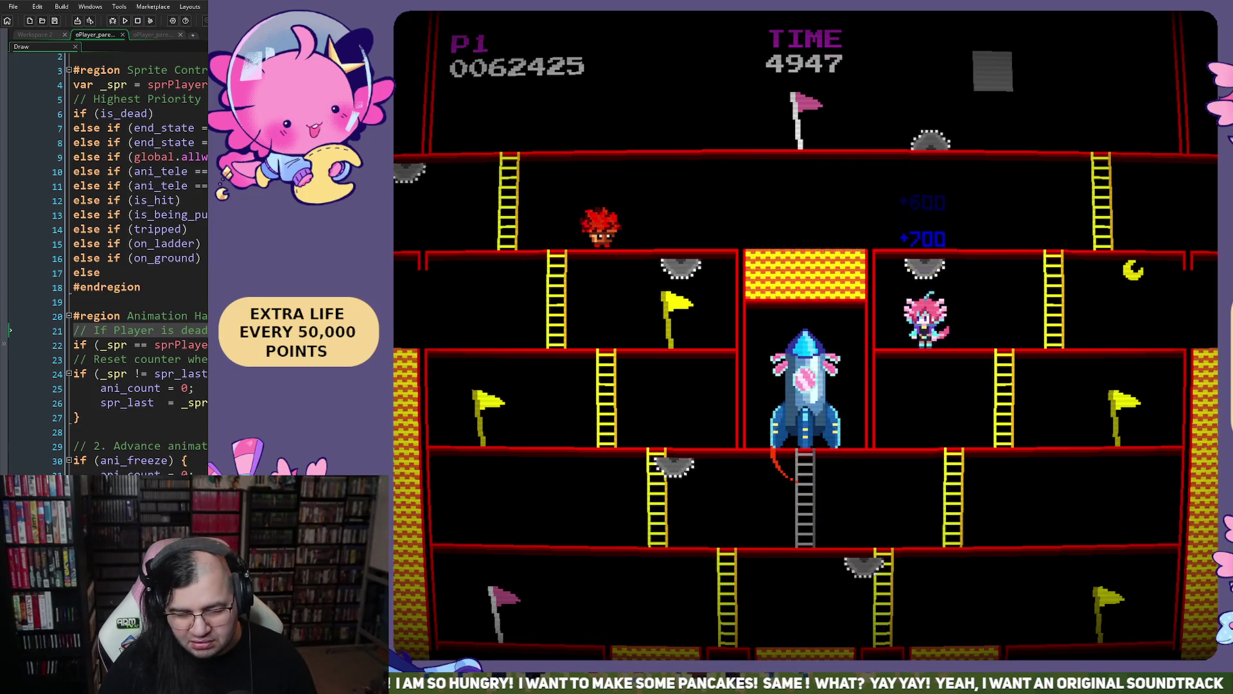
key("Left")
key("Right")
- Climb down two ladders, walk left and climb the ladder into the rocket
key("Right")
key("Down")
key("Left")
key("Down")
key("Right")
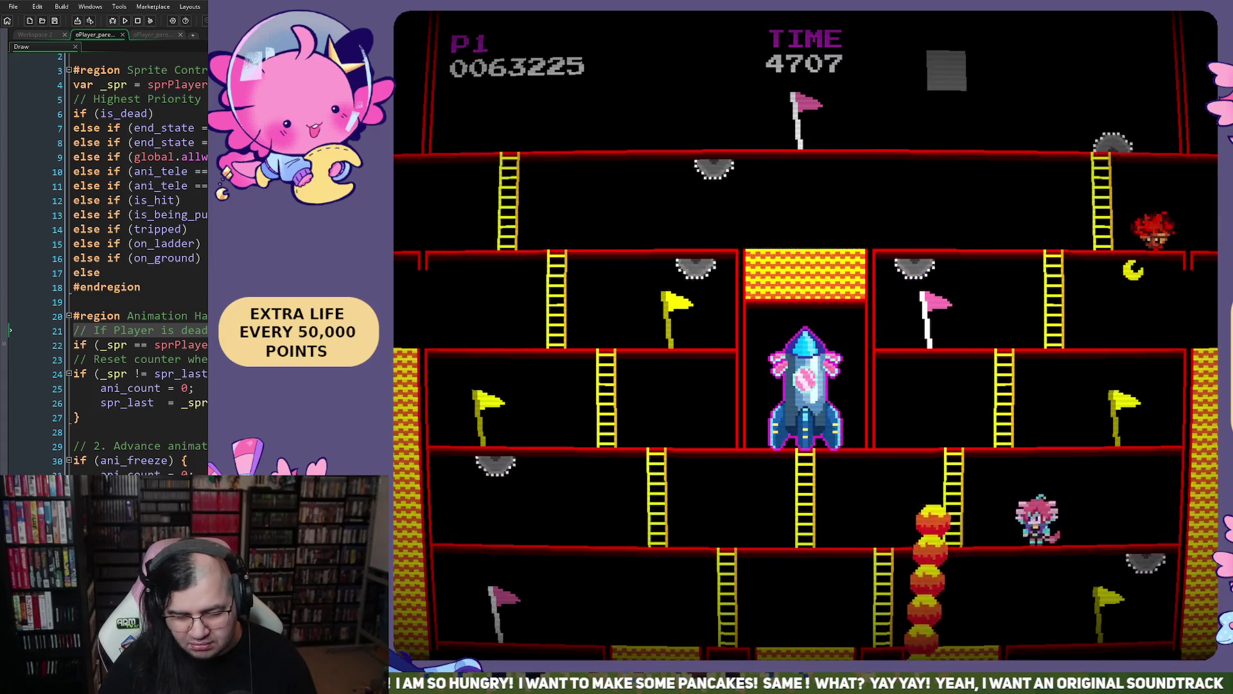
key("Left")
key("Up")
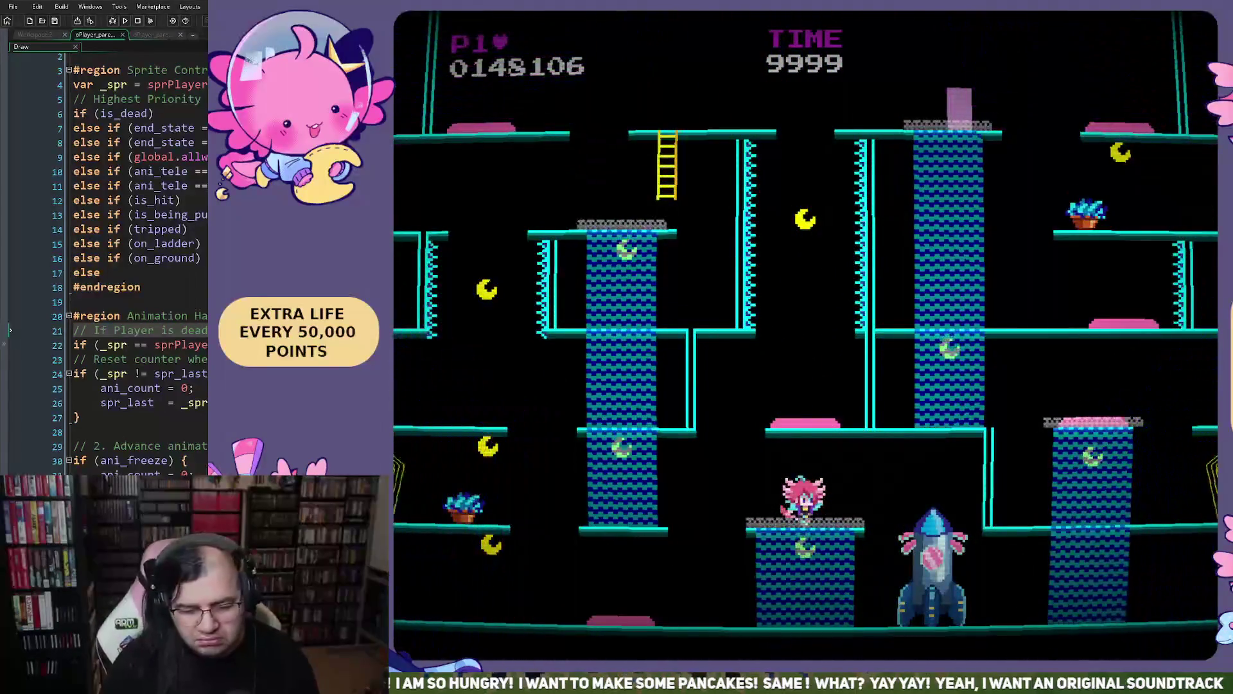
- Jump left for +25, collect points under the column and plant a flag on the floor
key("Right")
key("Left")
key("space")
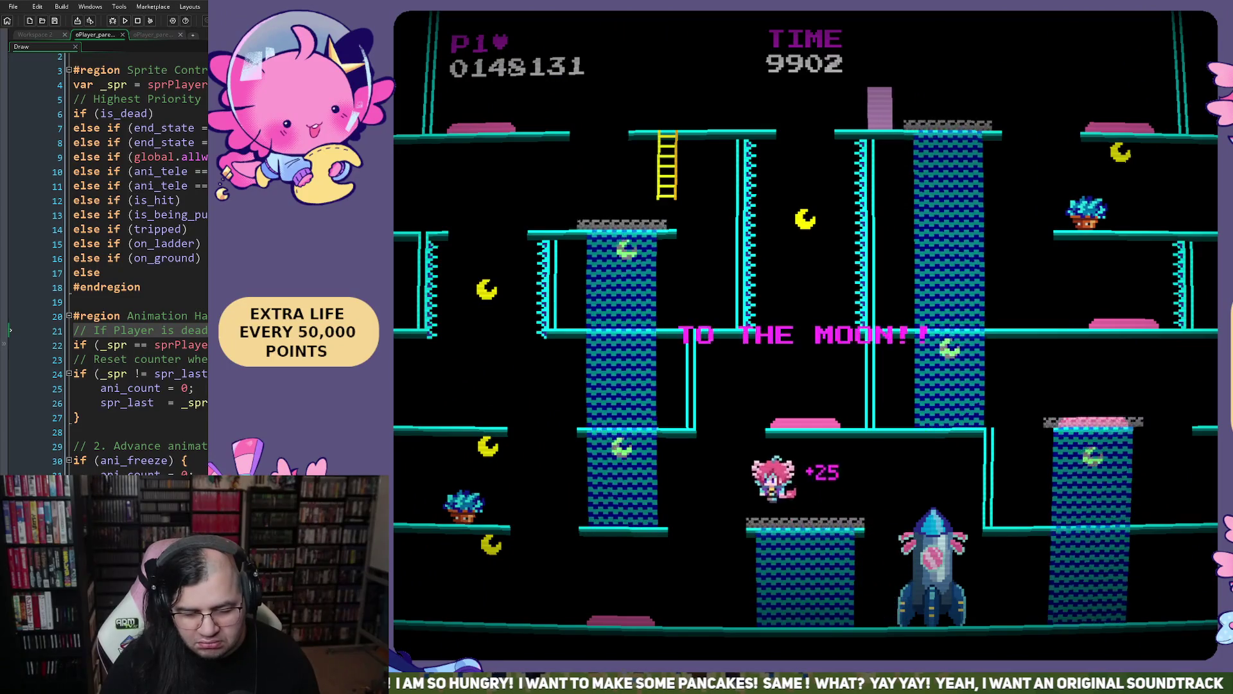
key("Left")
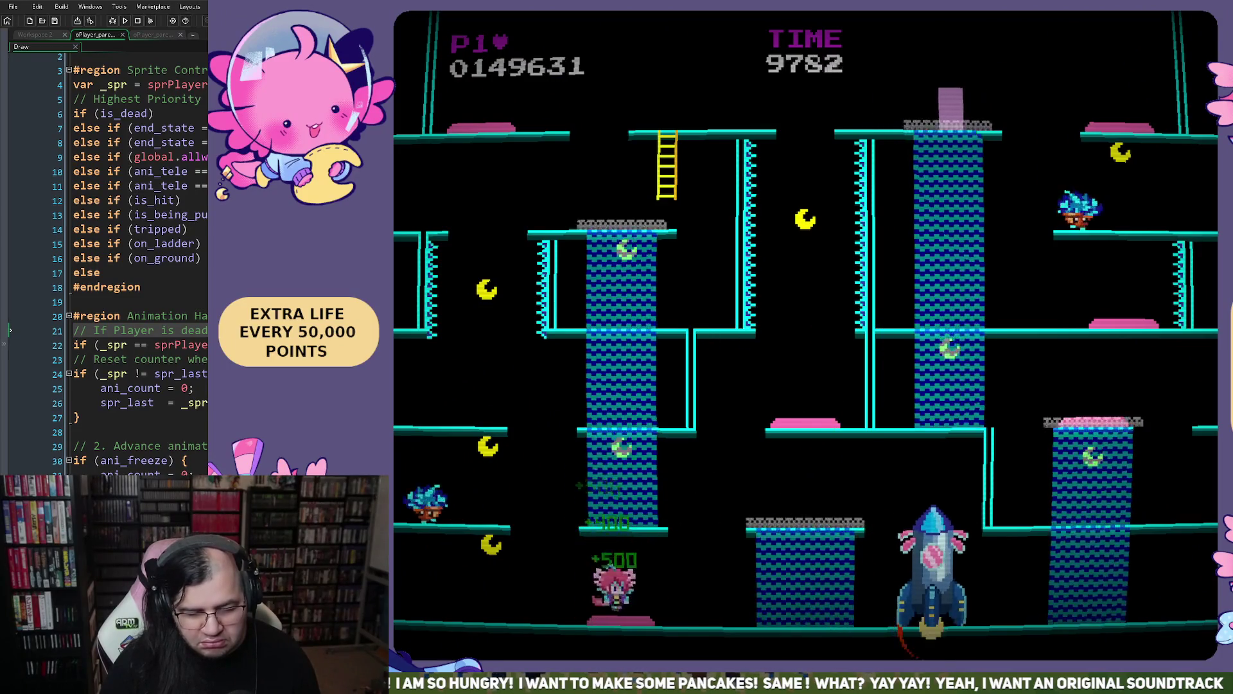
key("Left")
key("space")
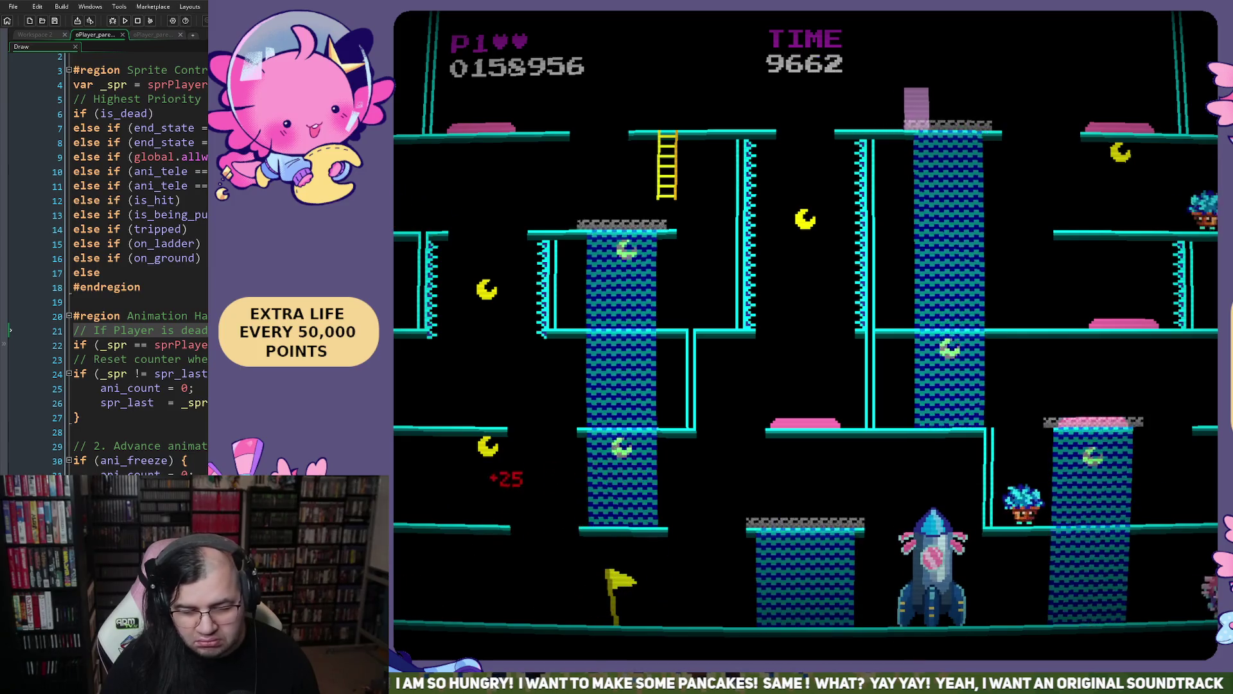
- Plant the flag on the right platform, then wrap around and ride the blue column to the top
key("Up")
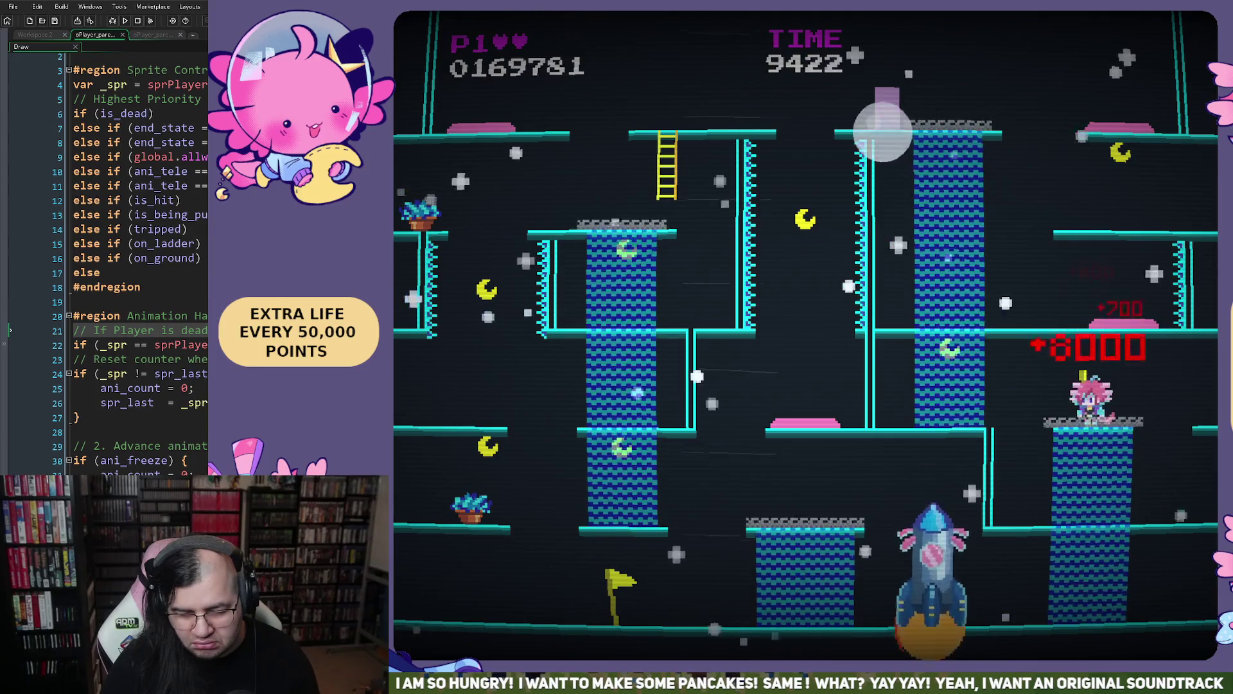
key("Left")
key("Up")
key("Right")
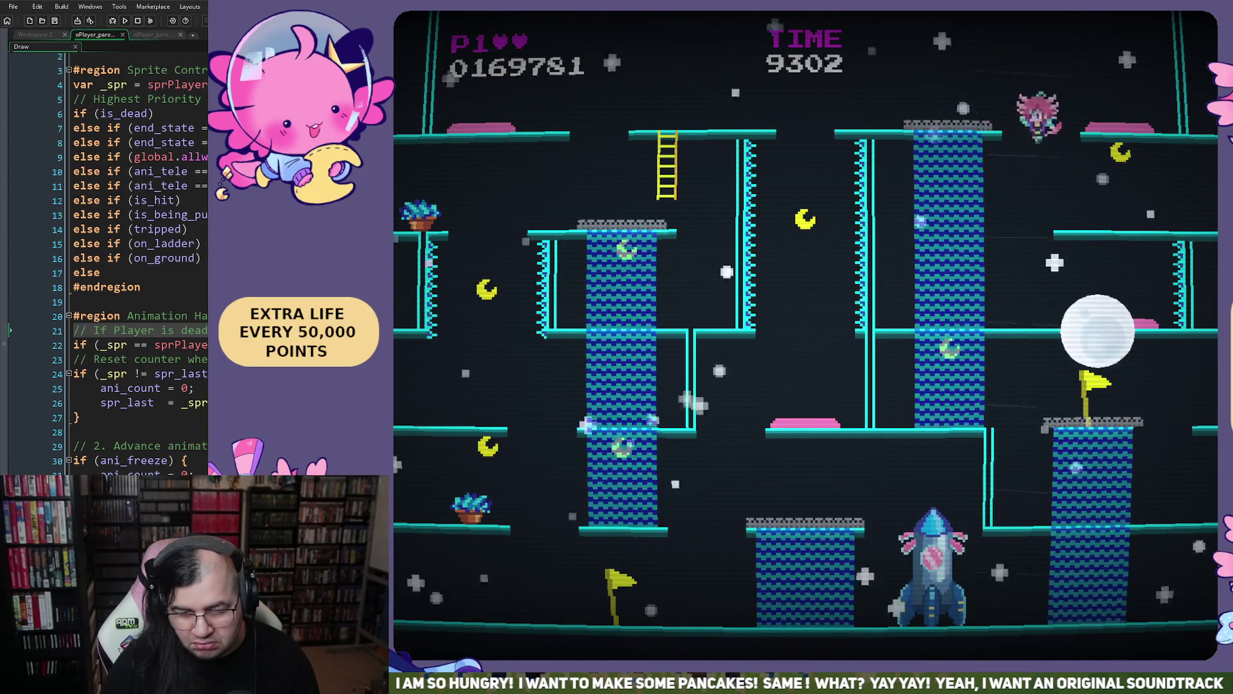
key("Right")
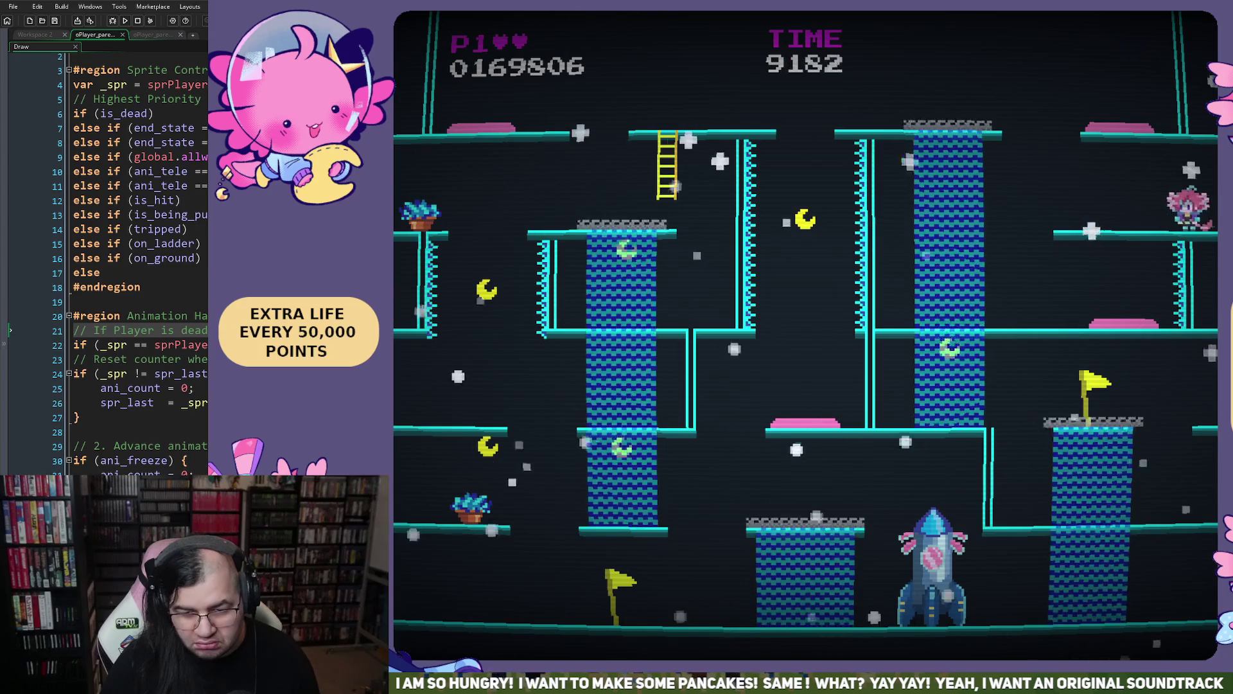
key("Right")
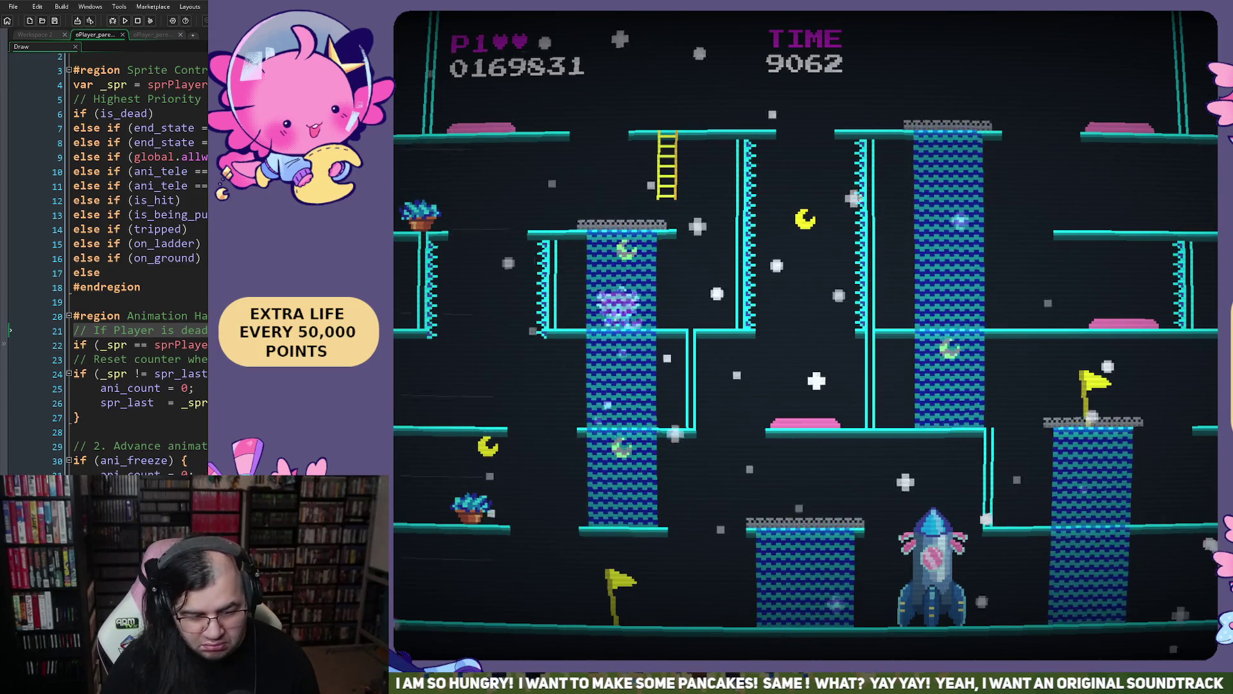
- Collect the moon on a lower ledge, climb the yellow ladder and drop through the top girder gap
key("Left")
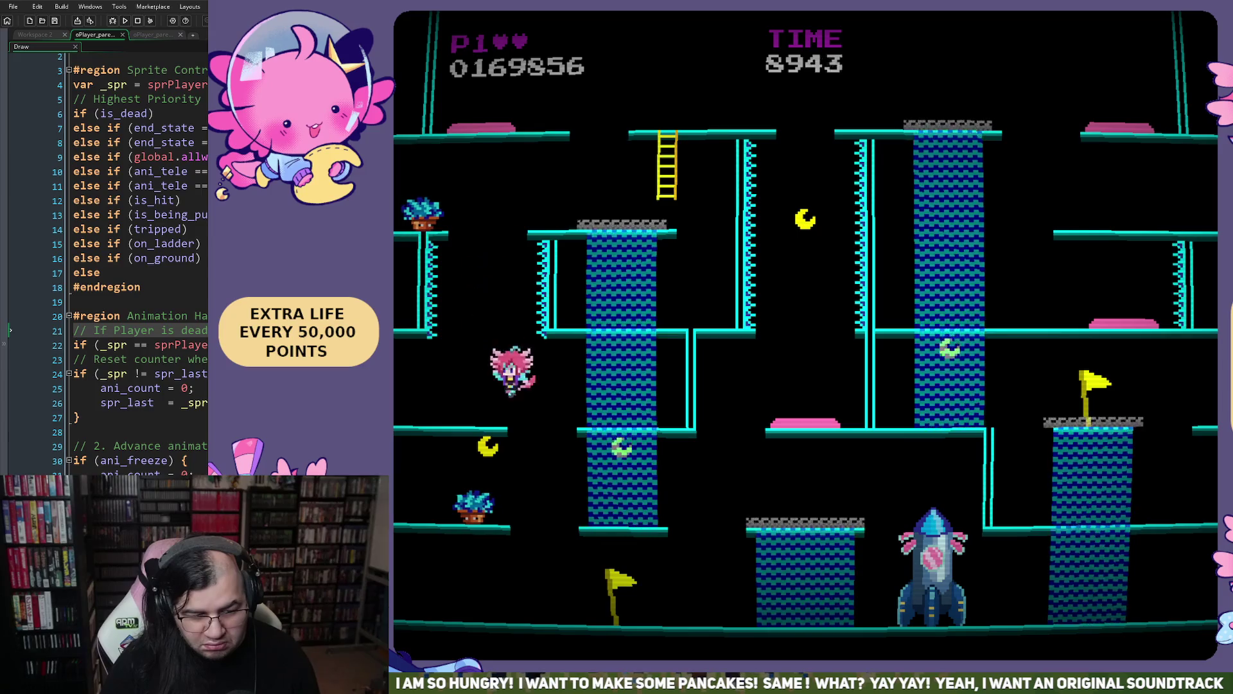
key("Right")
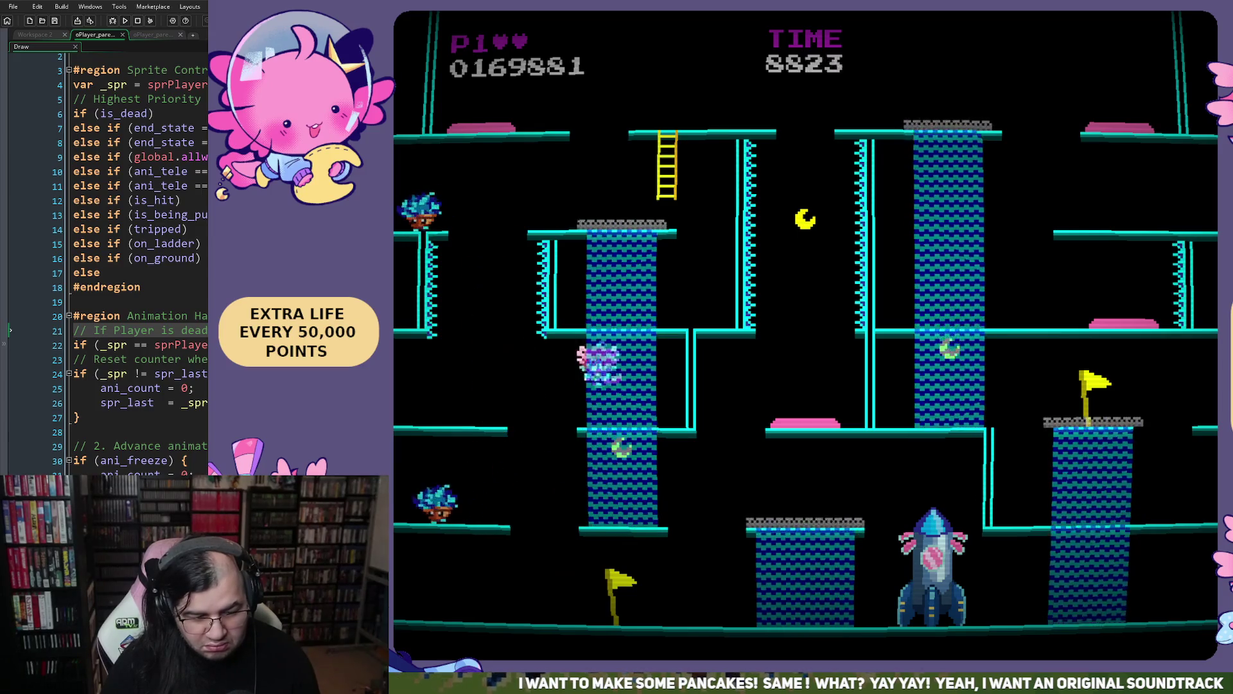
key("Left")
key("Right")
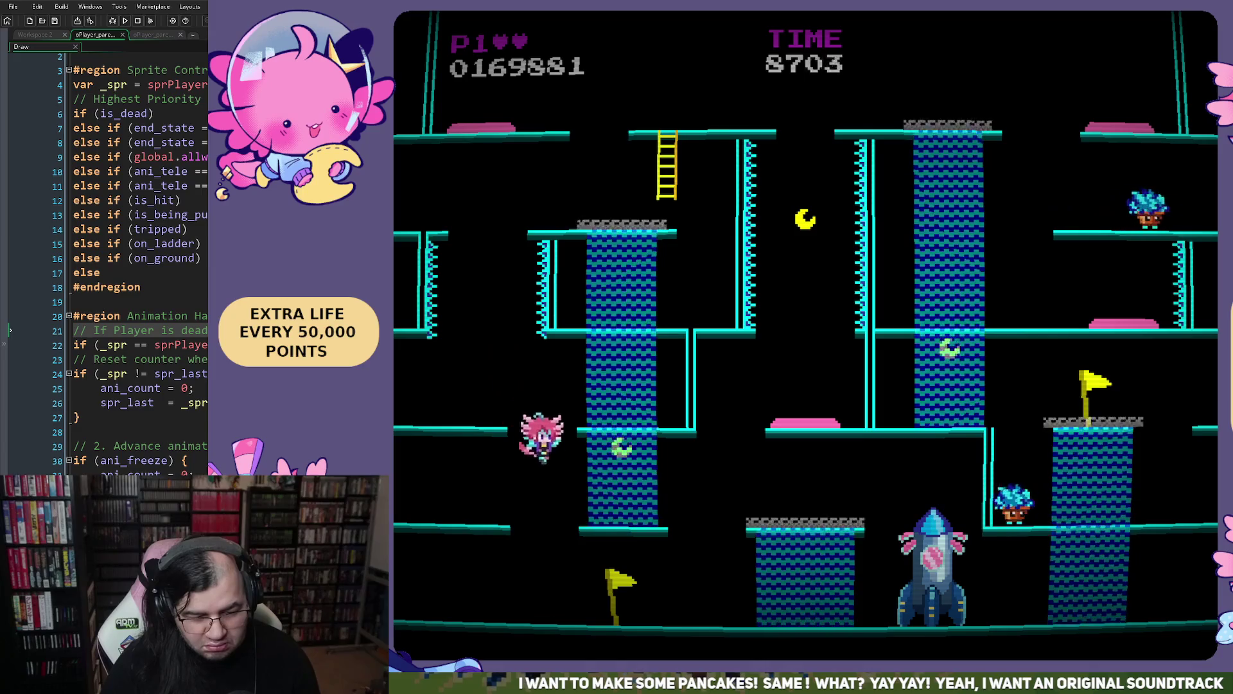
key("Right")
key("Up")
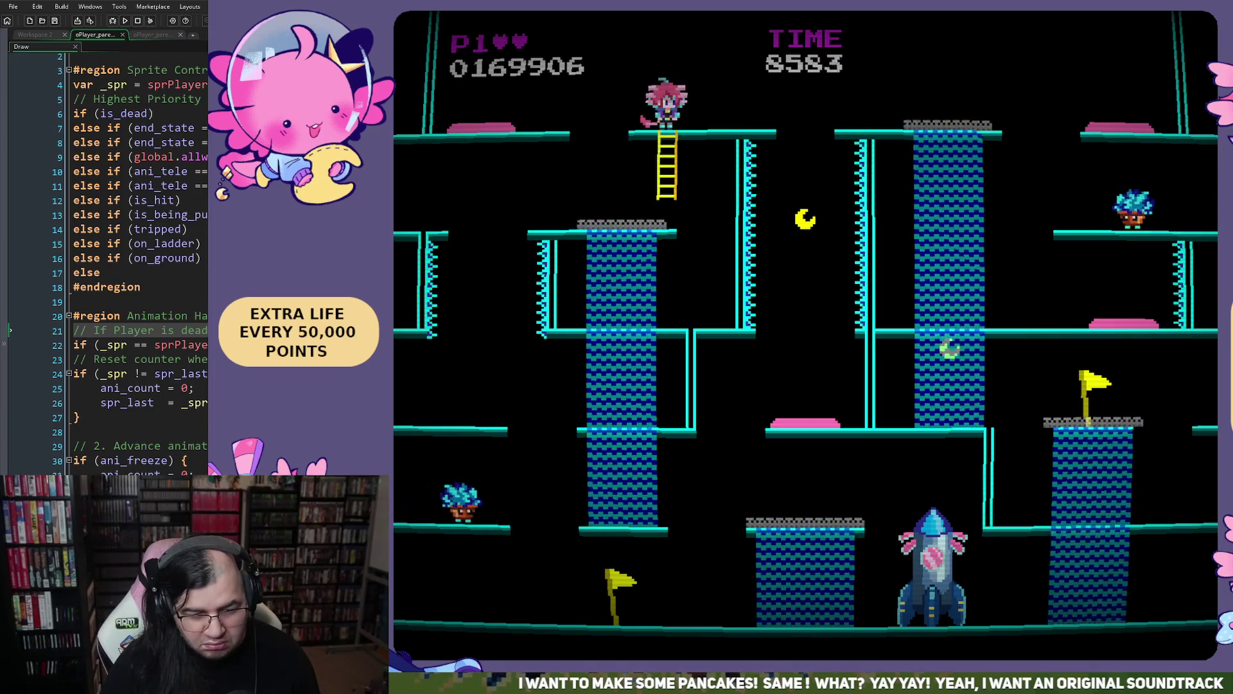
key("Left")
key("Left")
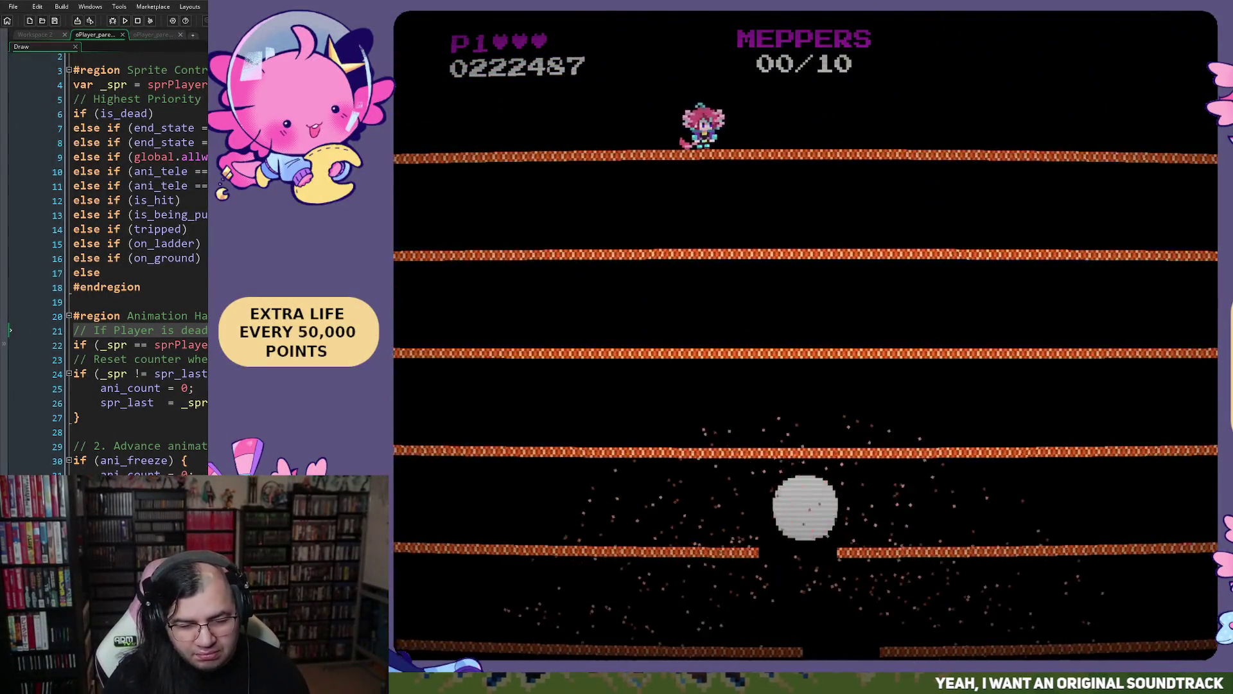
key("Right")
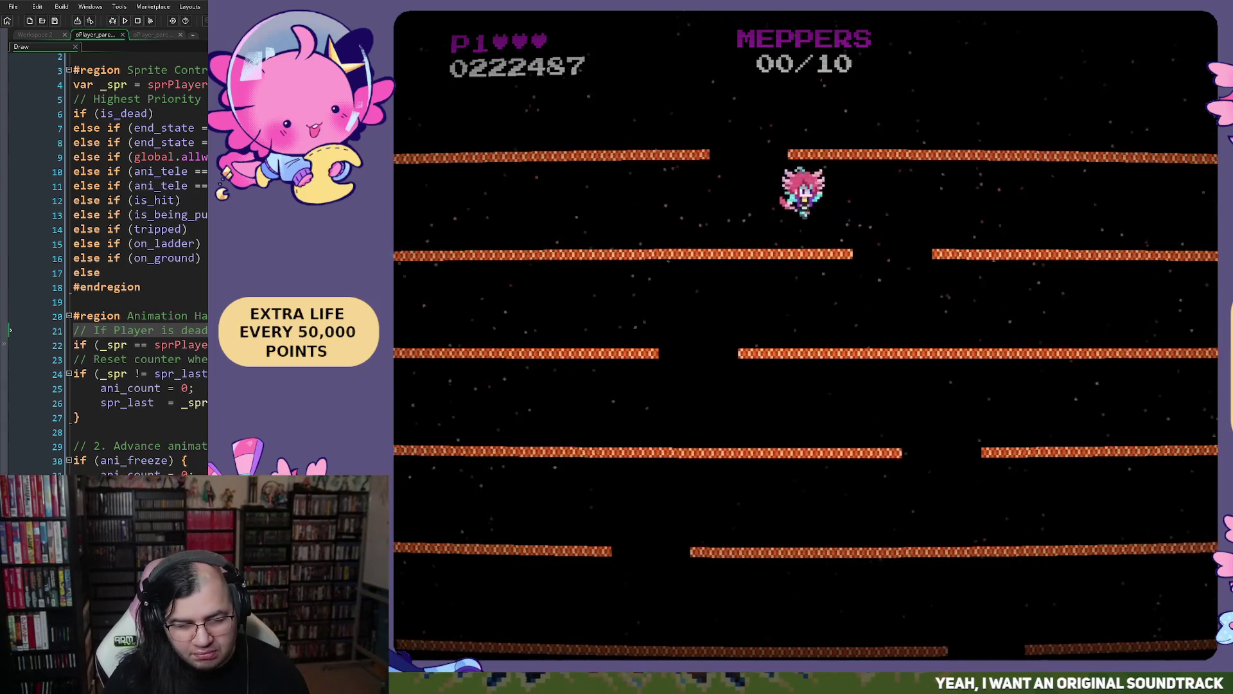
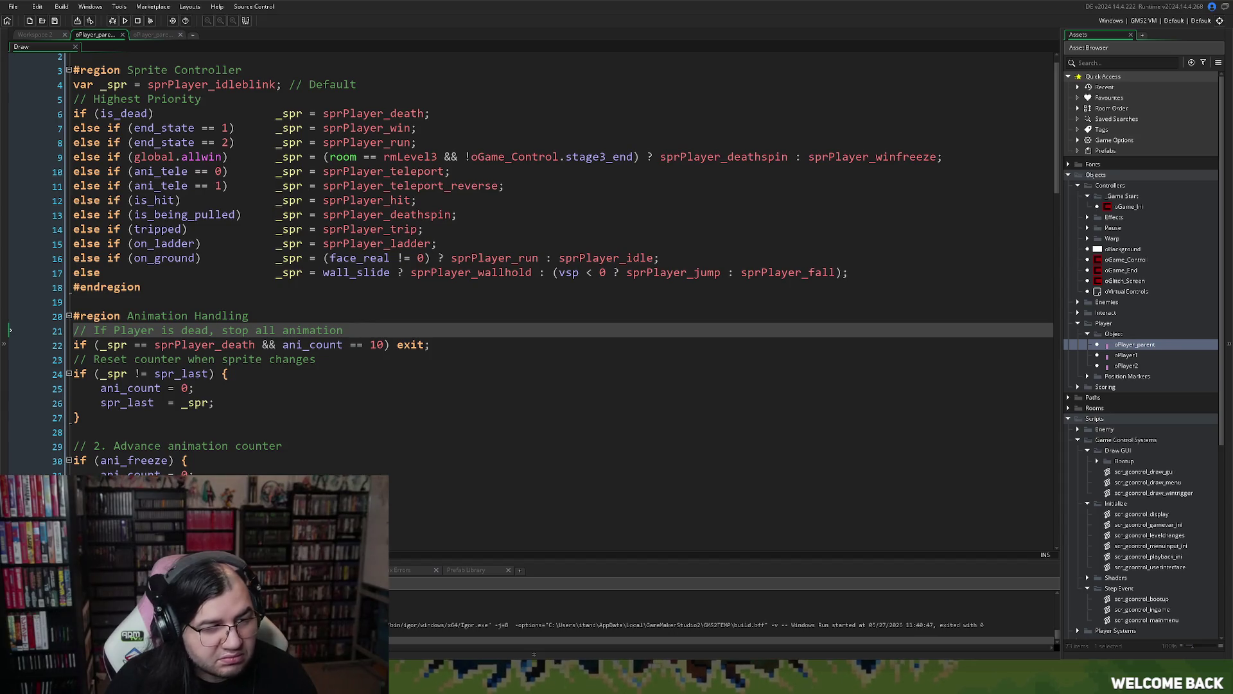
- Compile and launch a Mepper Mania test build with F5
key("F5")
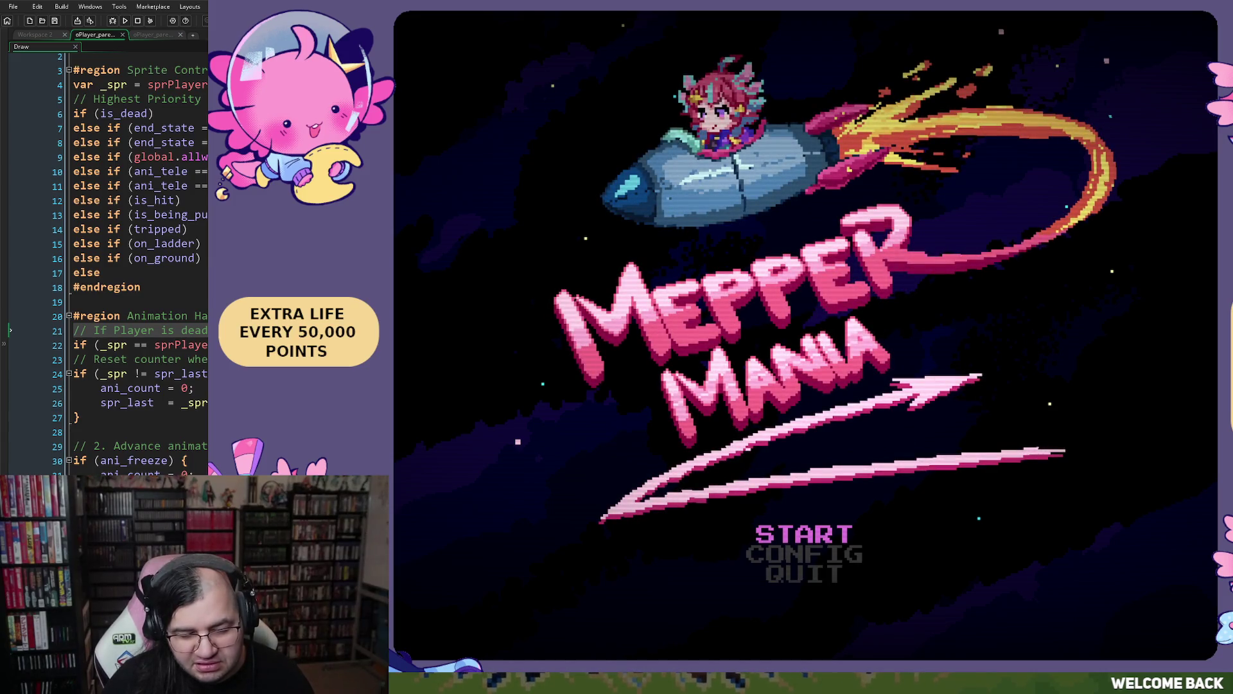
- Start a game run with the starting STAGE set to 3
key("Return")
key("Down")
key("Right")
key("Right")
key("Up")
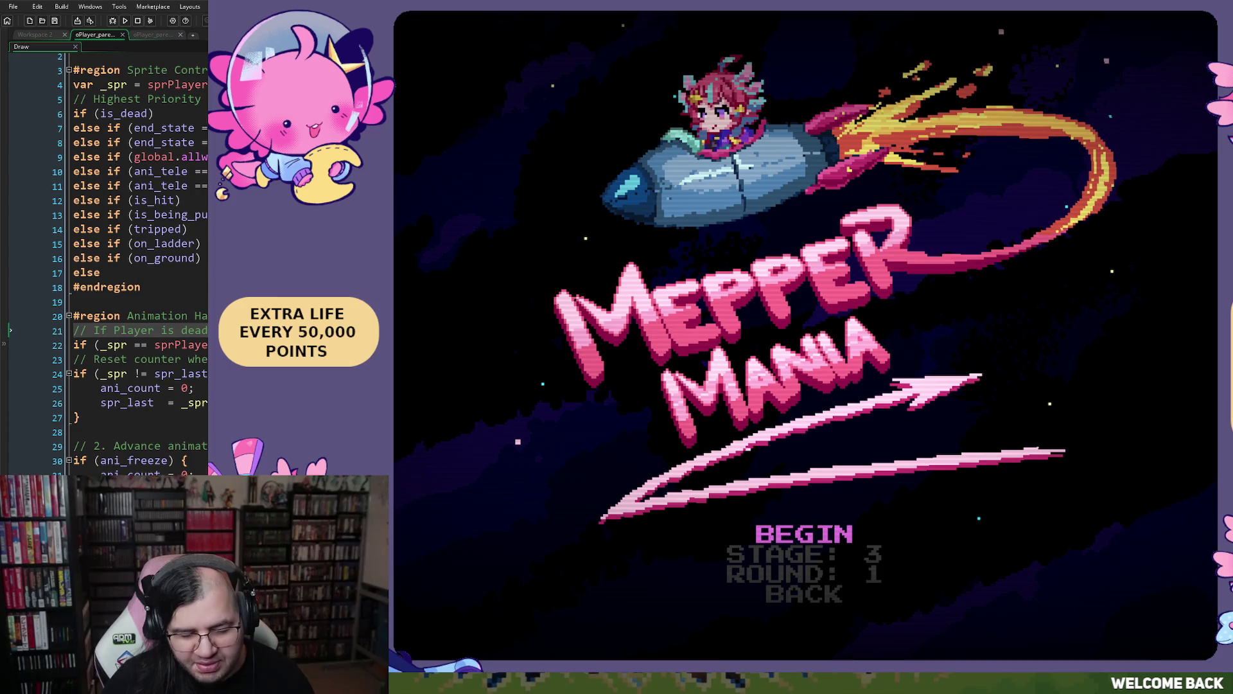
key("Return")
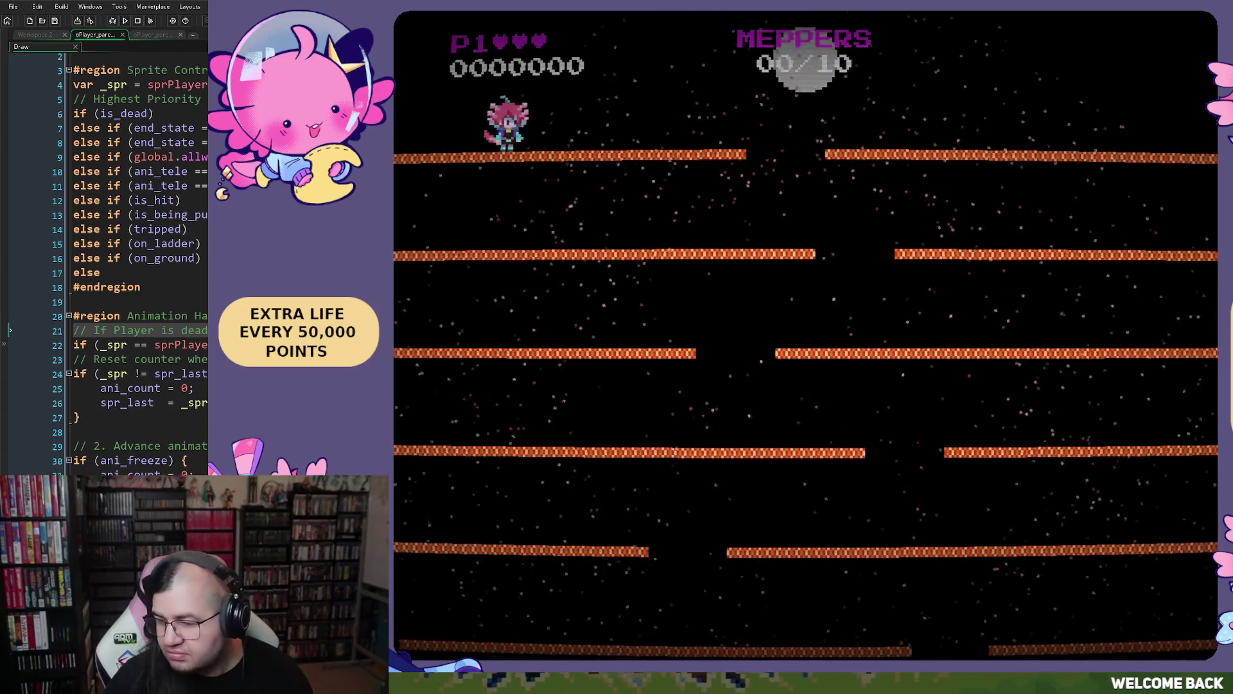
- Pause the run and choose EXIT to leave it
key("Escape")
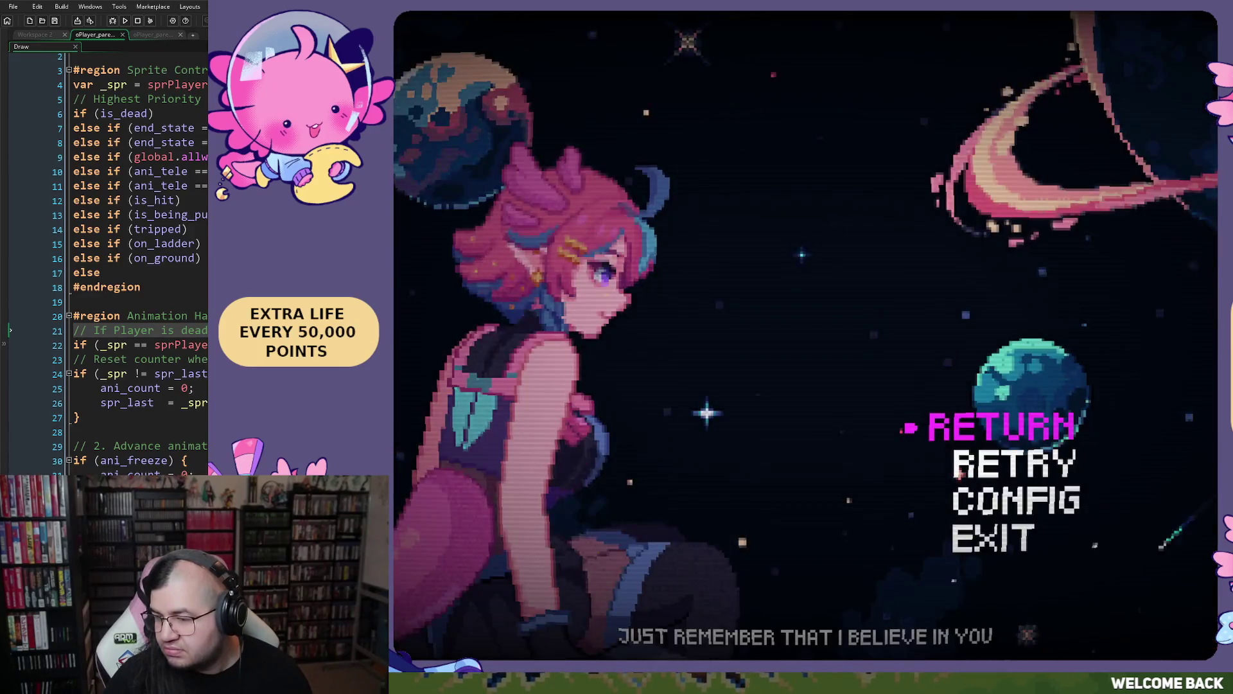
key("Up")
key("Return")
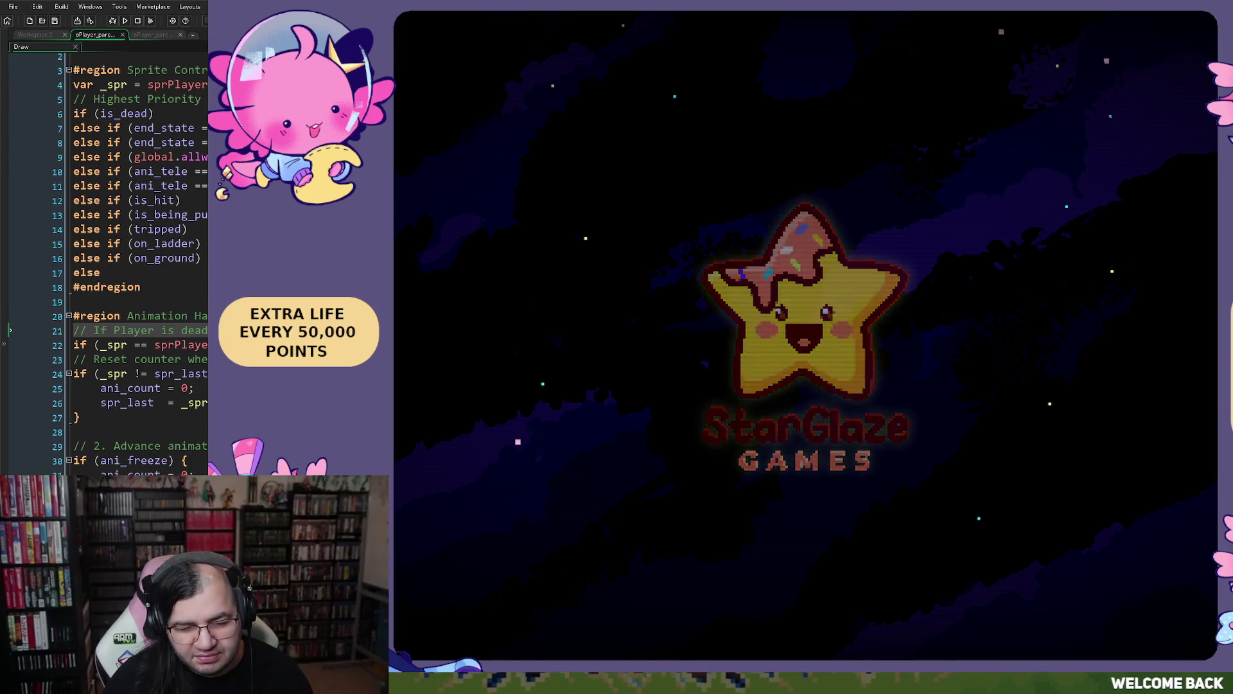
- In CONFIG > VIDEO/AUDIO, set the MUSIC volume to 50%
key("Return")
key("Down")
key("Up")
- Lower SFX to 50%, leave the audio settings and pick stage 3 in the start options
key("Up")
key("Return")
key("Down")
key("Down")
key("Right")
key("Right")
key("Right")
key("Left")
key("Down")
key("Left")
key("Left")
key("Left")
key("Down")
key("Return")
key("Up")
key("Return")
key("Return")
key("Down")
key("Right")
key("Right")
key("Up")
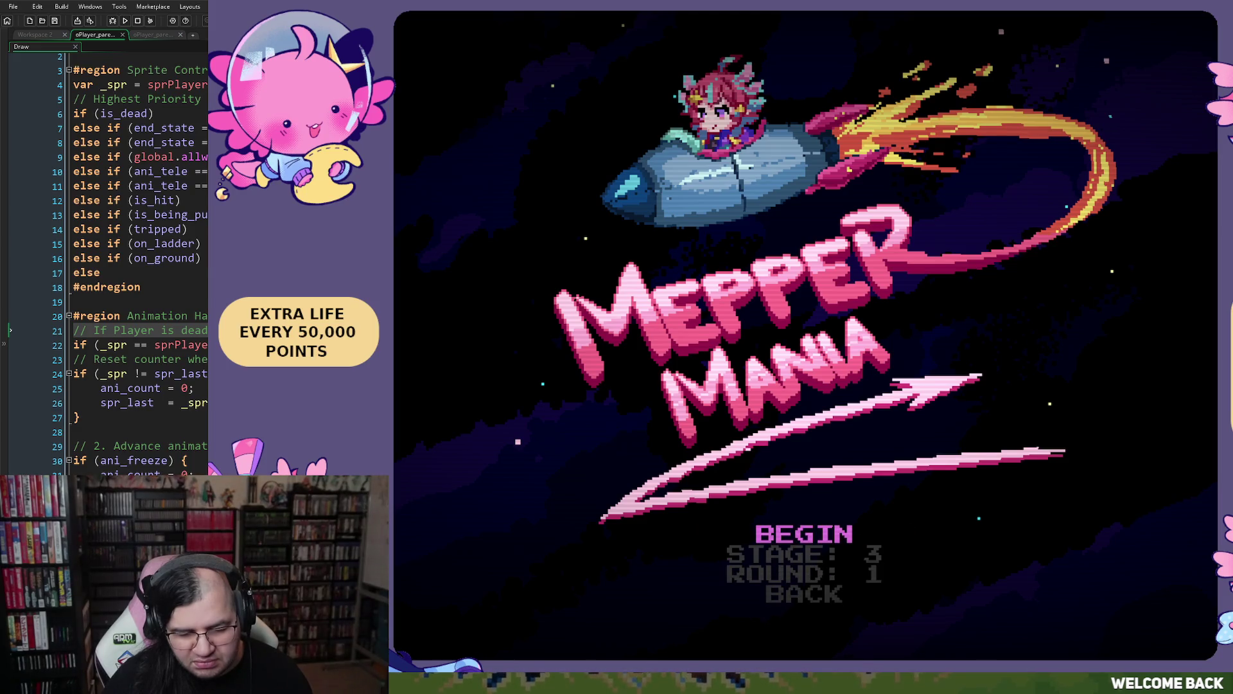
- Begin stage 3, play it collecting the Meppers, then close the game
key("Return")
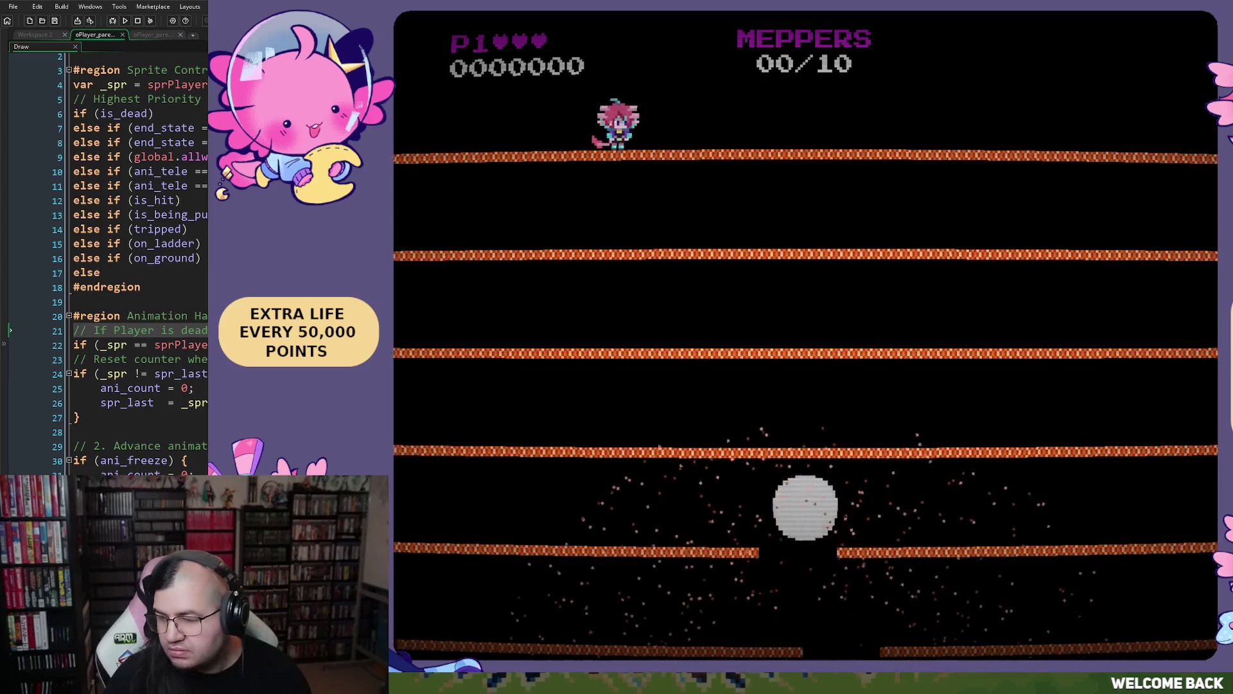
key("Left")
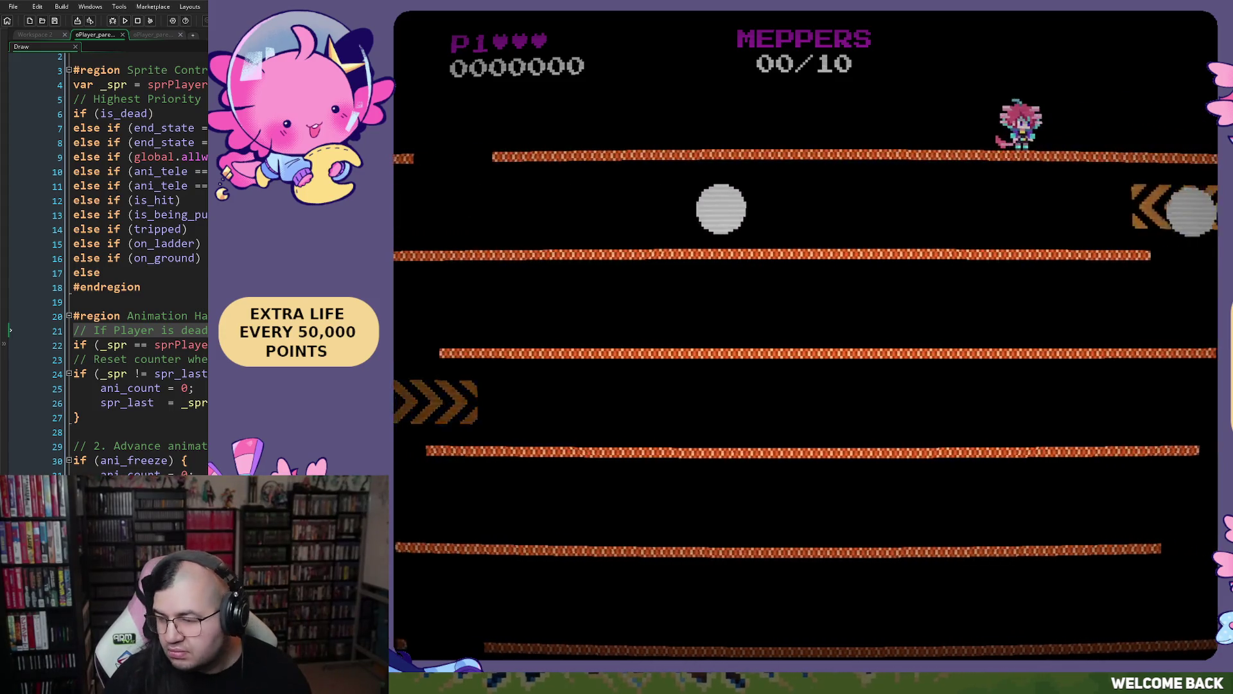
key("Left")
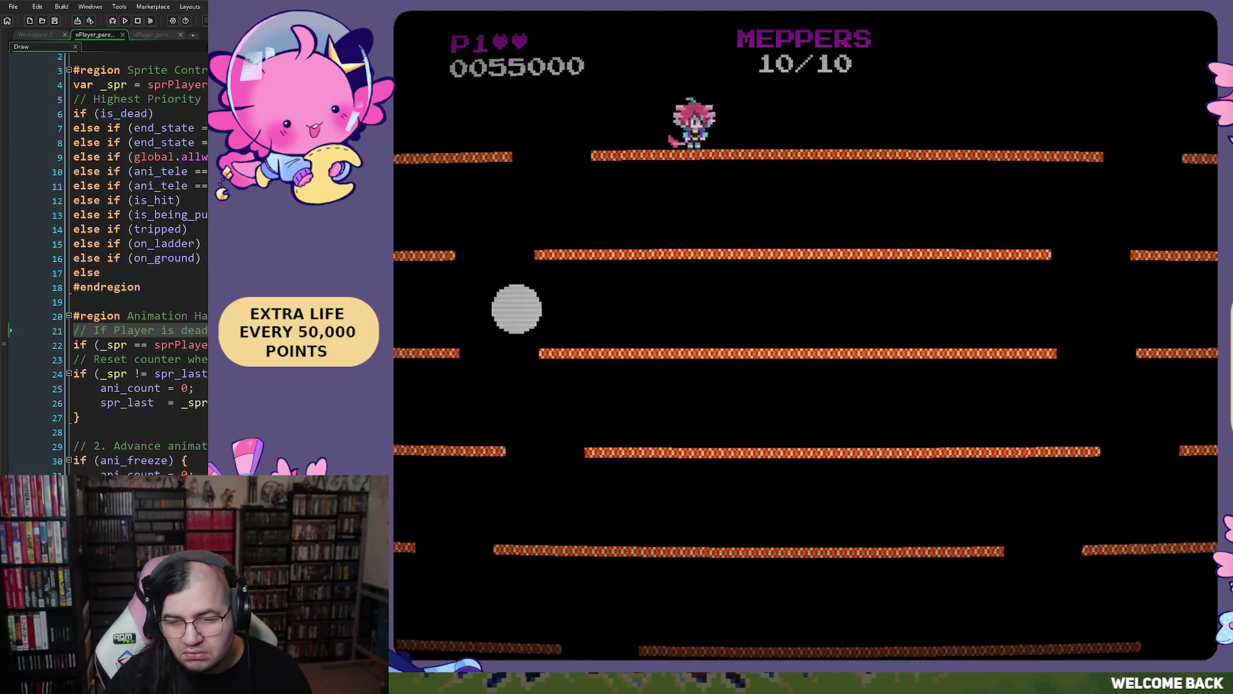
key("Escape")
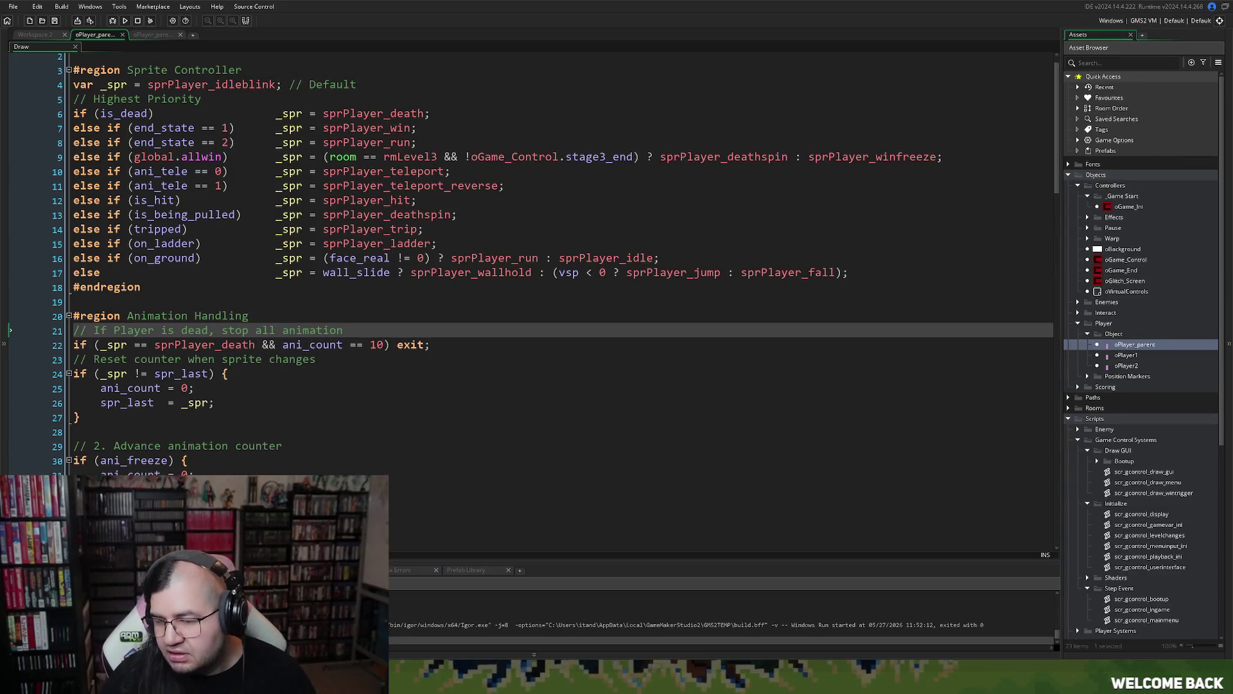
- Open the mus_stage3 sound from Sounds > music > Stages in the Asset Browser
scroll(1142, 353, "down", 3)
scroll(1142, 353, "down", 4)
scroll(1142, 354, "down", 4)
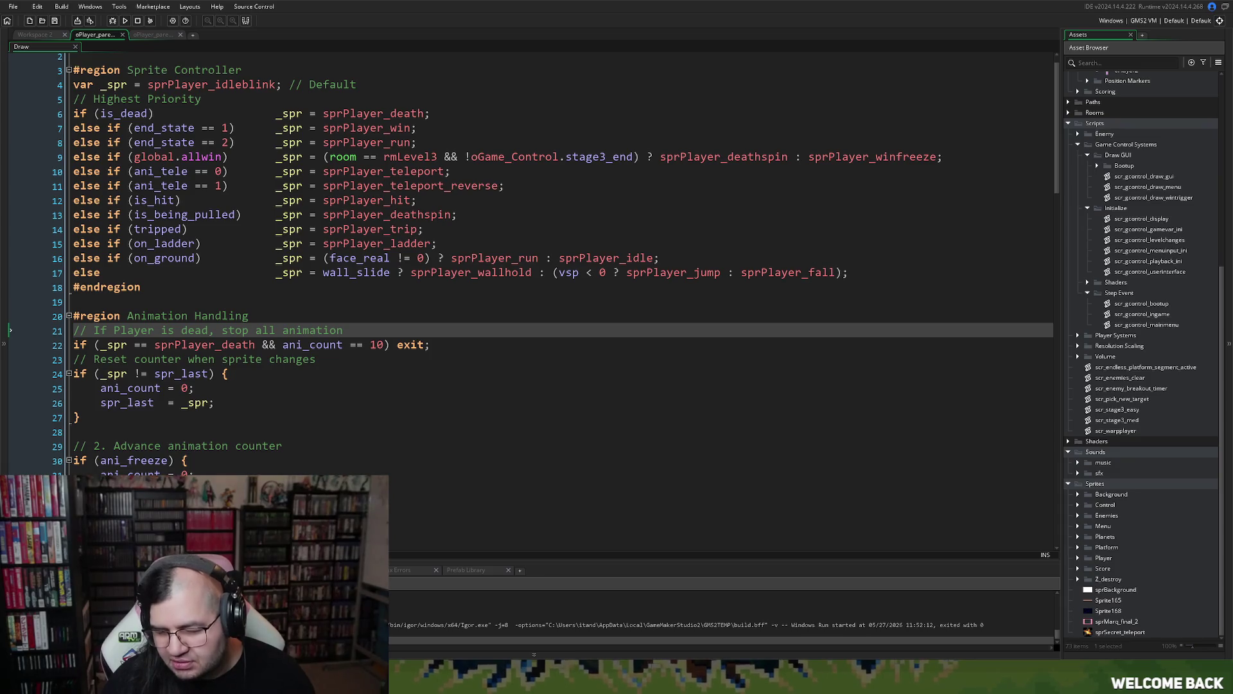
left_click(1077, 462)
left_click(1088, 473)
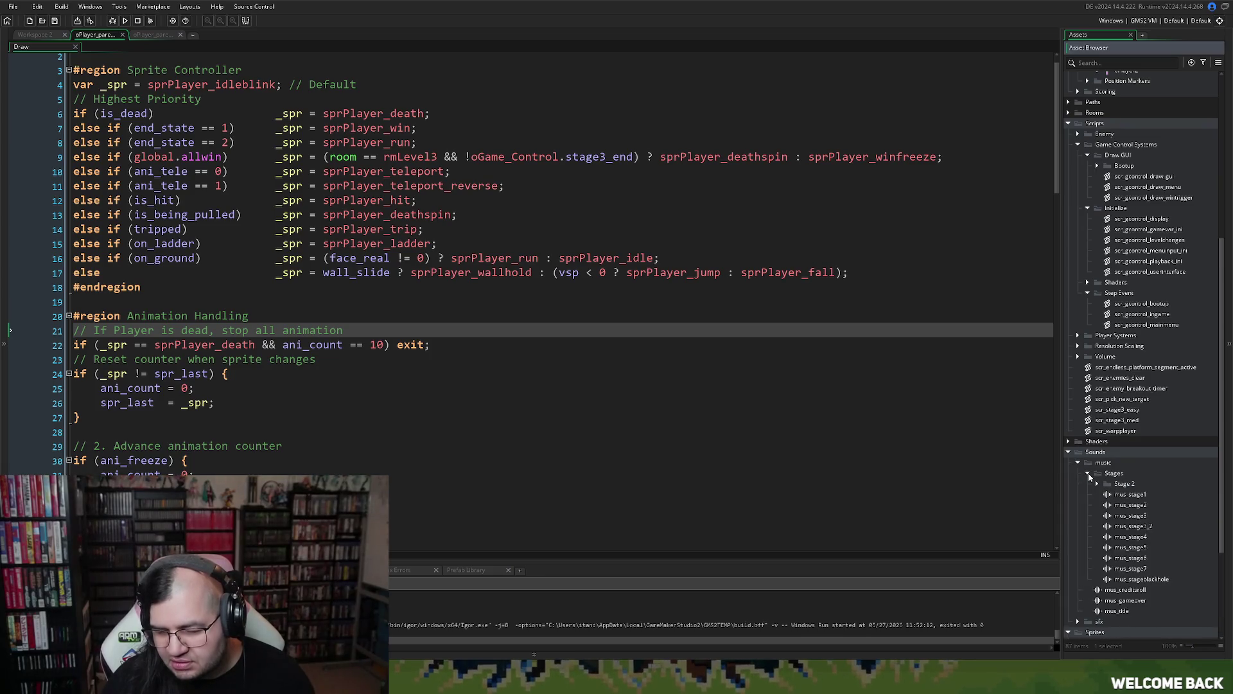
left_click(1128, 516)
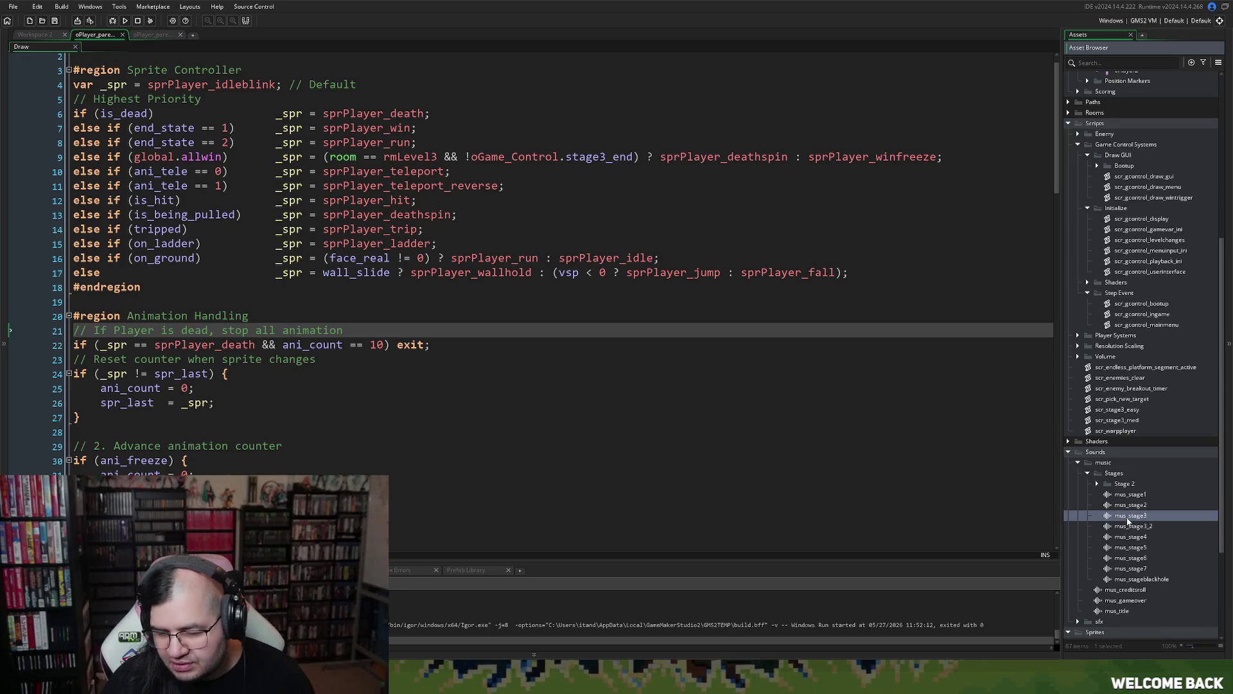
double_click(1106, 517)
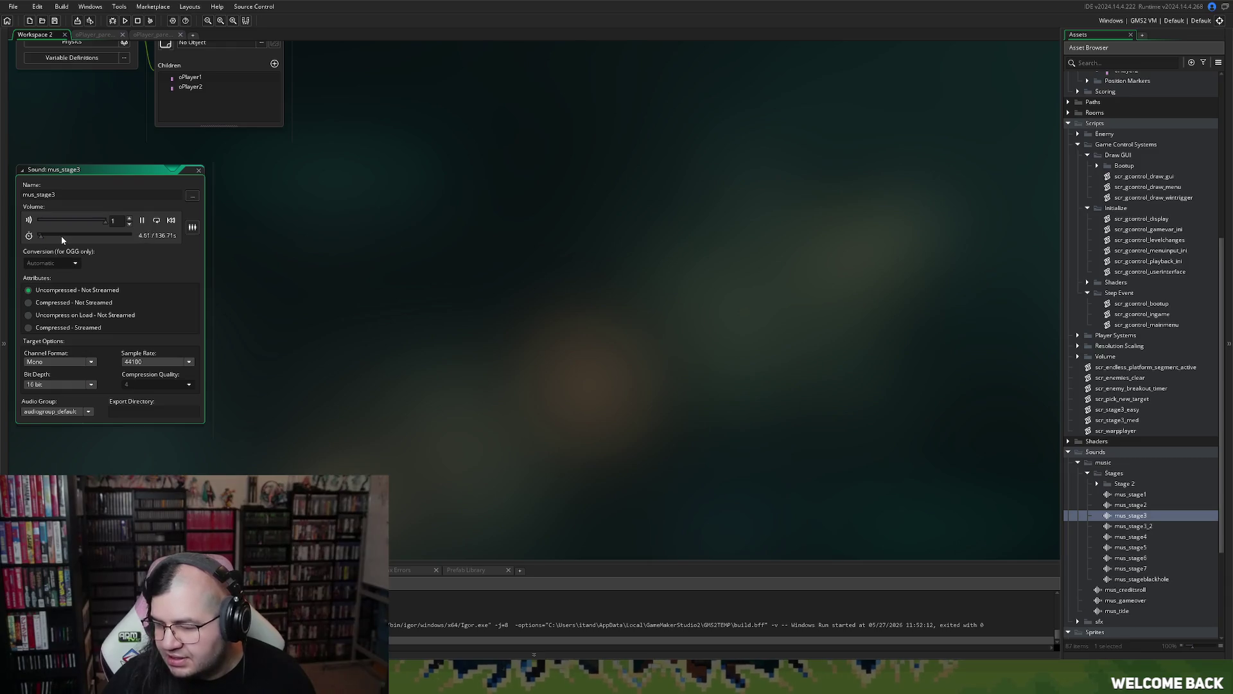
- Play mus_stage3 from about 52 seconds, then collapse the sound editor
left_click(64, 236)
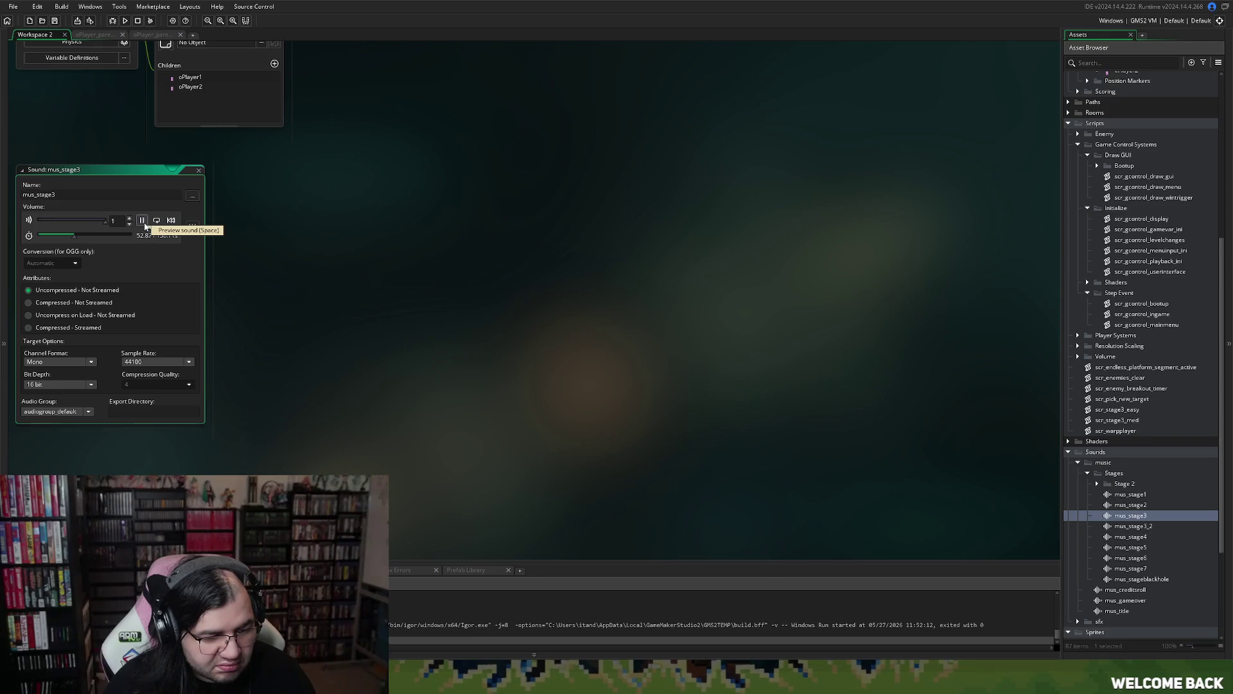
left_click_drag(75, 239, 74, 240)
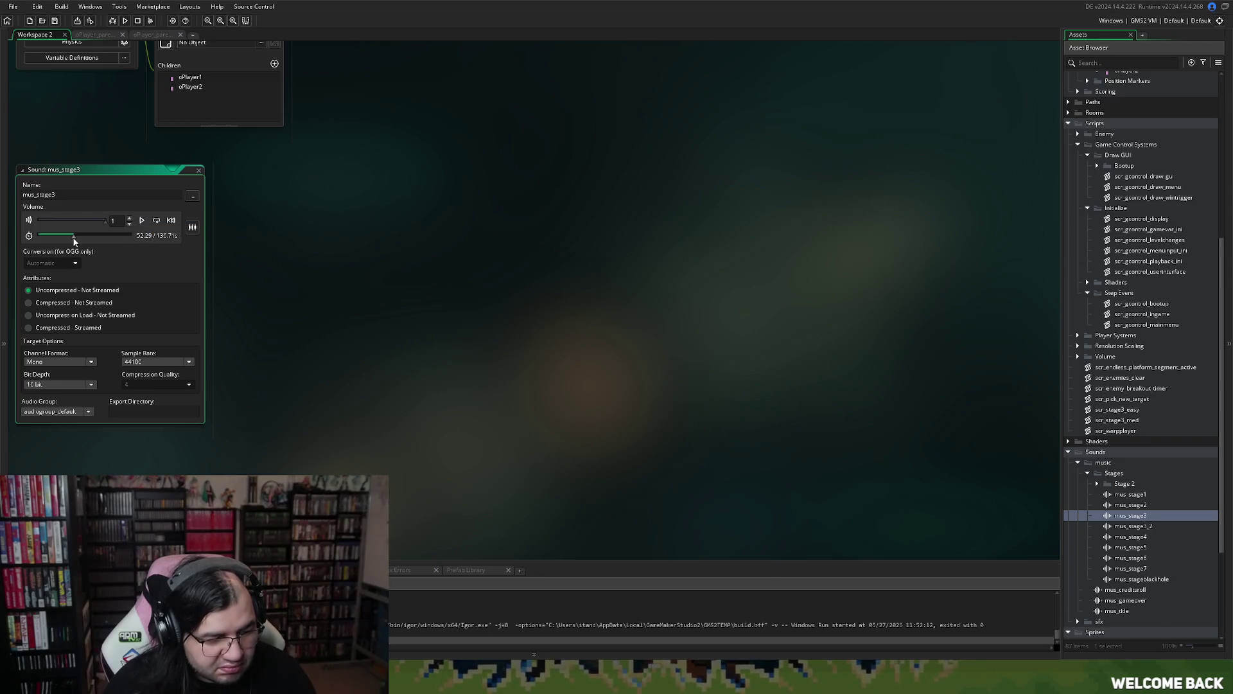
left_click(144, 224)
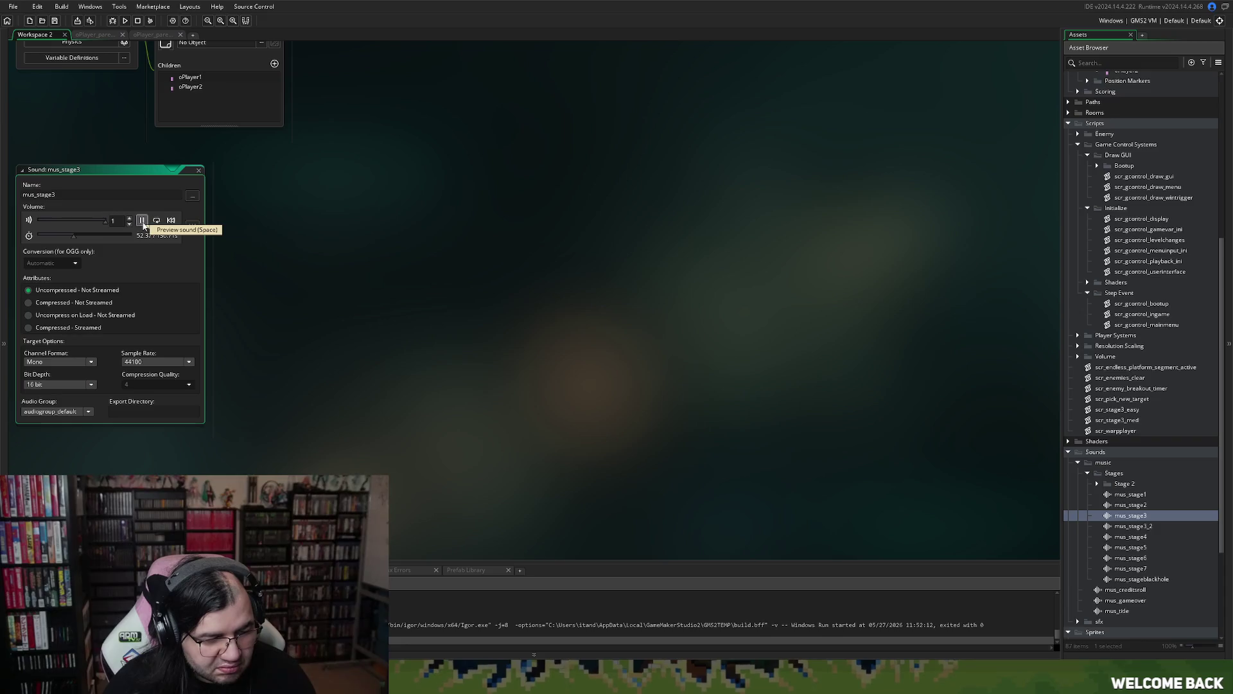
double_click(193, 170)
scroll(250, 232, "up", 3)
scroll(250, 233, "up", 3)
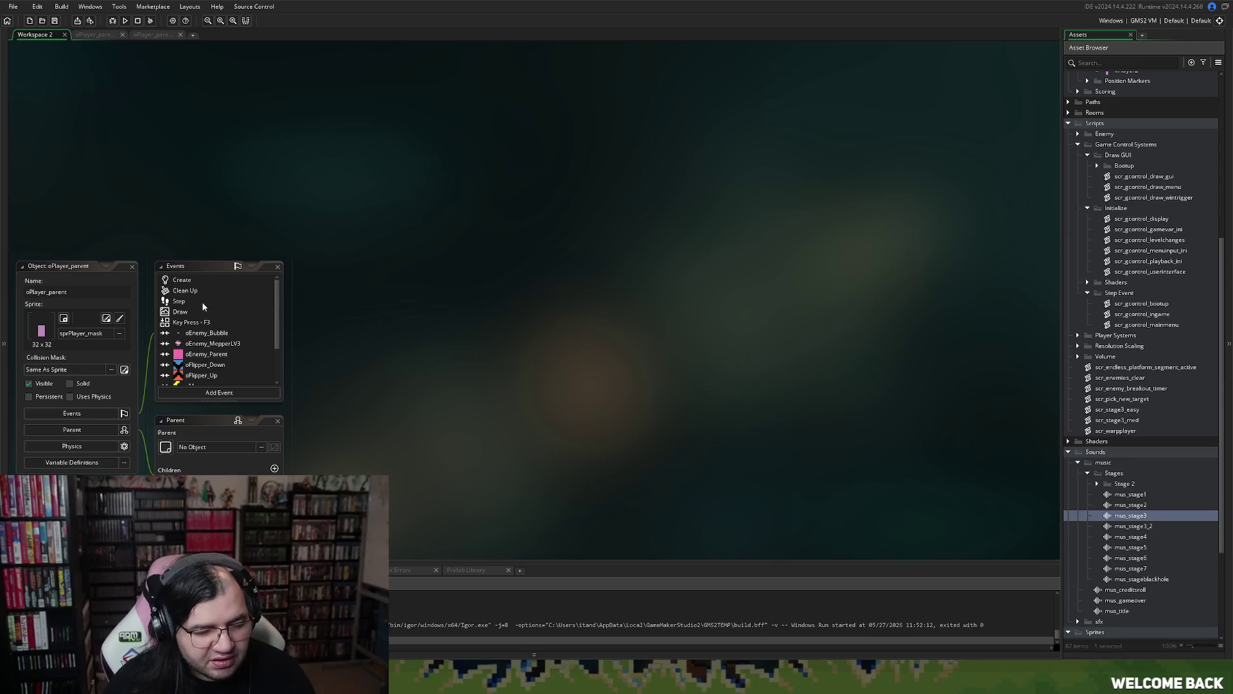
- Close both oPlayer_parent code tabs
scroll(1105, 315, "up", 8)
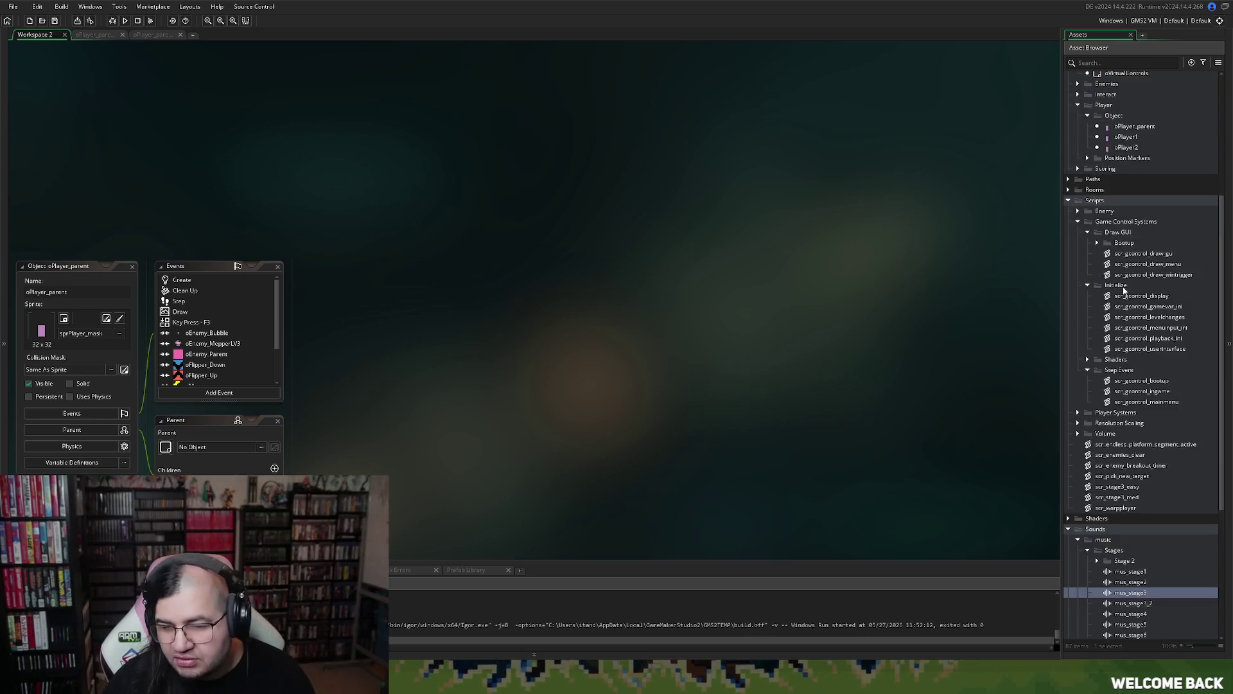
scroll(1052, 321, "up", 2)
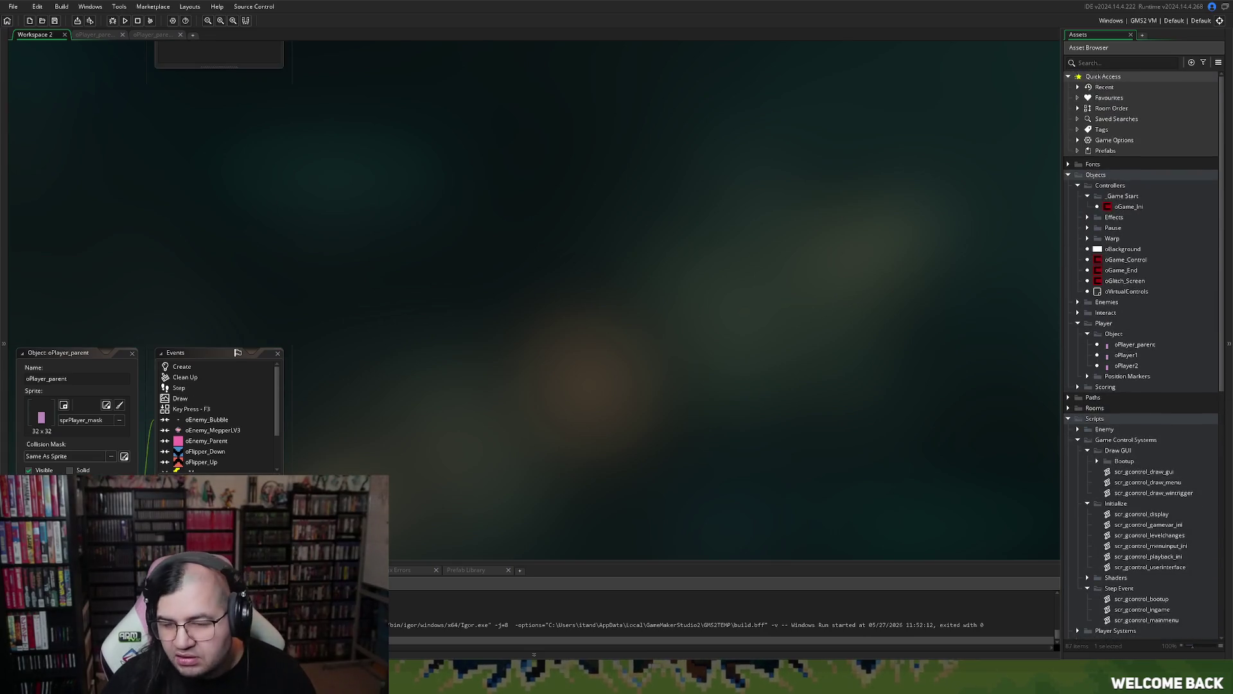
left_click(122, 34)
left_click(122, 34)
- Open scr_gcontrol_ingame from oGame_Control's Step event in a full-workspace editor
double_click(1125, 260)
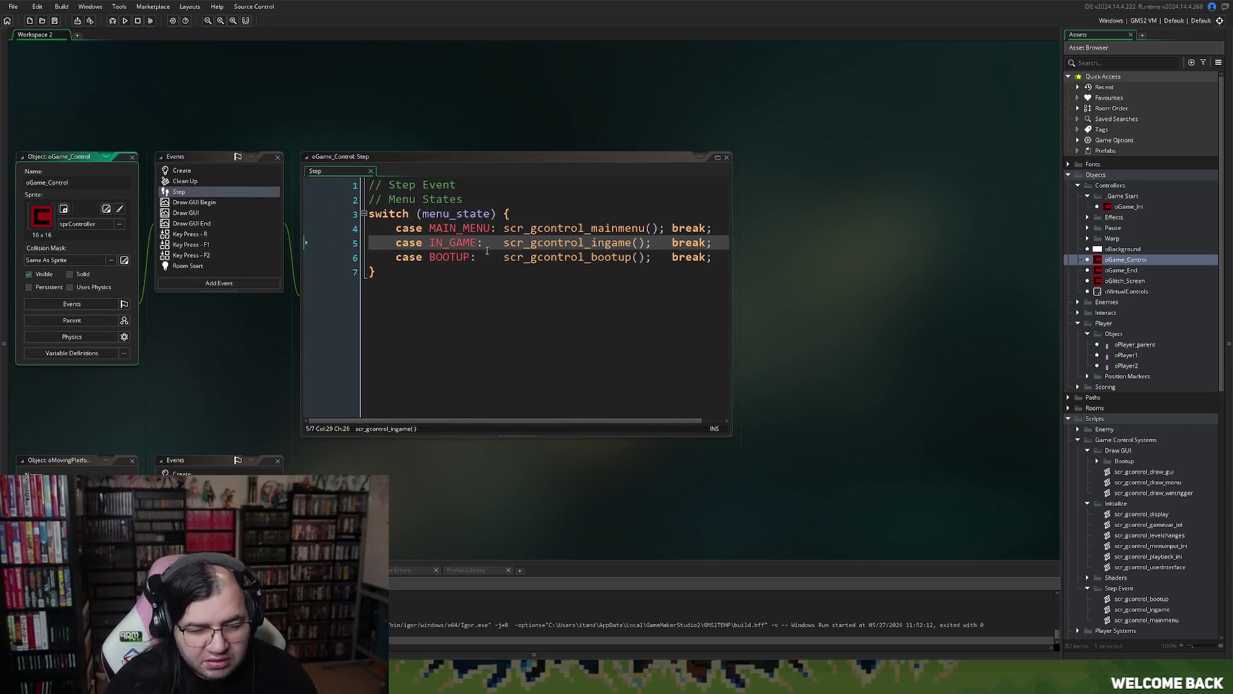
middle_click(470, 246)
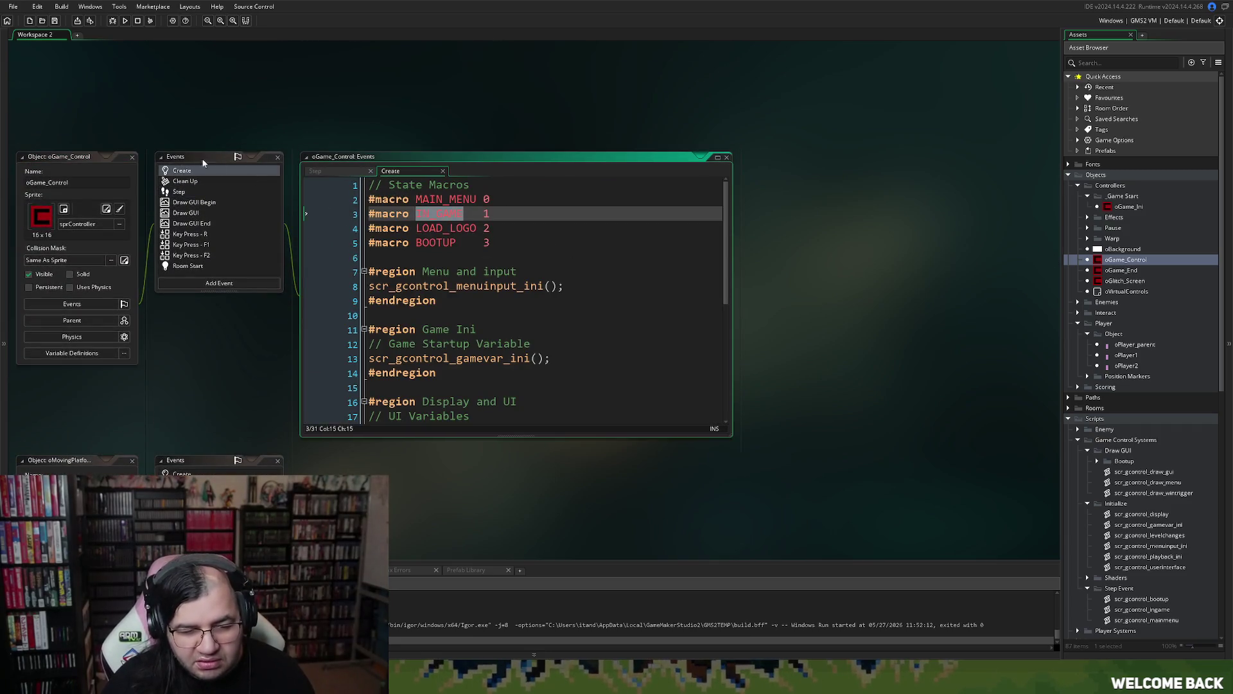
left_click(179, 191)
middle_click(565, 242)
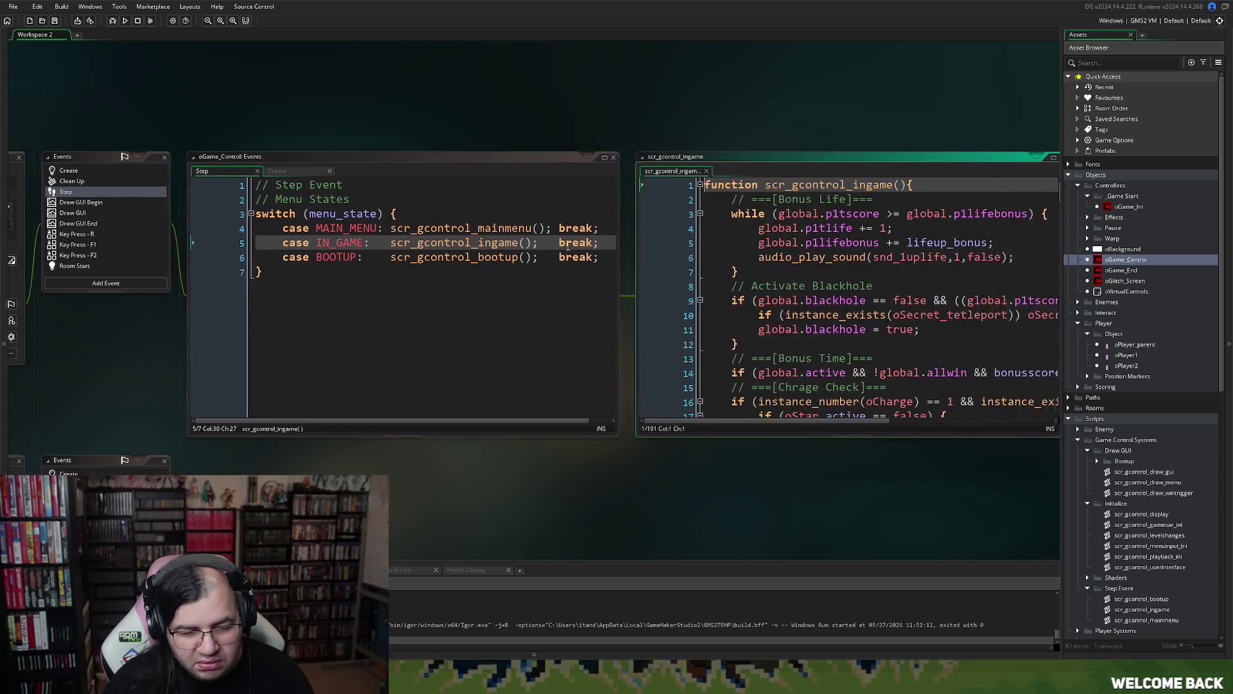
left_click(1032, 159)
mouse_move(1057, 102)
left_mouse_down()
mouse_move(996, 415)
mouse_move(949, 495)
mouse_move(931, 355)
mouse_move(896, 305)
left_mouse_up()
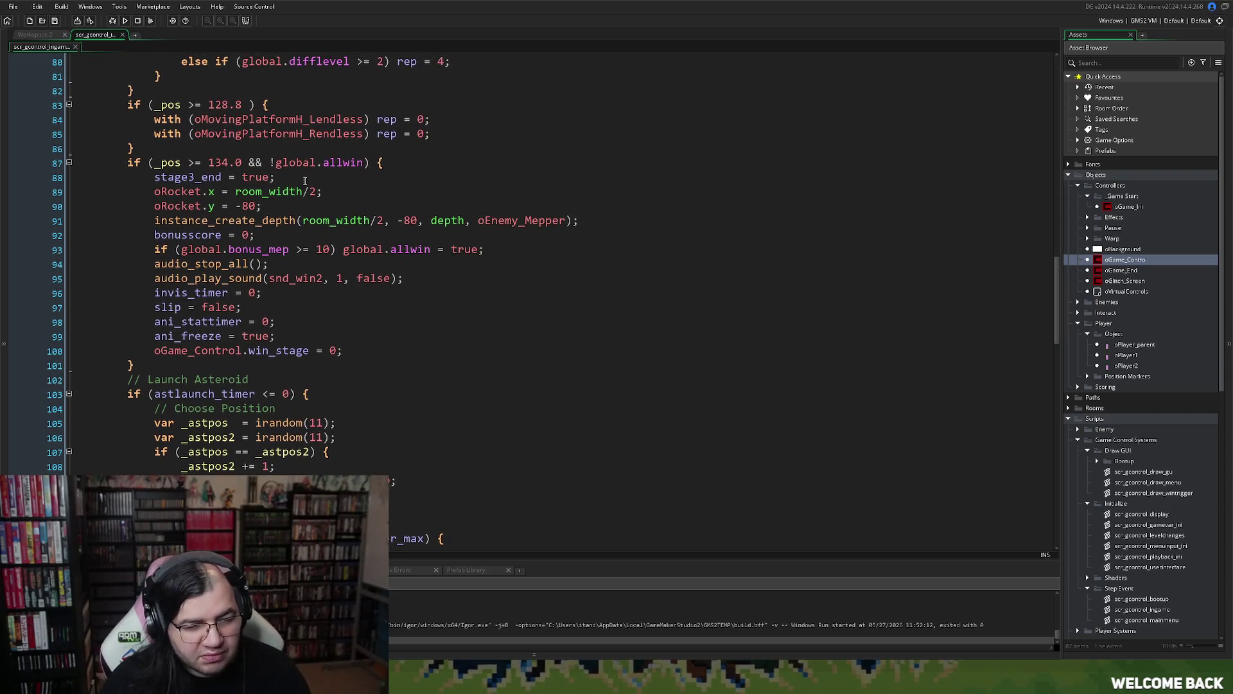
- Change line 83's music threshold from 128 to 52.0
scroll(313, 199, "up", 2)
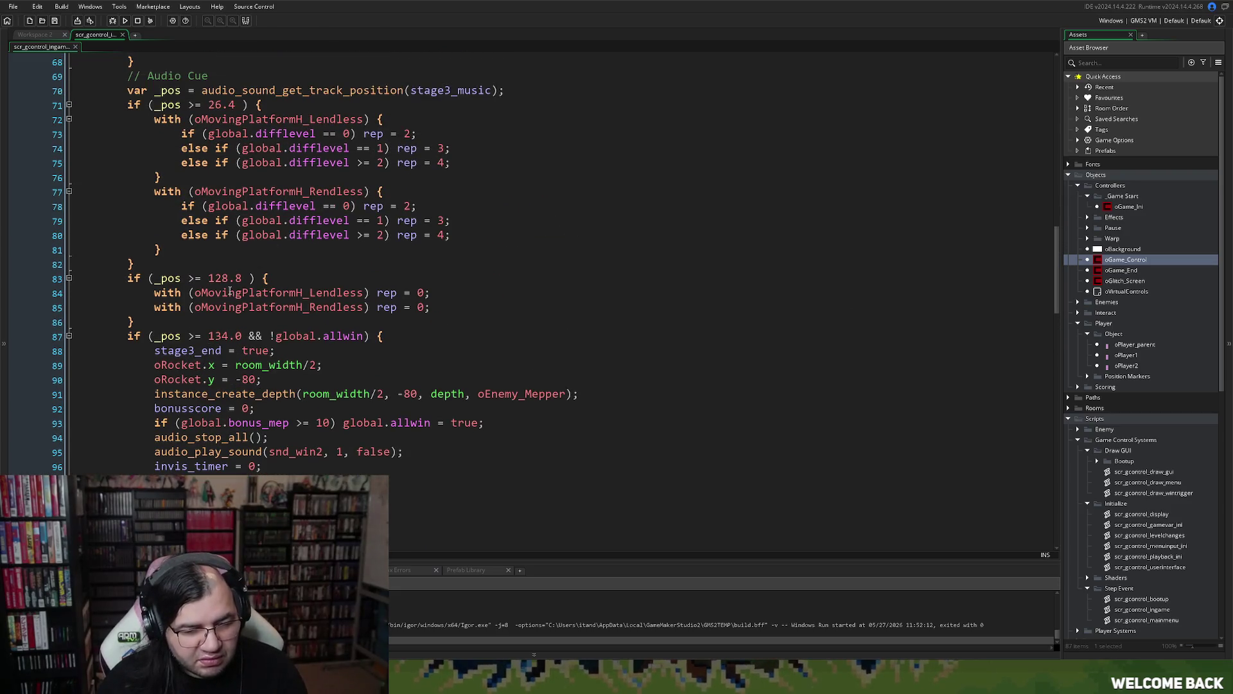
double_click(221, 283)
type("52")
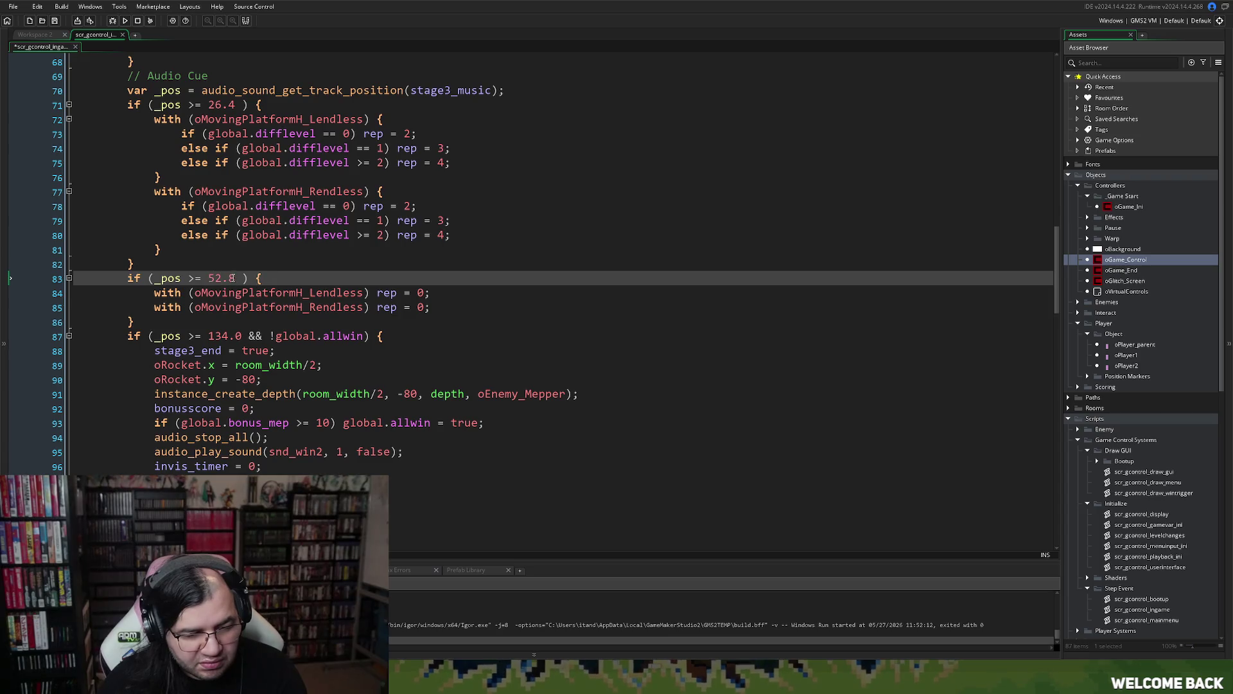
key("BackSpace")
type("0")
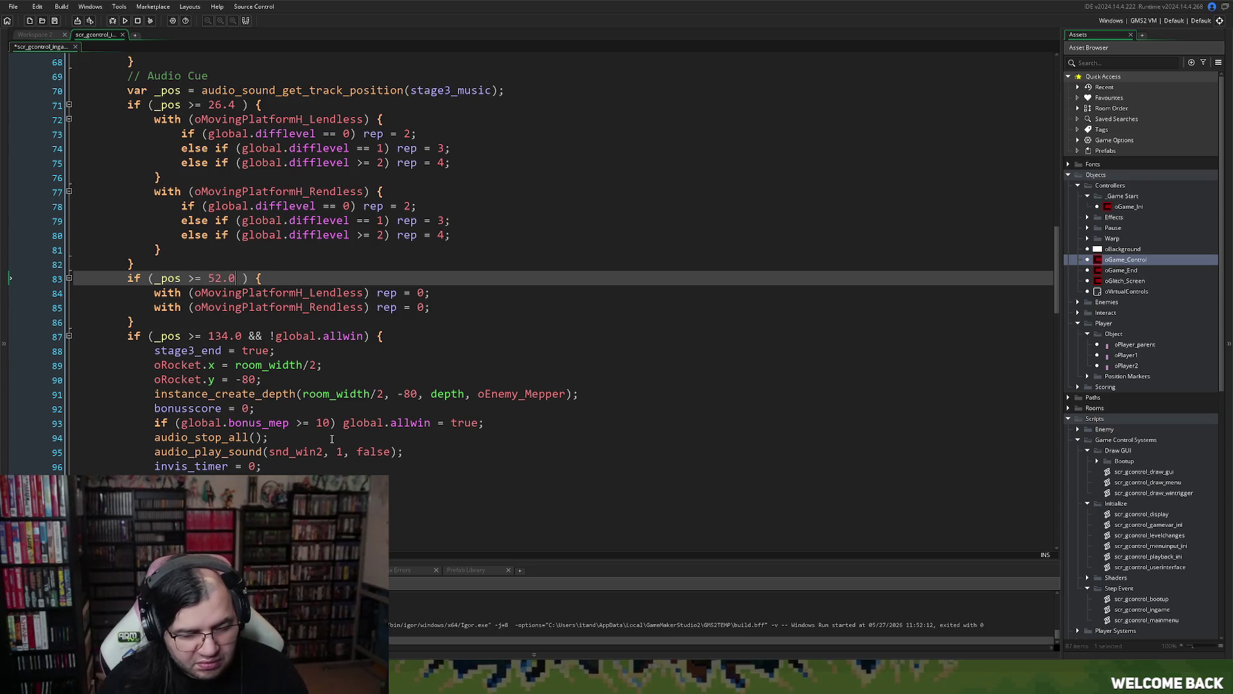
- Add an indented audio_stop_all(); line inside the 52.0 block
left_click_drag(280, 438, 156, 441)
key("ctrl+c")
left_click(290, 283)
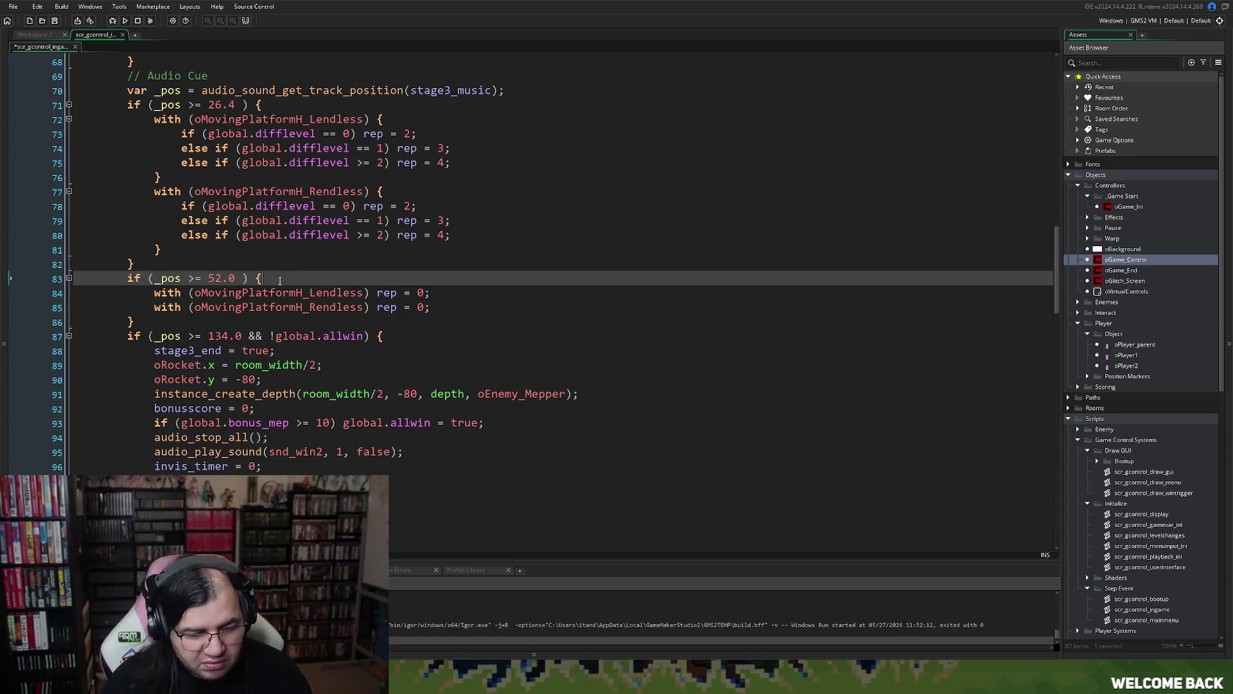
key("Return")
key("Tab")
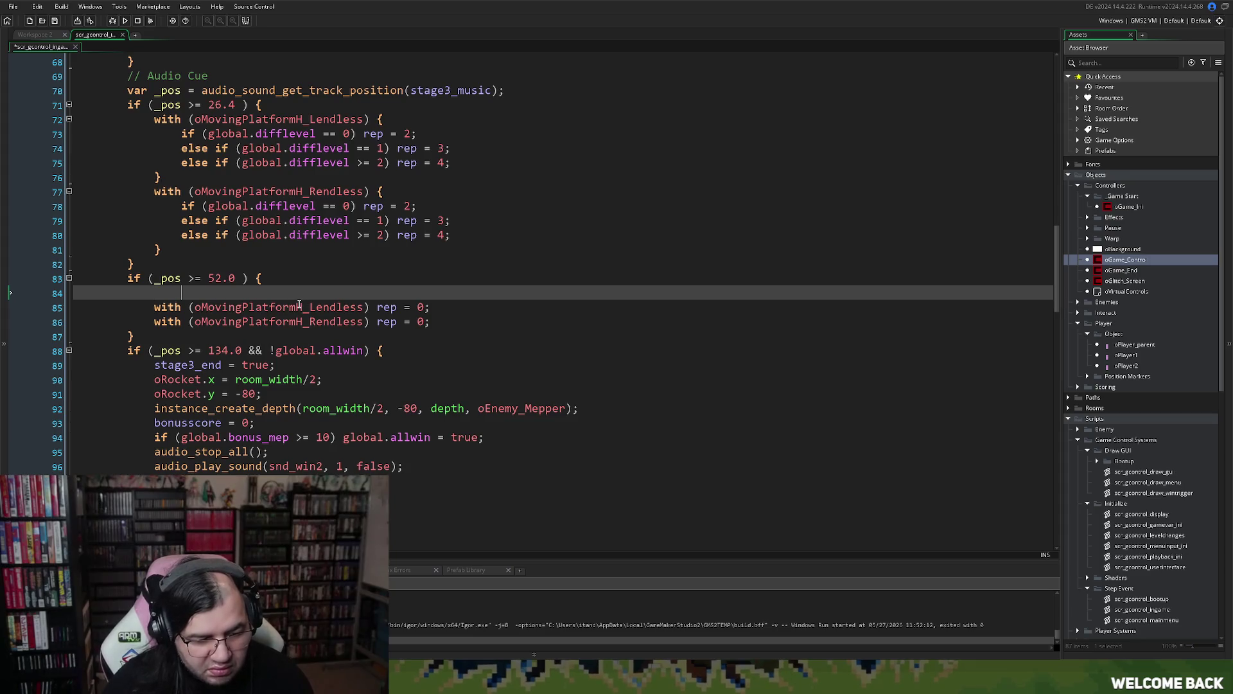
key("BackSpace")
key("ctrl+v")
scroll(257, 373, "down", 1)
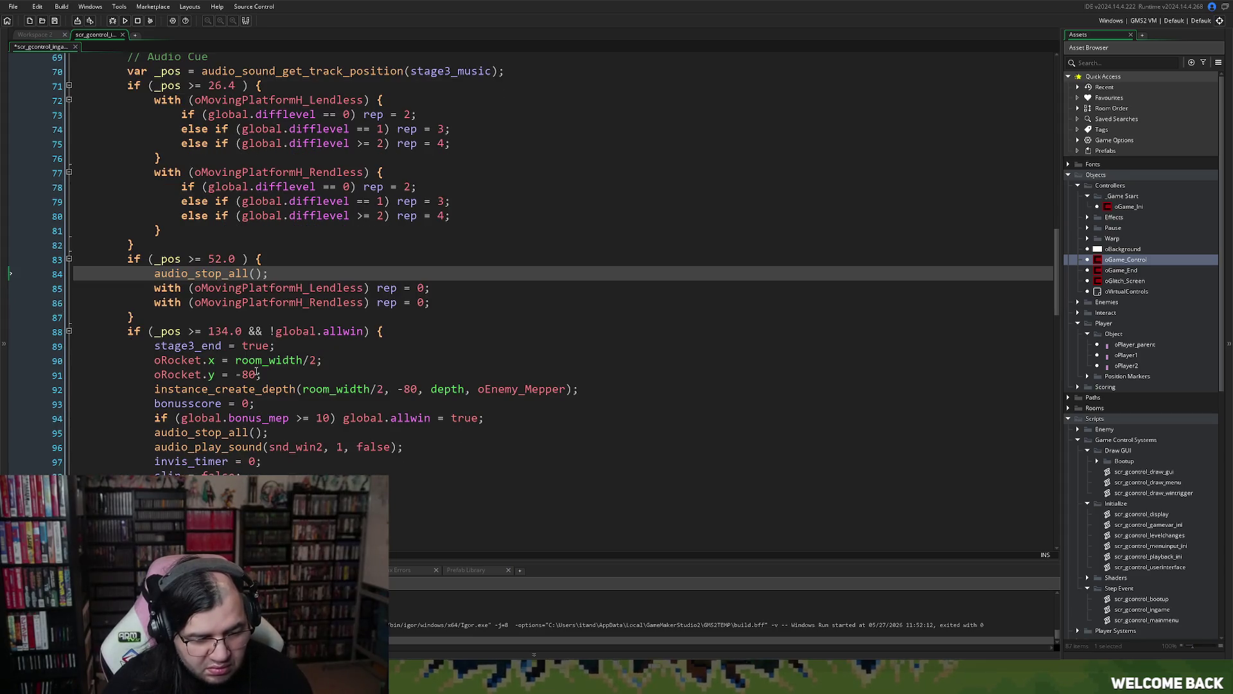
- Replace audio_stop_all on line 84 with audio_stop_sound
left_click(254, 374)
right_click(253, 376)
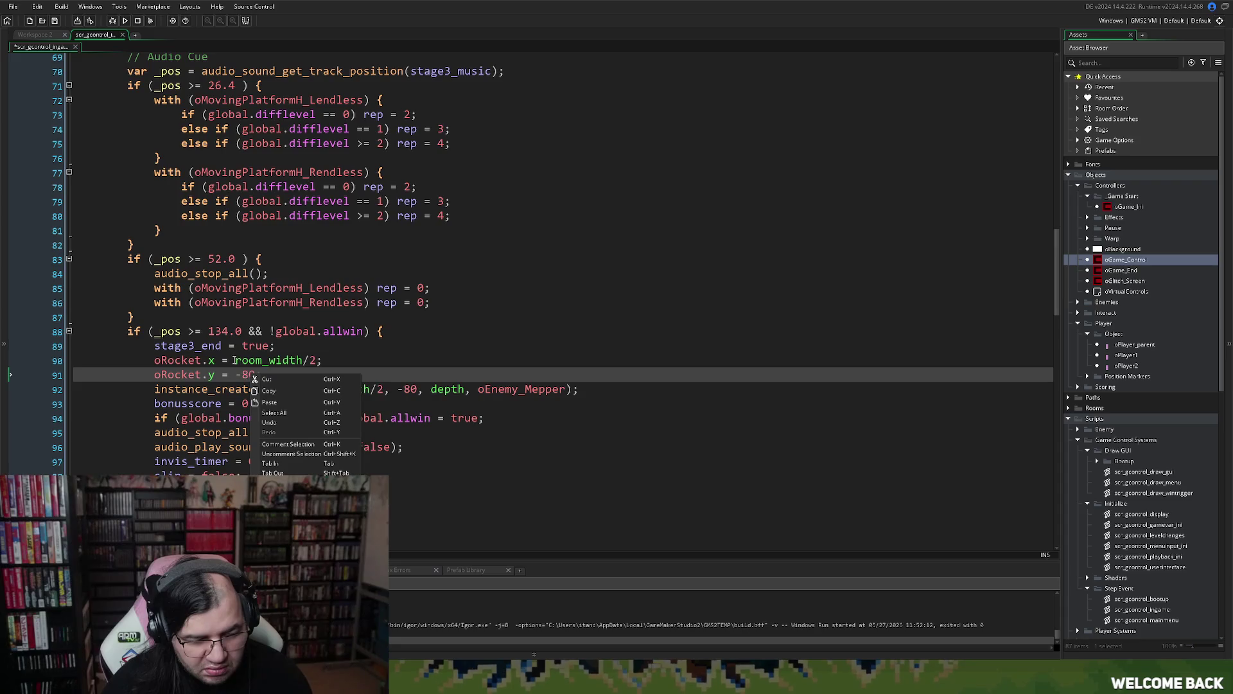
left_click(220, 260)
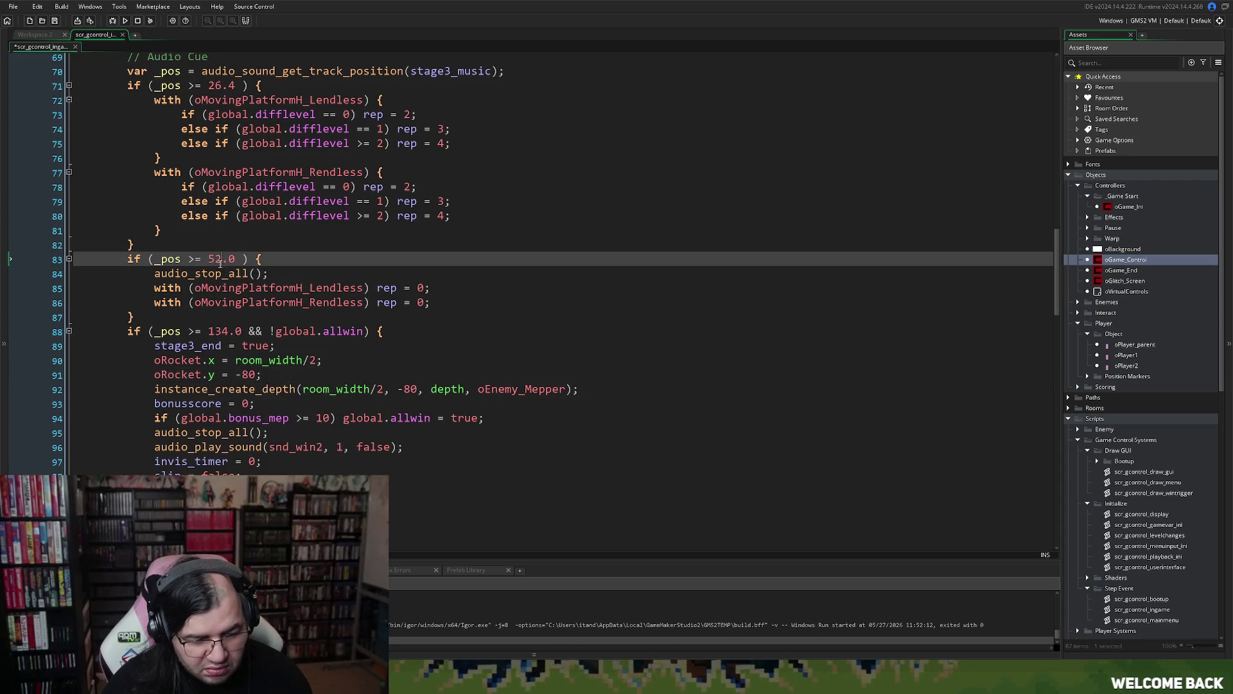
left_click(266, 274)
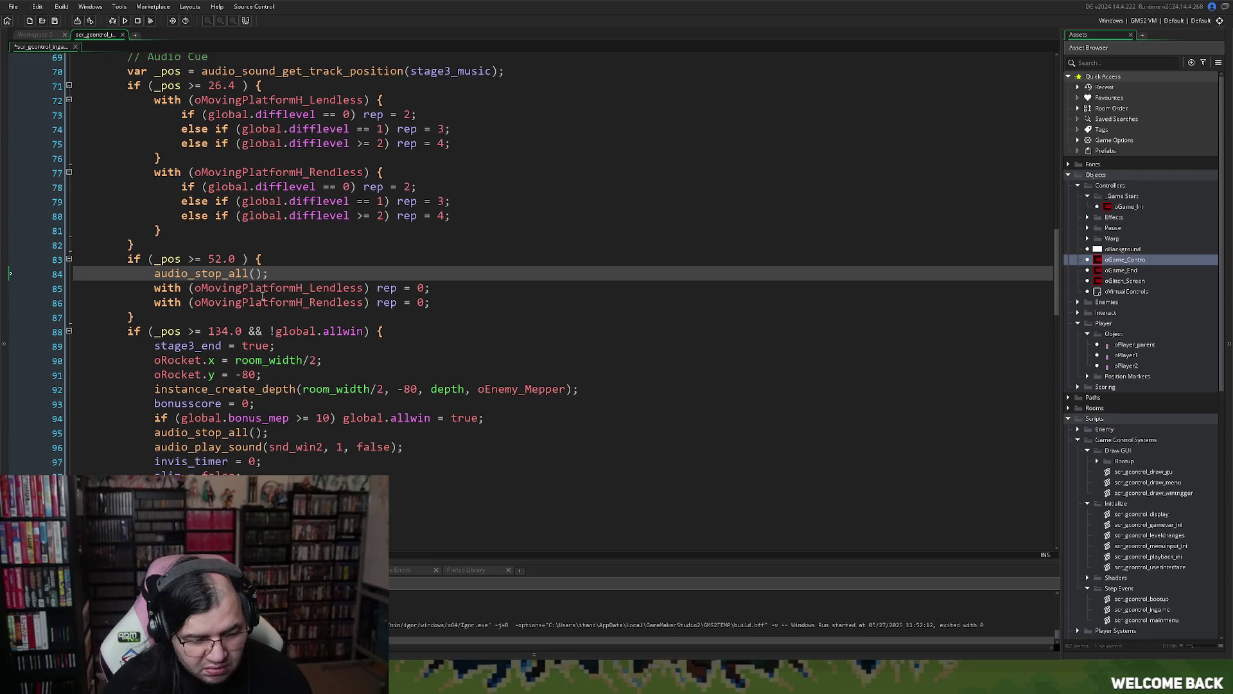
double_click(222, 447)
left_click_drag(269, 274, 198, 284)
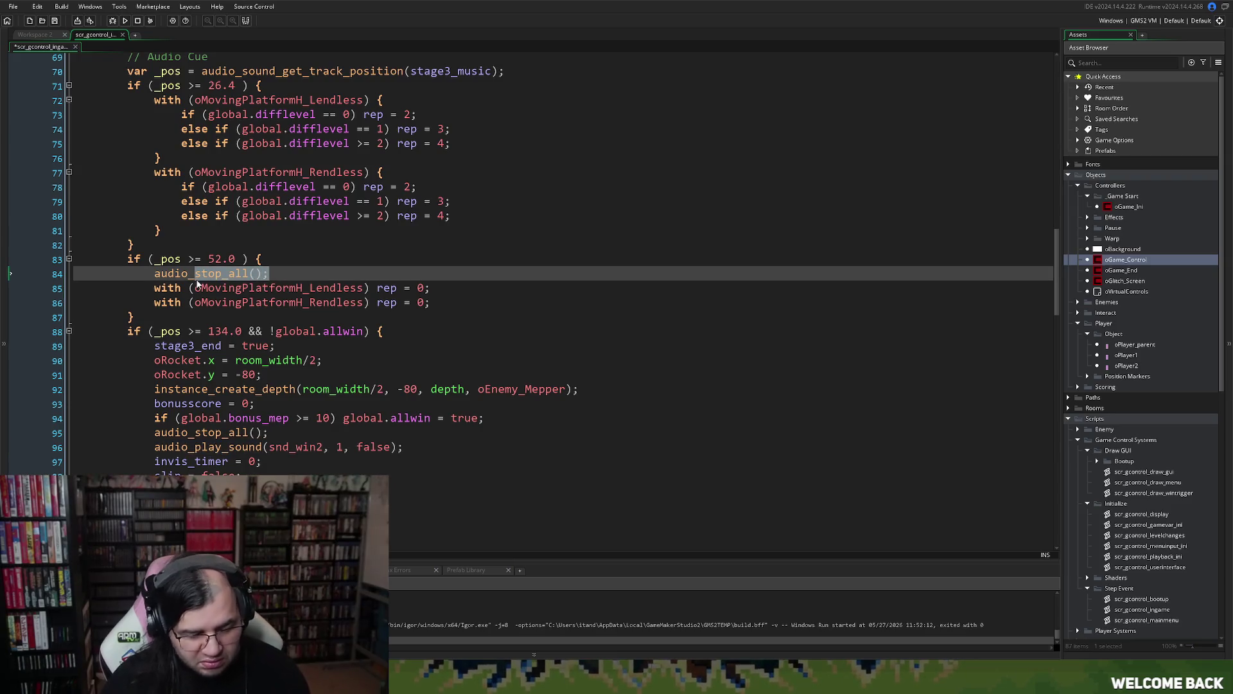
type("stop_")
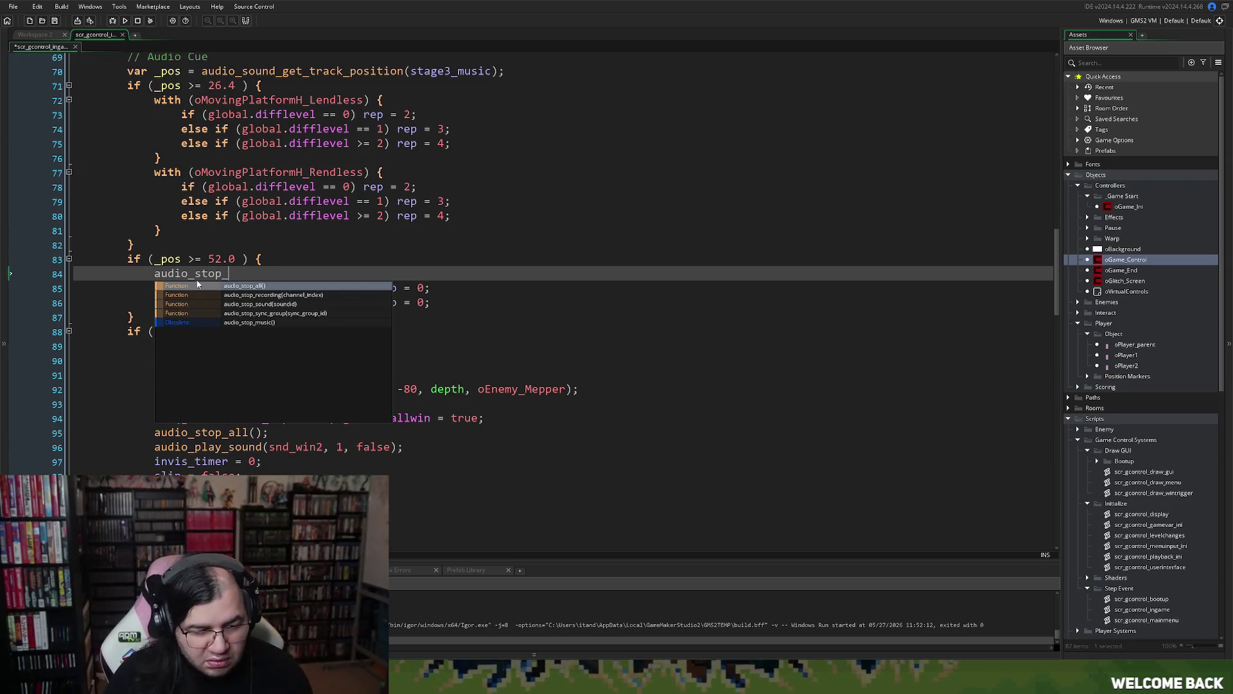
key("Down")
key("Down")
key("Return")
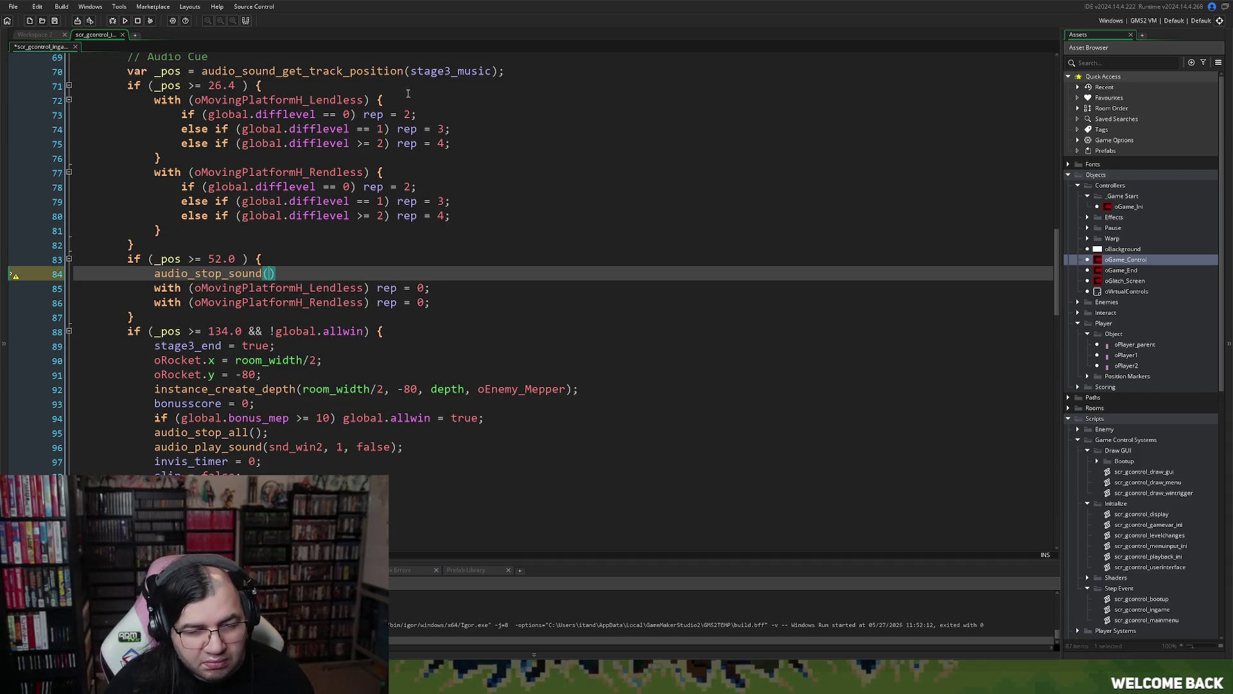
- Give audio_stop_sound the argument stage3_music and end the line with a semicolon
double_click(450, 71)
key("ctrl+c")
left_click(268, 274)
key("ctrl+v")
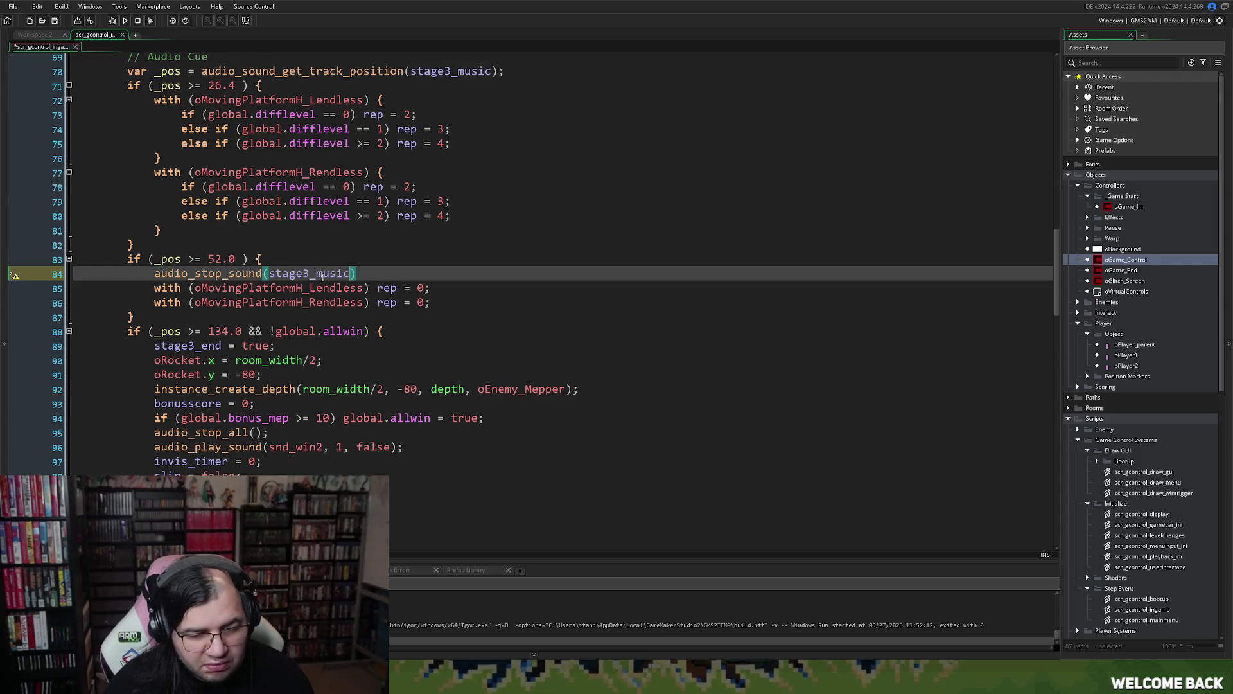
left_click(362, 276)
type(";")
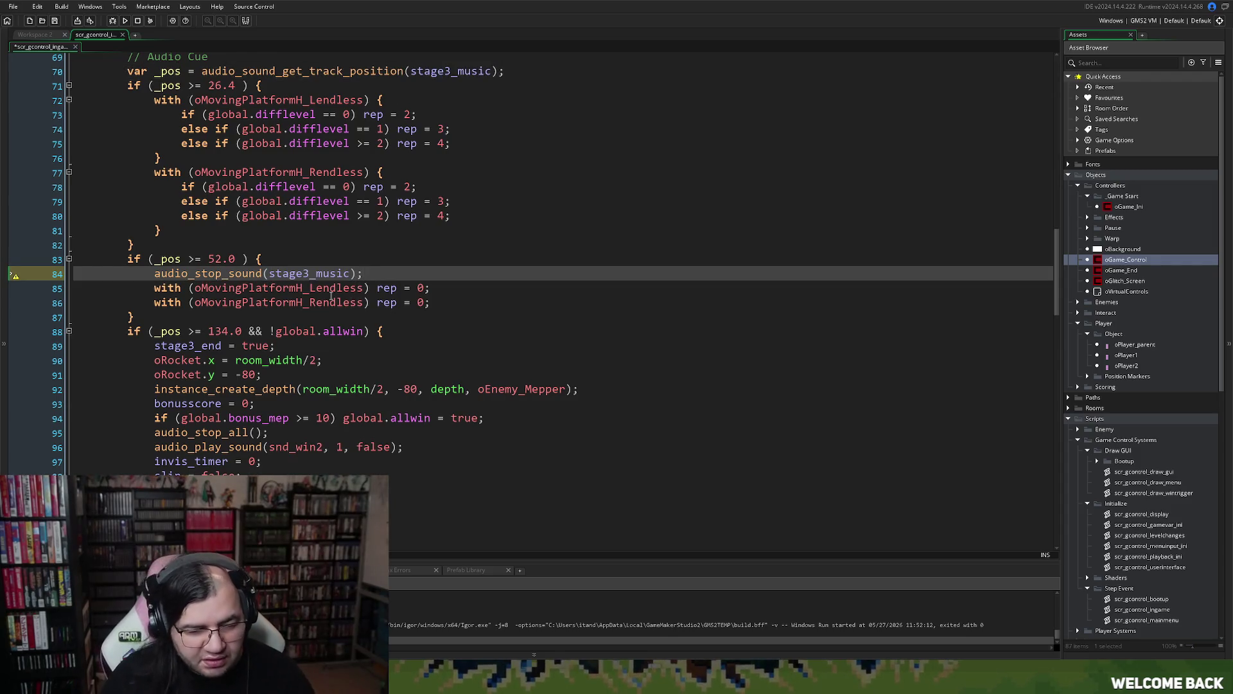
- Change the stage-end threshold on line 88 from 134.0 to 58.0 and review the script
scroll(311, 302, "down", 1)
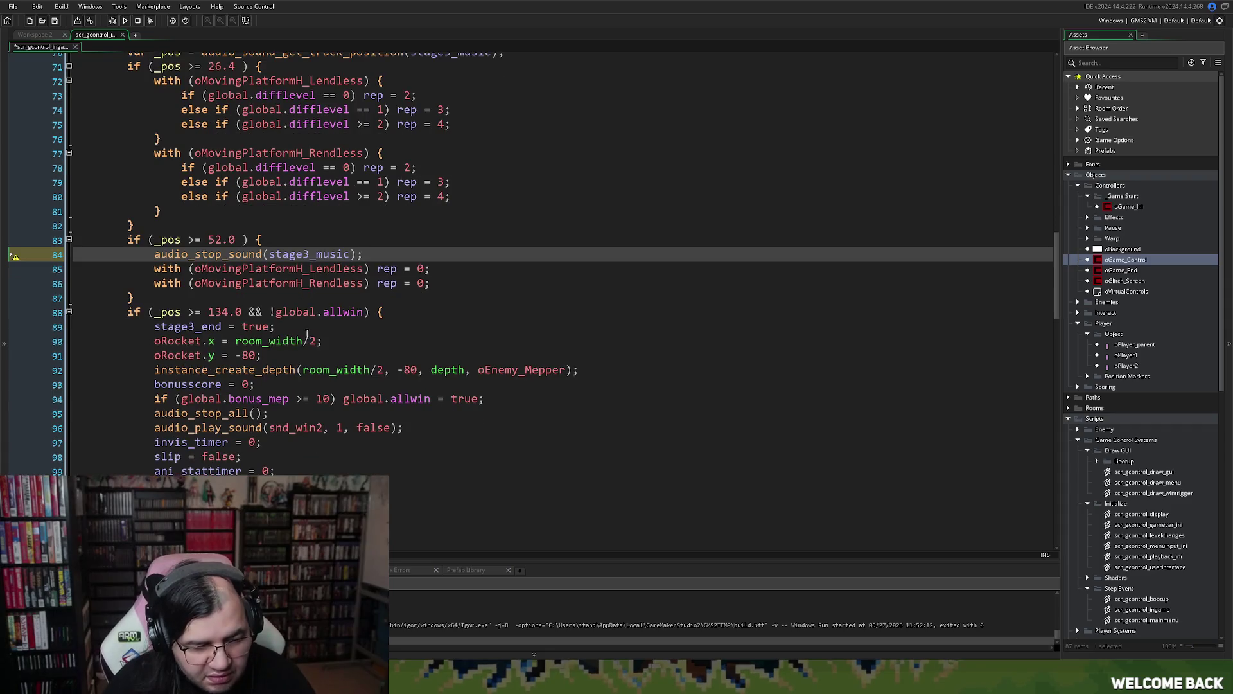
double_click(221, 313)
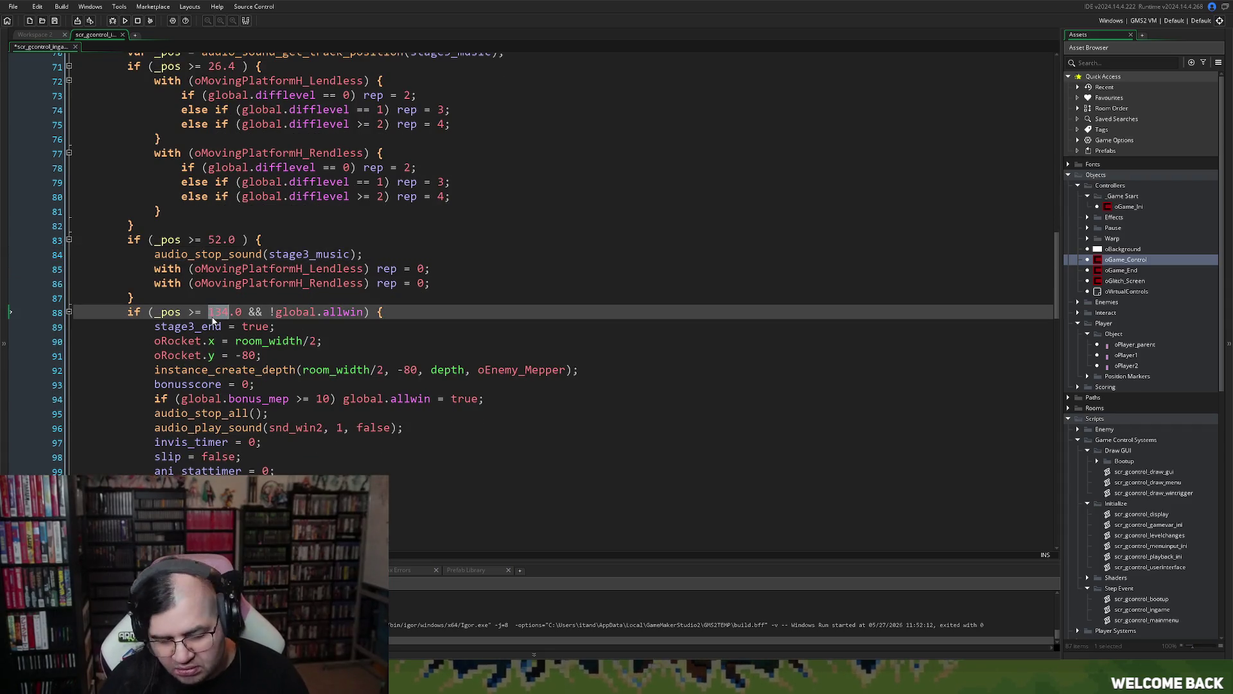
type("5")
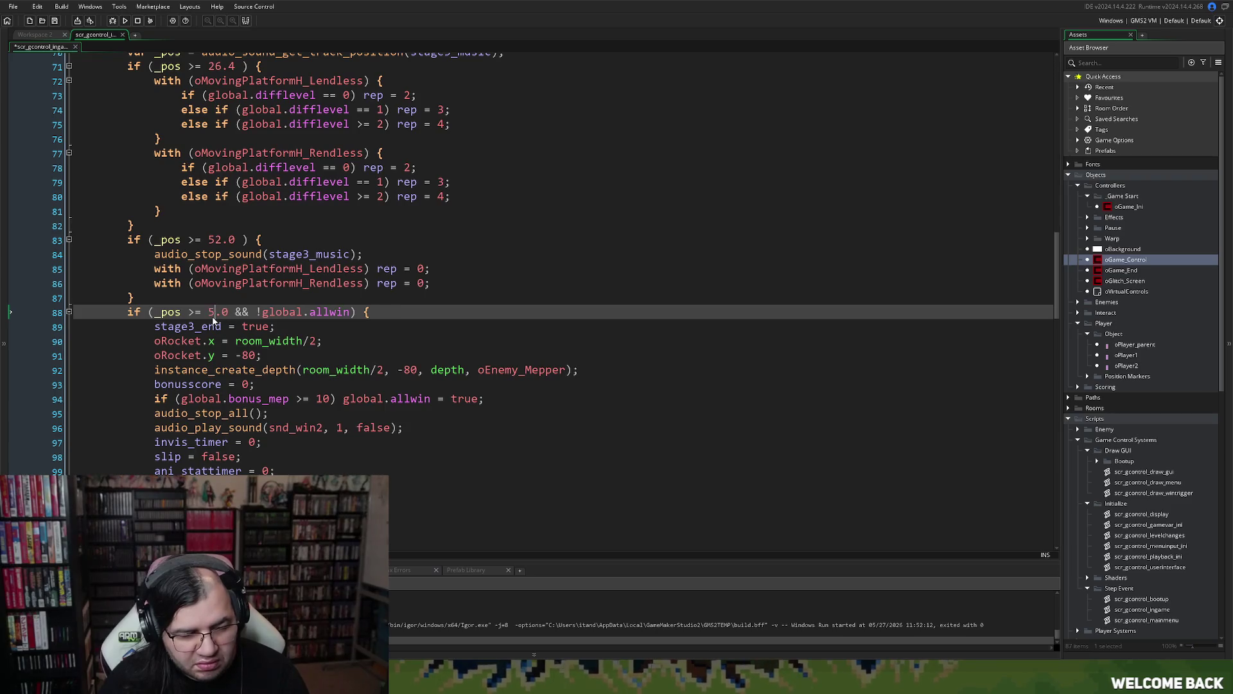
type("8")
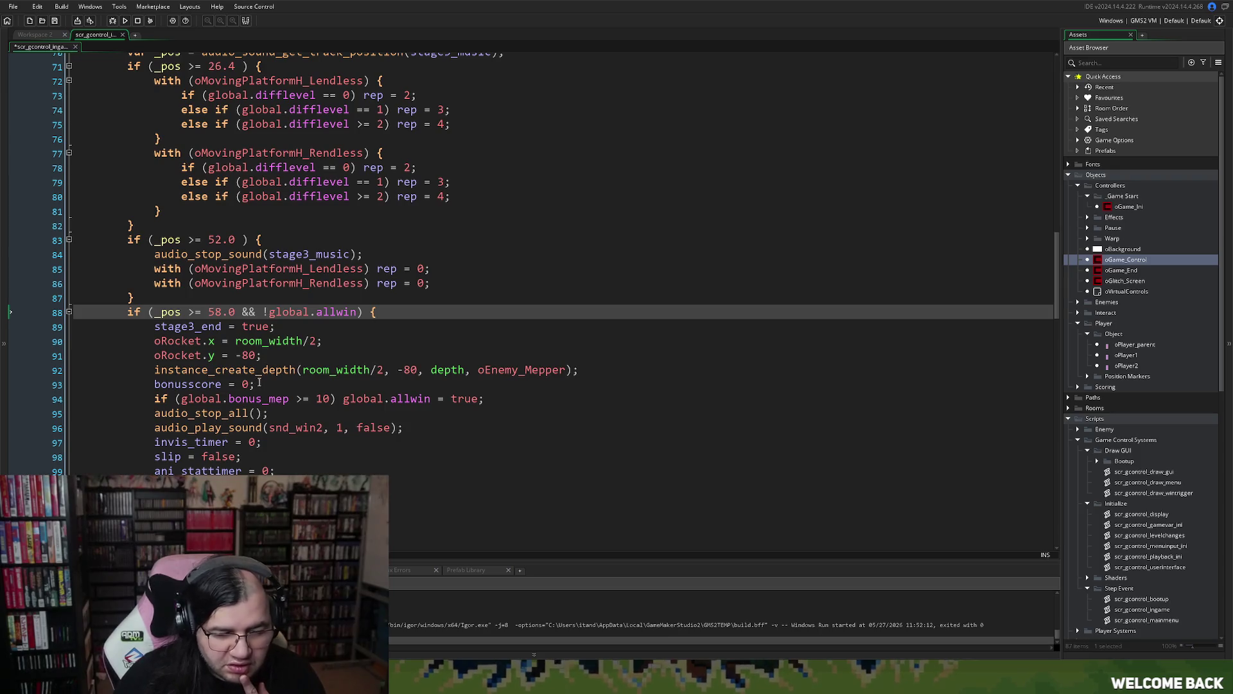
scroll(259, 385, "down", 2)
scroll(257, 384, "up", 4)
scroll(251, 384, "down", 5)
scroll(248, 384, "down", 7)
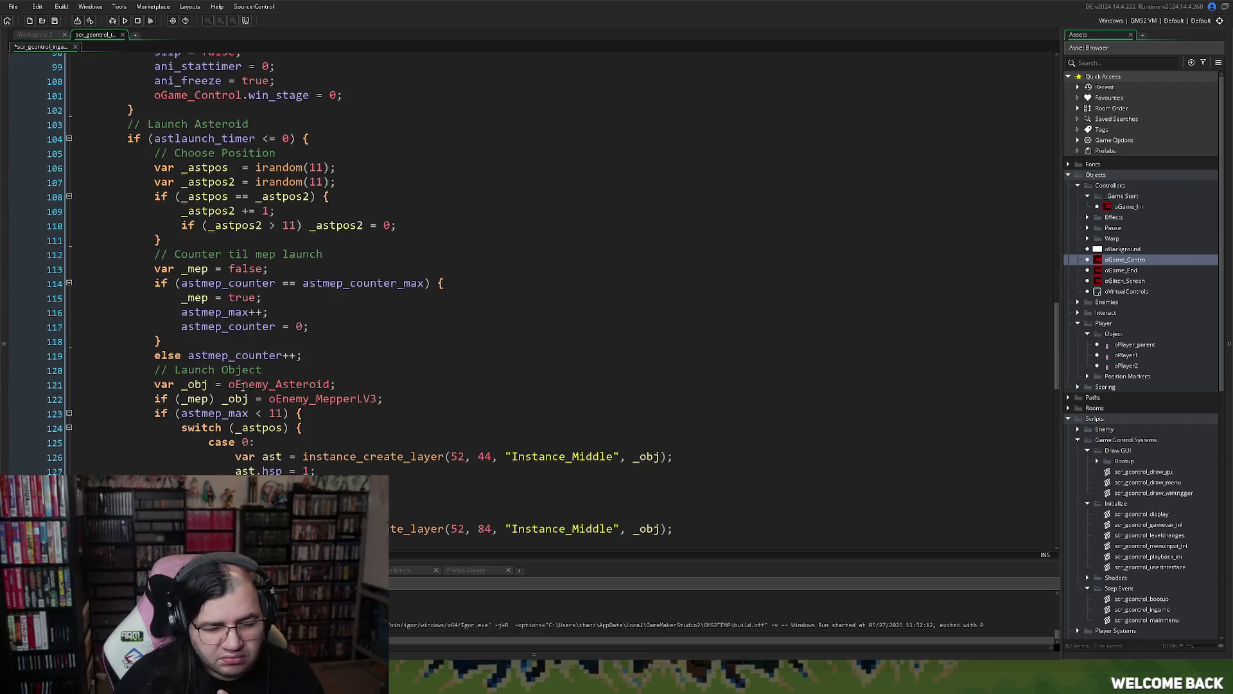
scroll(245, 386, "down", 2)
scroll(244, 385, "up", 9)
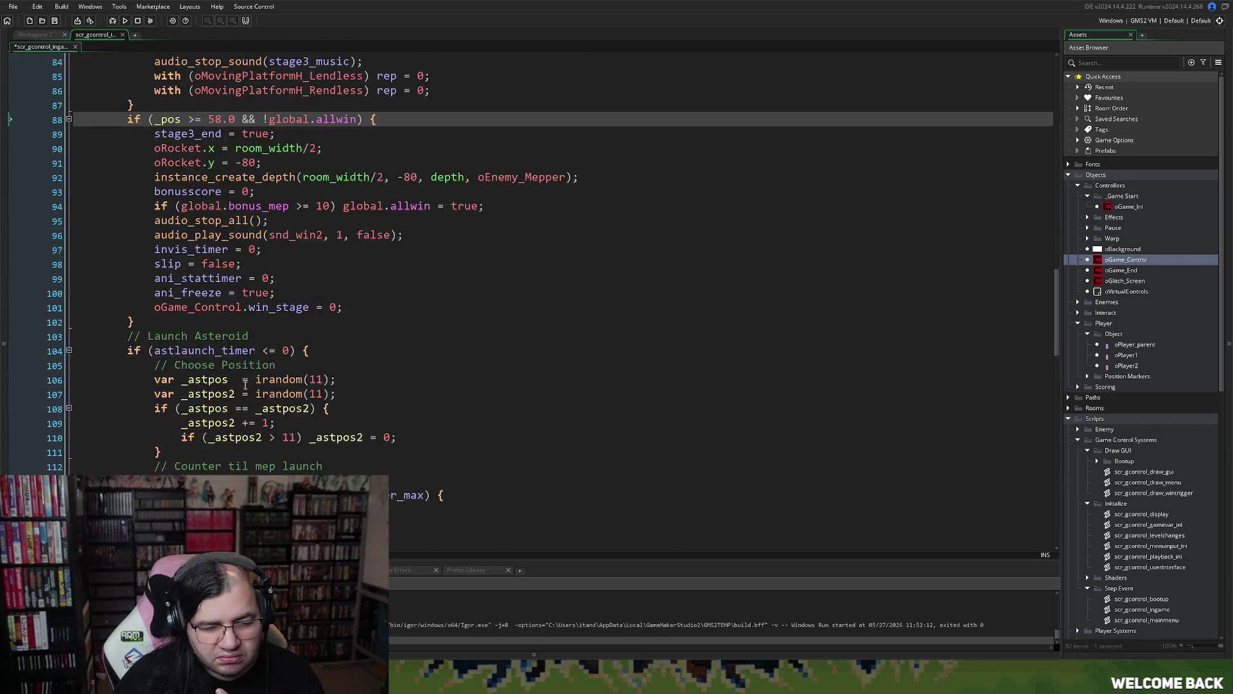
scroll(245, 387, "up", 14)
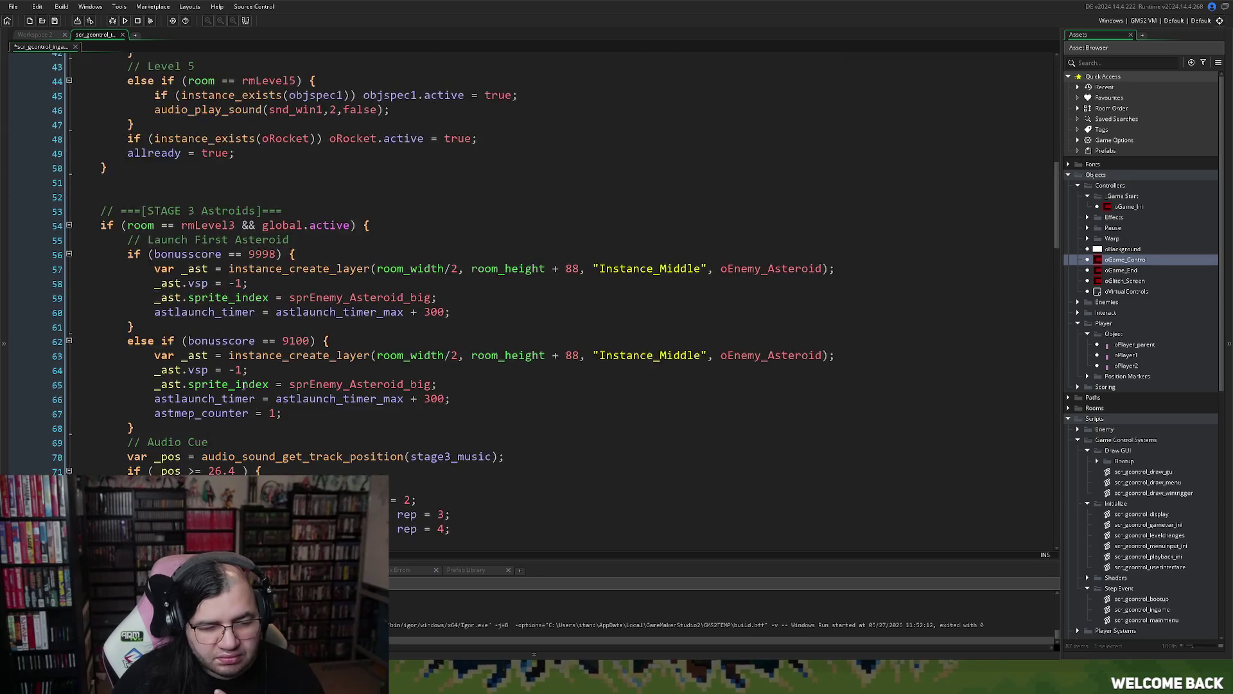
scroll(244, 385, "down", 2)
scroll(238, 382, "up", 12)
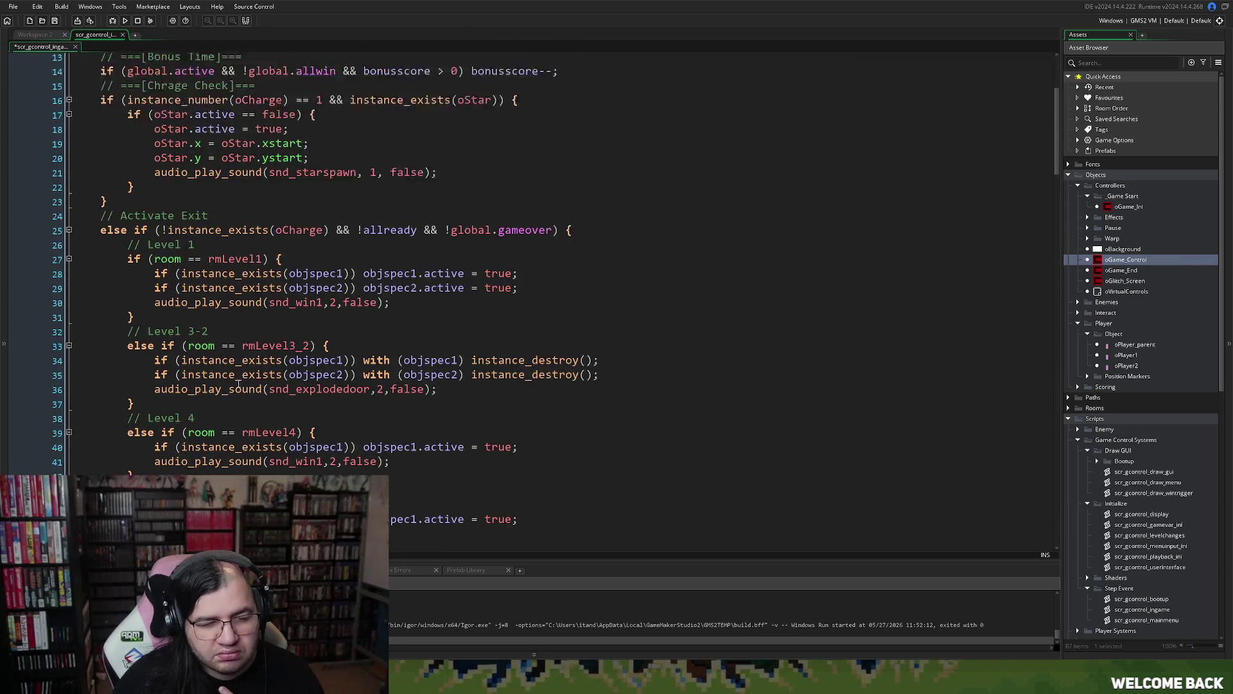
scroll(232, 378, "up", 2)
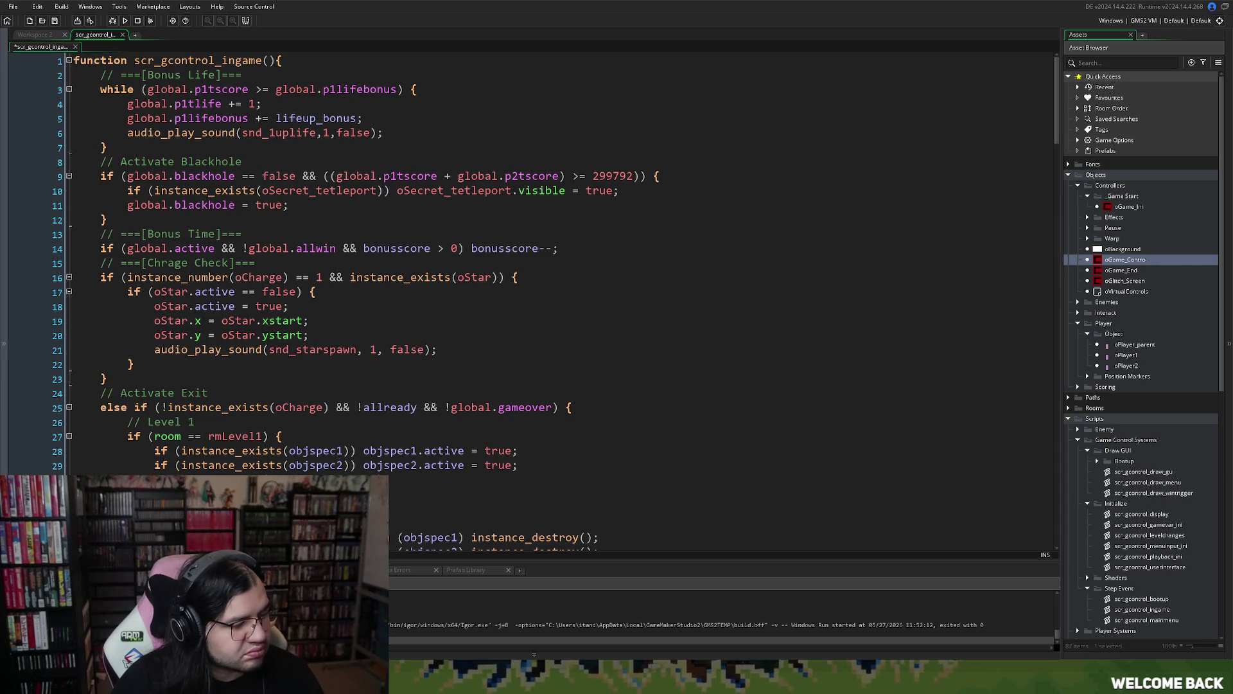
- Save the script edits and rebuild the game with F5
key("F5")
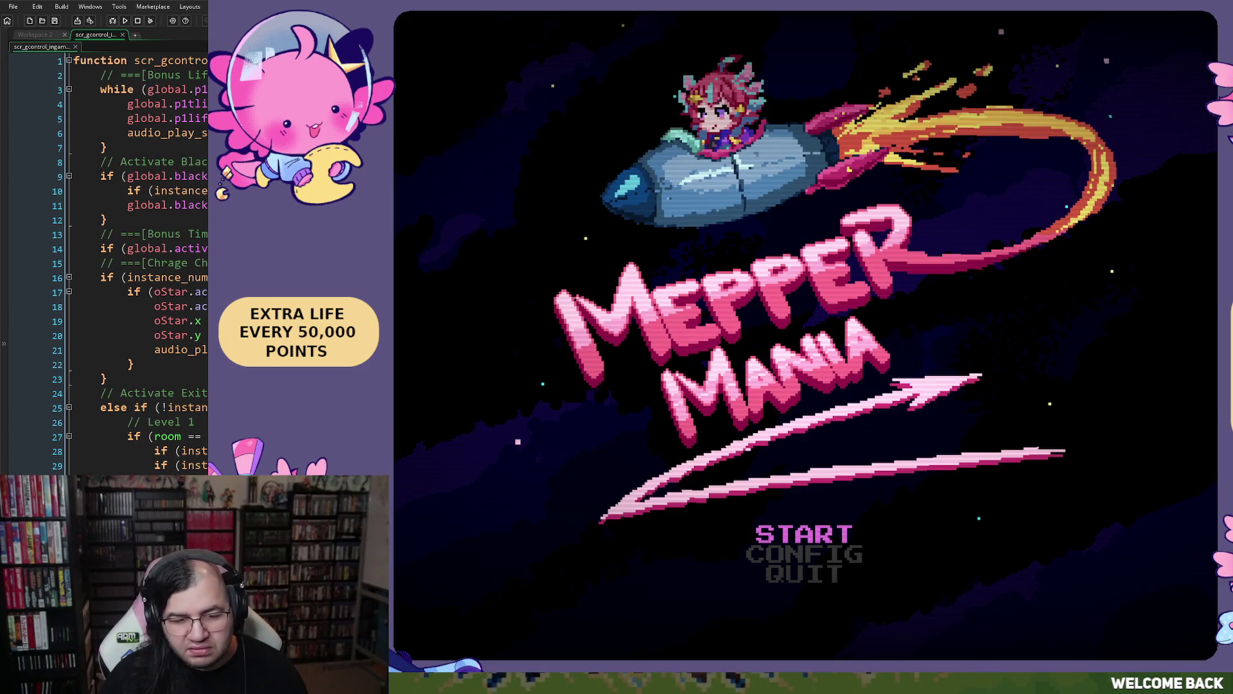
- From the title menu's START option, begin a run at stage 2
key("Down")
key("Down")
key("Up")
key("Up")
key("Return")
key("Down")
key("Right")
key("Return")
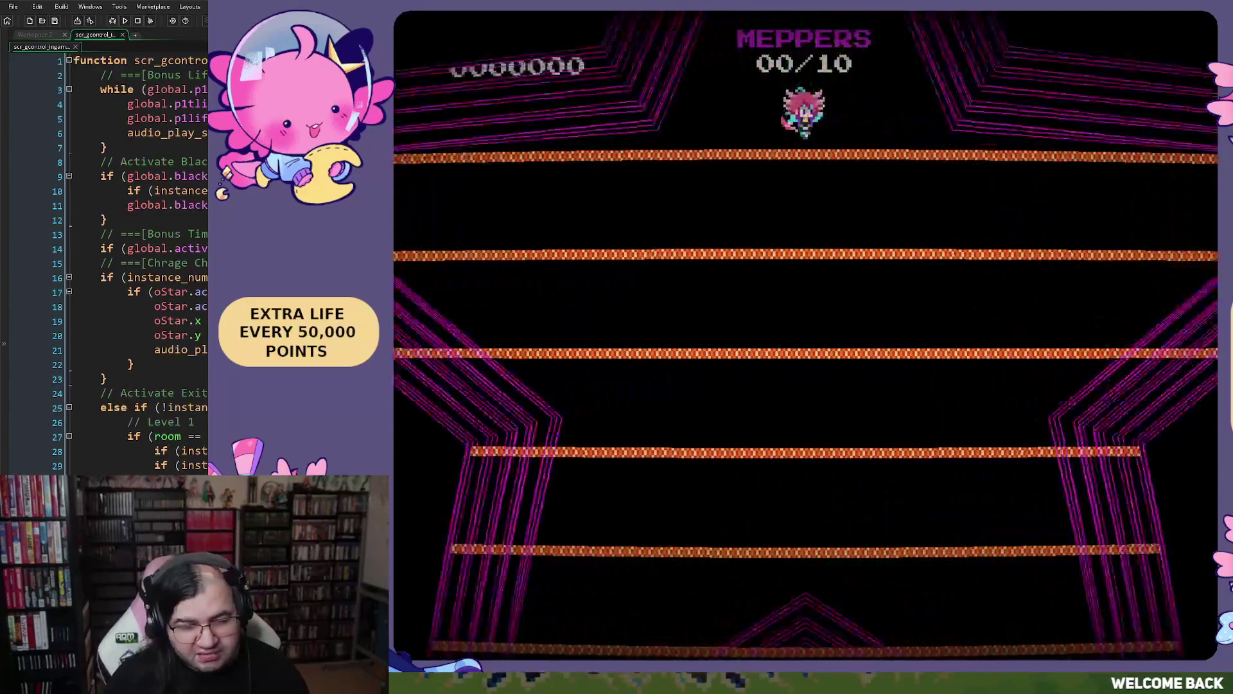
- Play the stage 2 bonus round, pause, and quit the test with Alt+F4
key("Left")
key("Left")
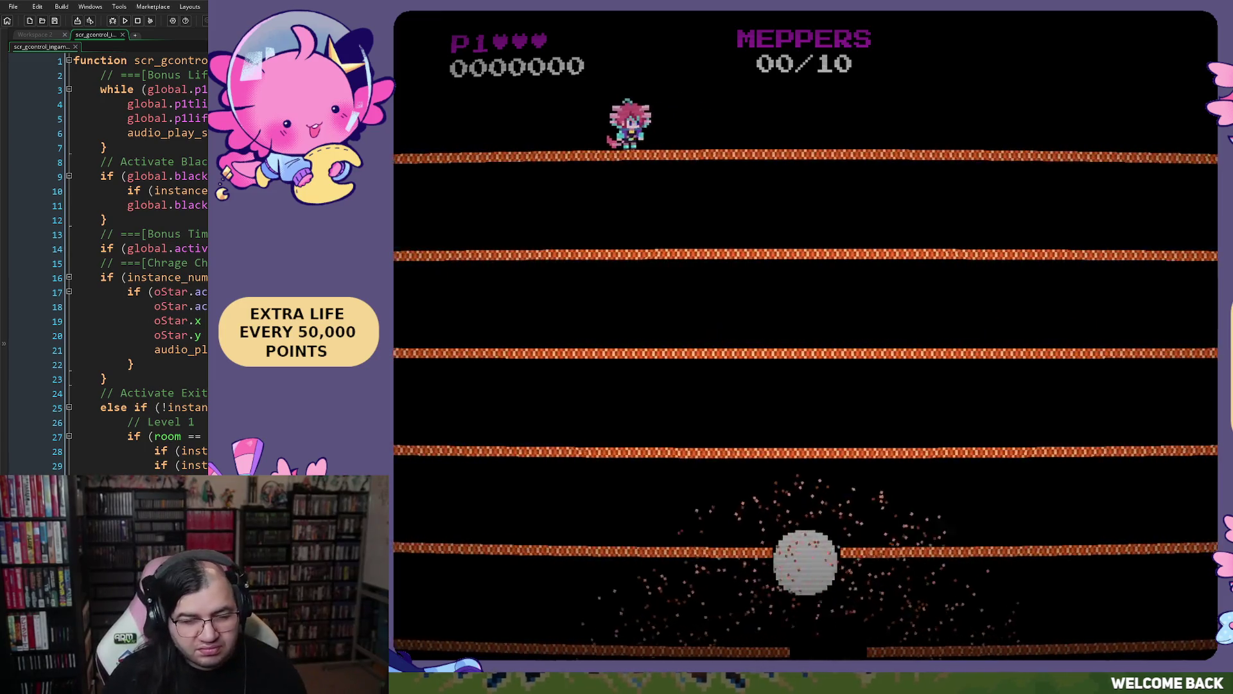
key("Right")
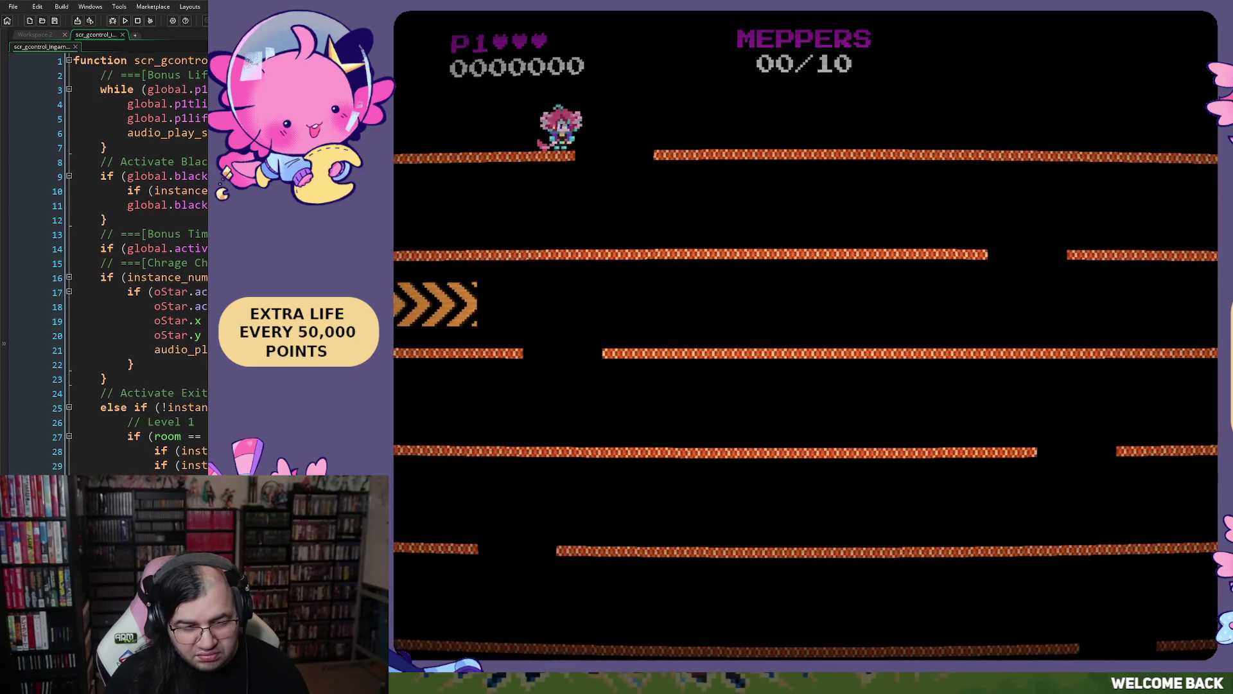
key("Right")
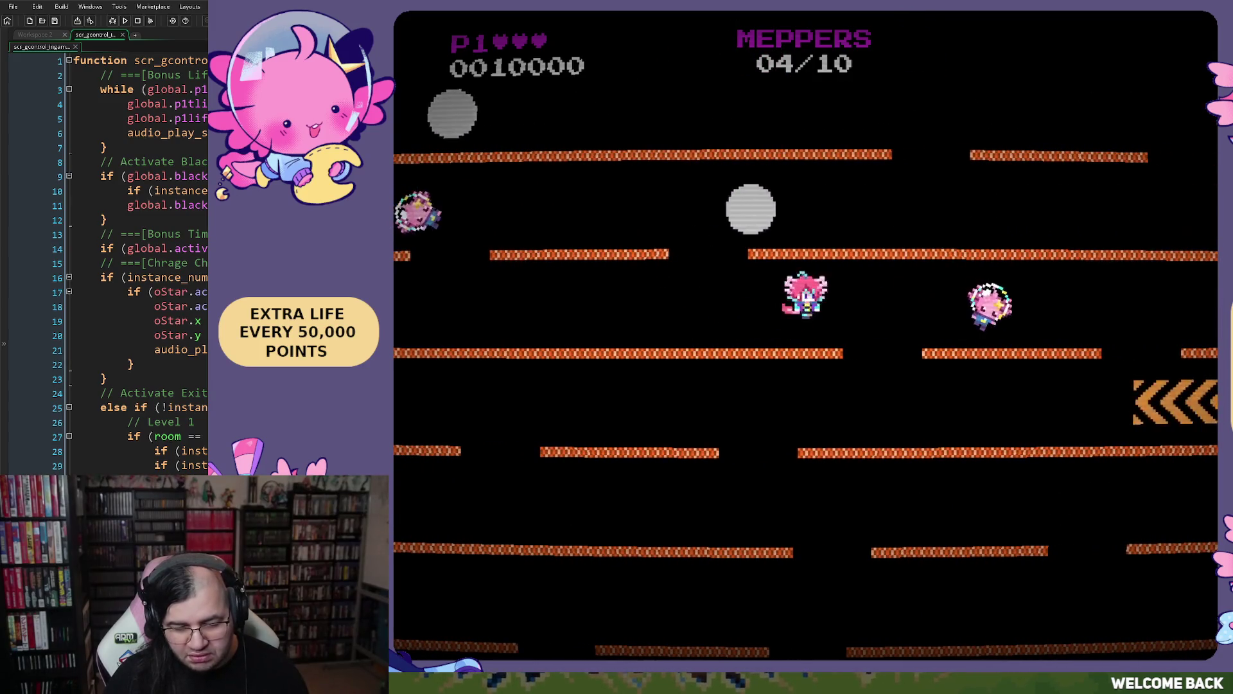
key("Escape")
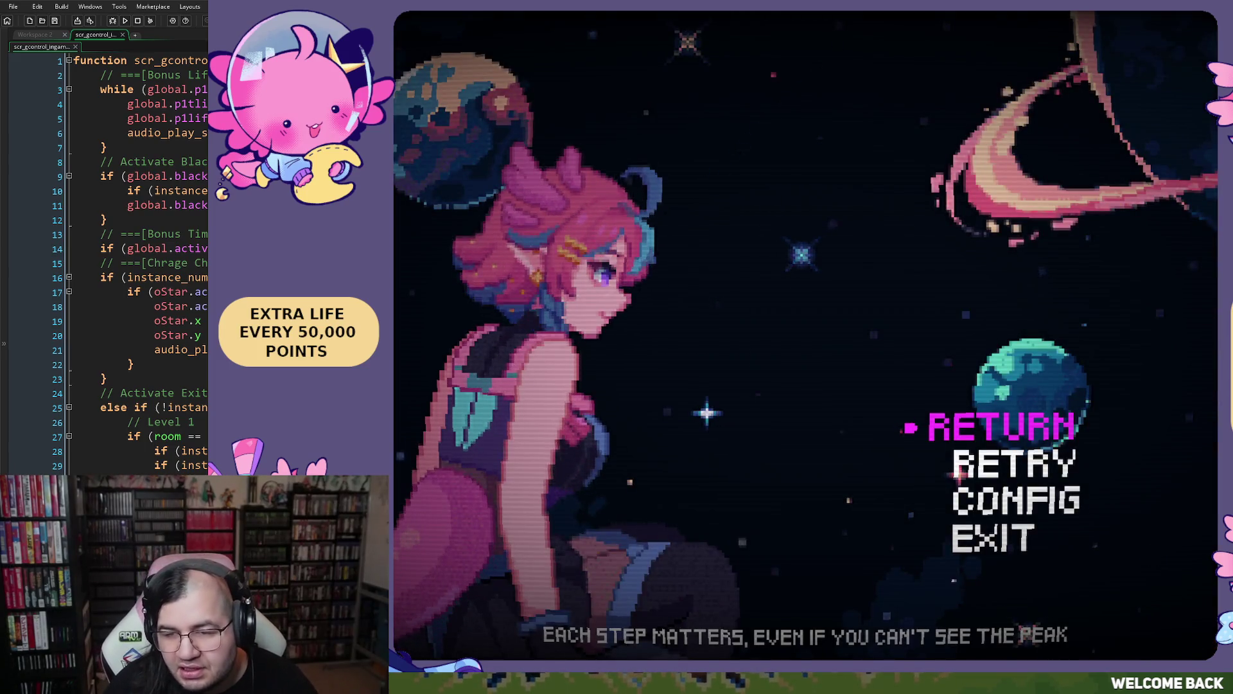
key("alt+F4")
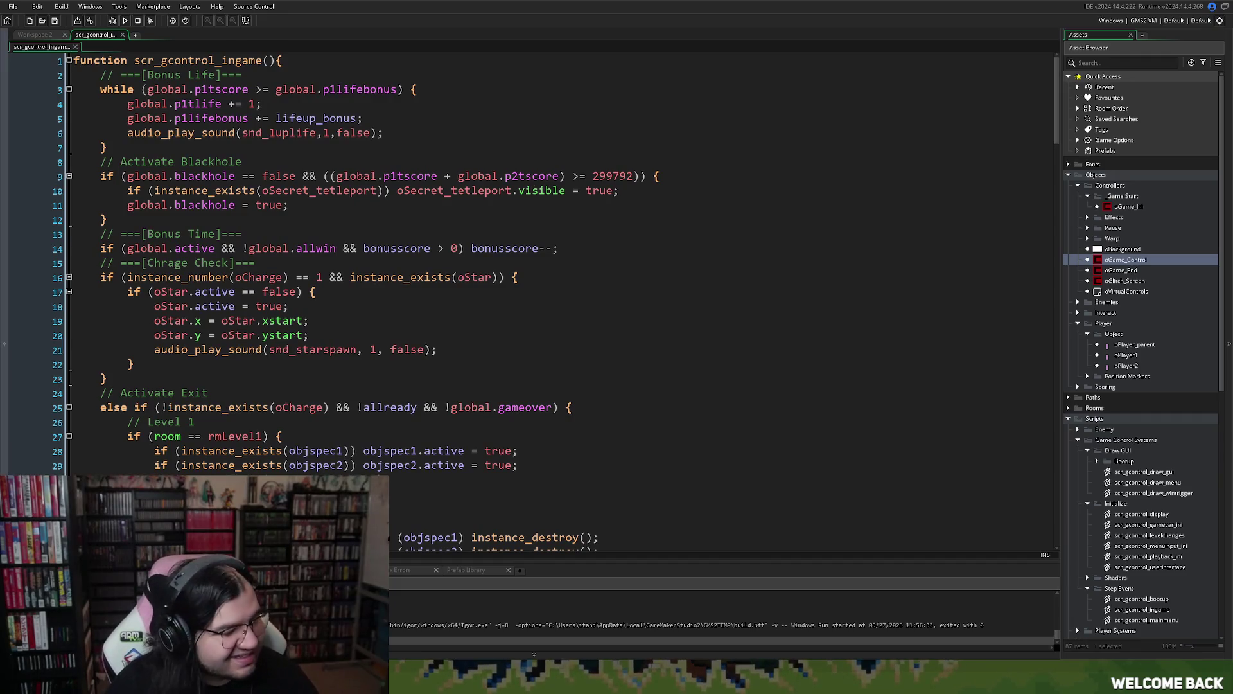
- Play mus_stage3 from about 56 seconds, stop it, and close its sound window
scroll(1087, 305, "down", 3)
scroll(1086, 306, "down", 5)
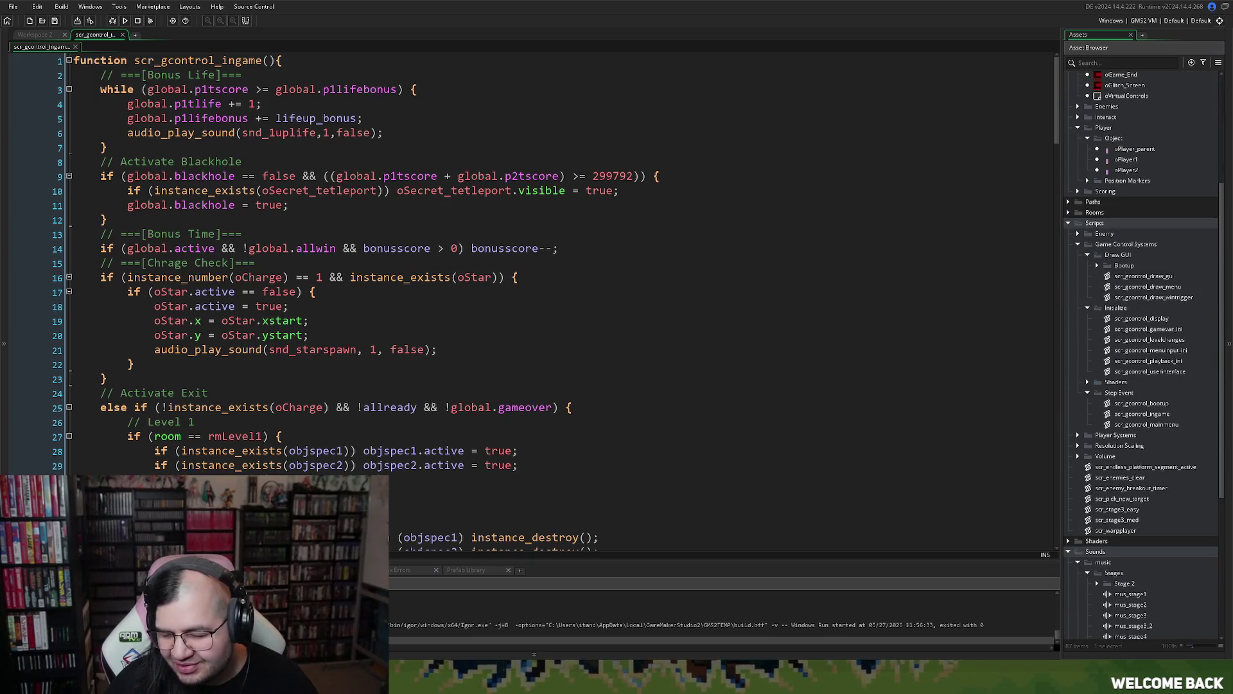
double_click(1131, 615)
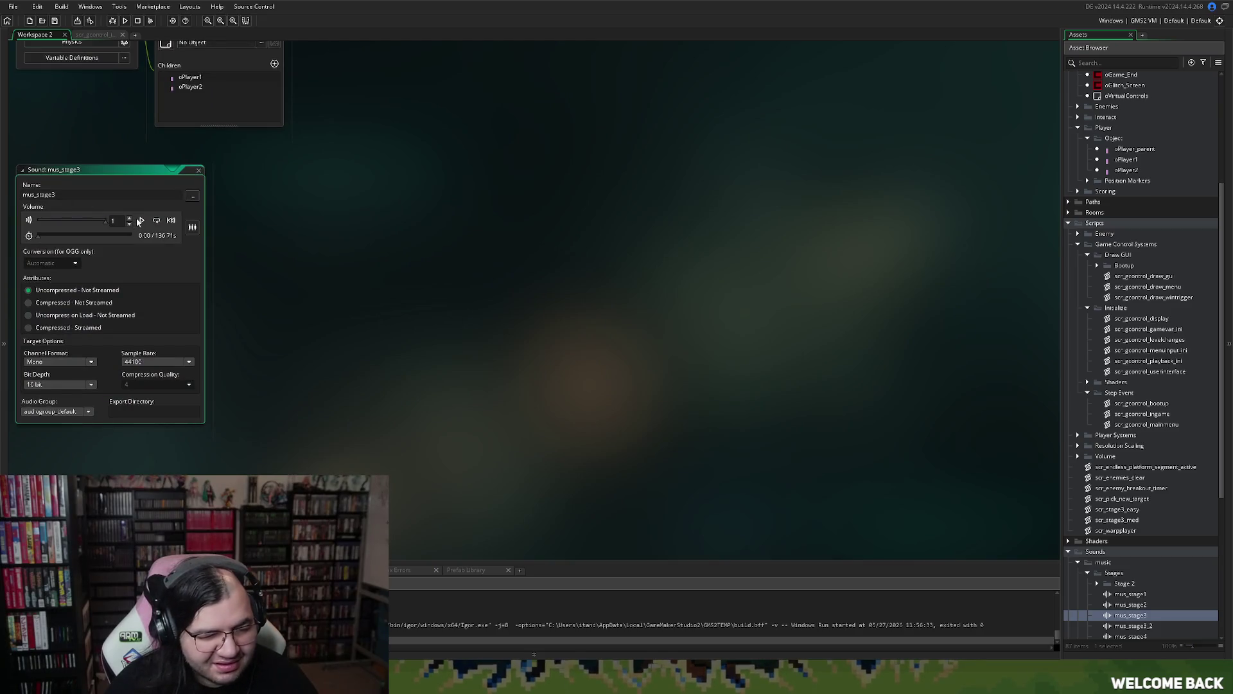
left_click(78, 236)
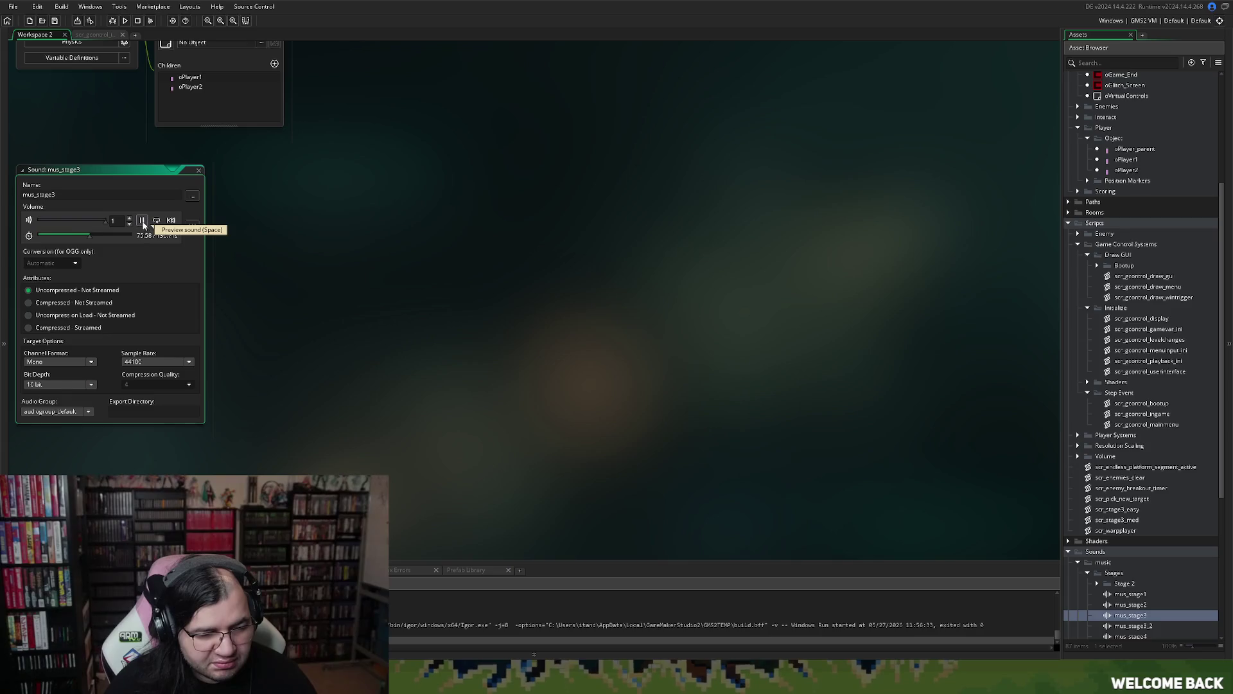
left_click(143, 221)
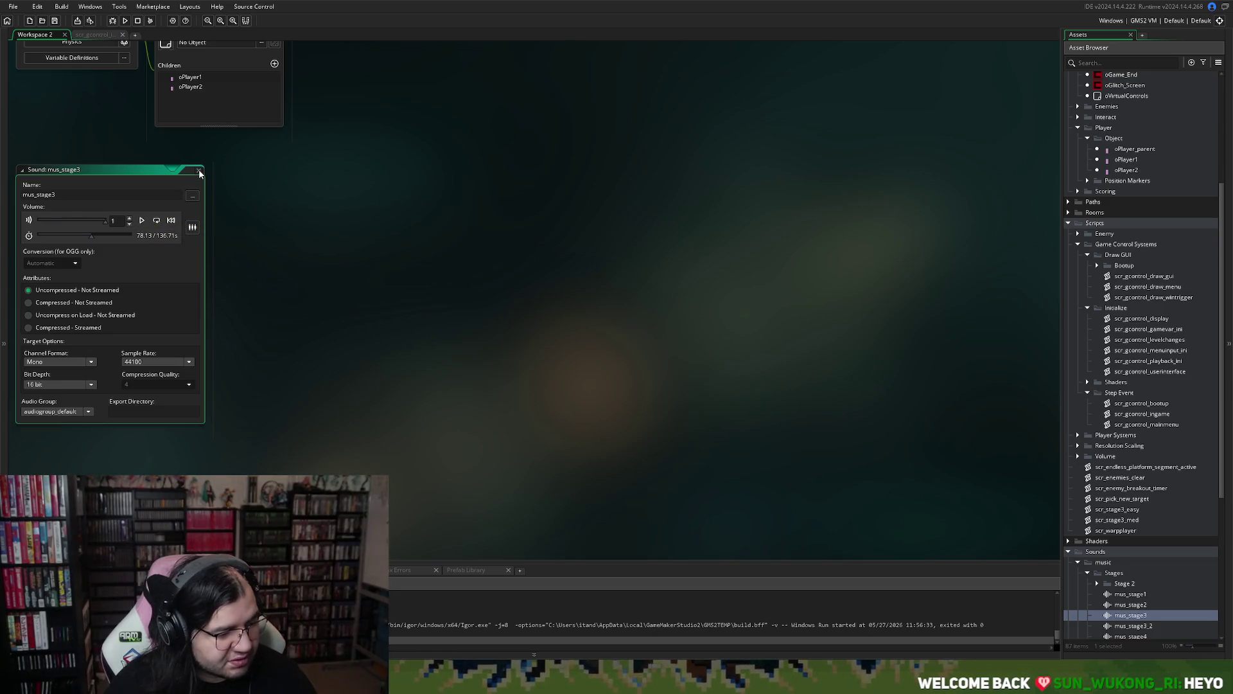
left_click(199, 172)
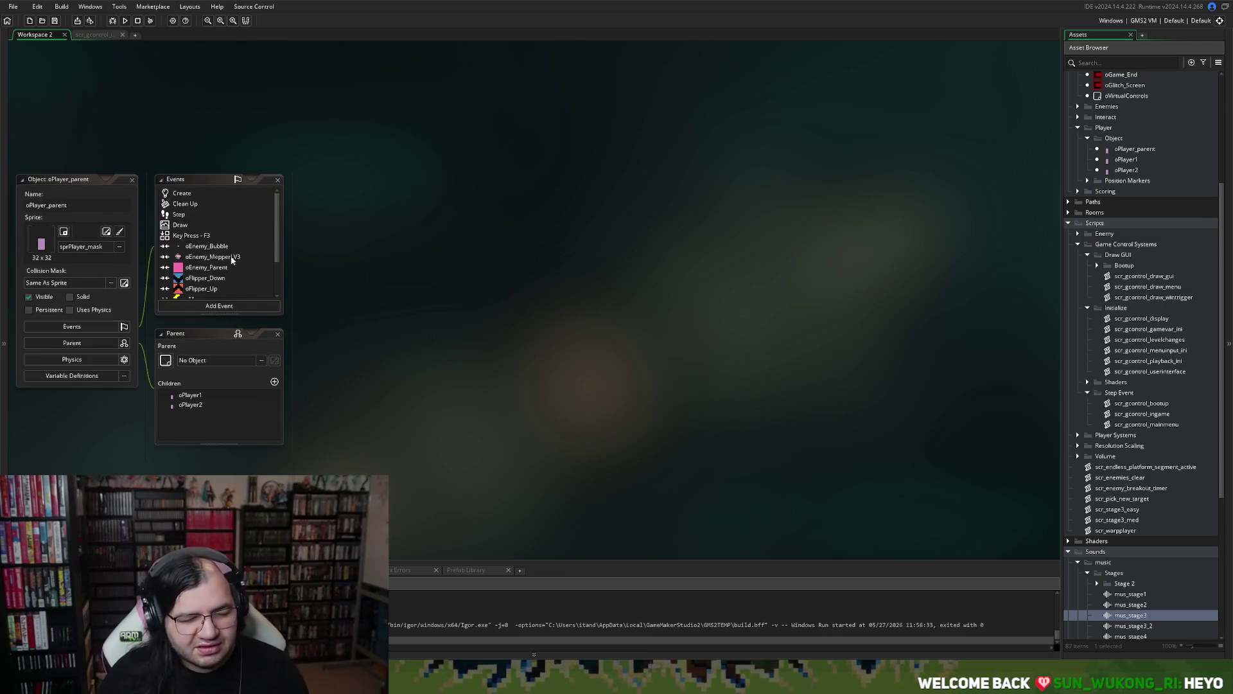
- In scr_gcontrol_ingame, change the music-stop threshold on line 83 from 52 to 77
left_click(96, 35)
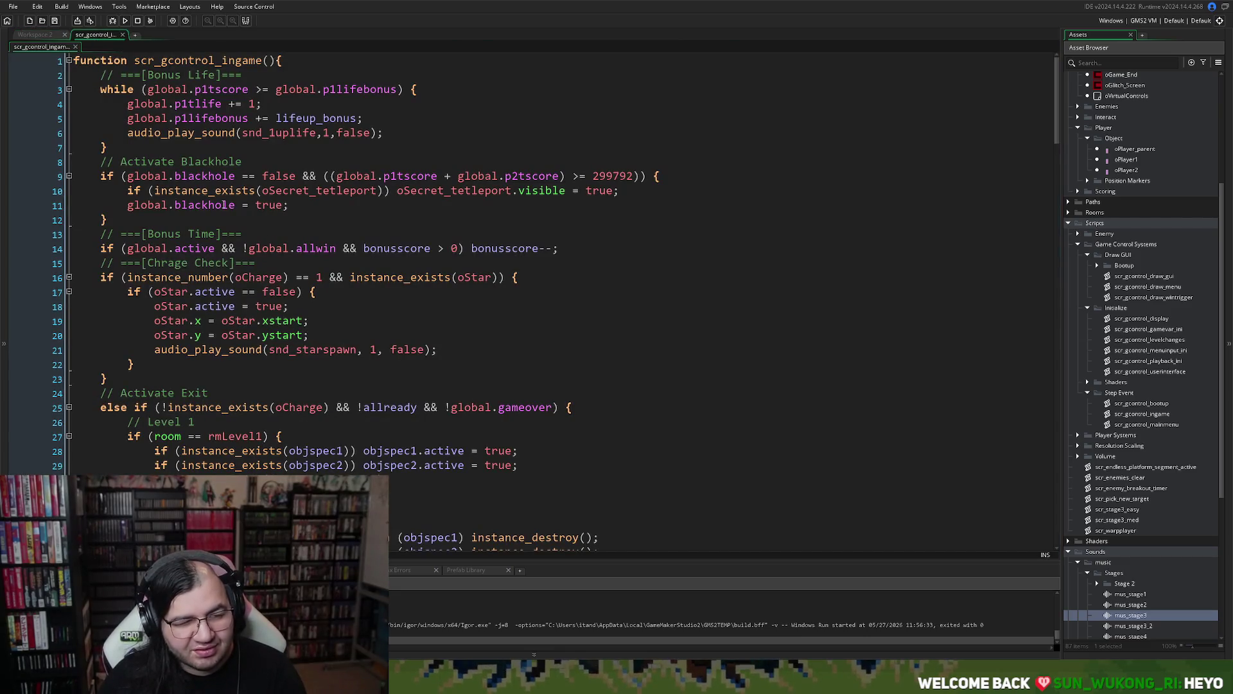
scroll(227, 255, "down", 8)
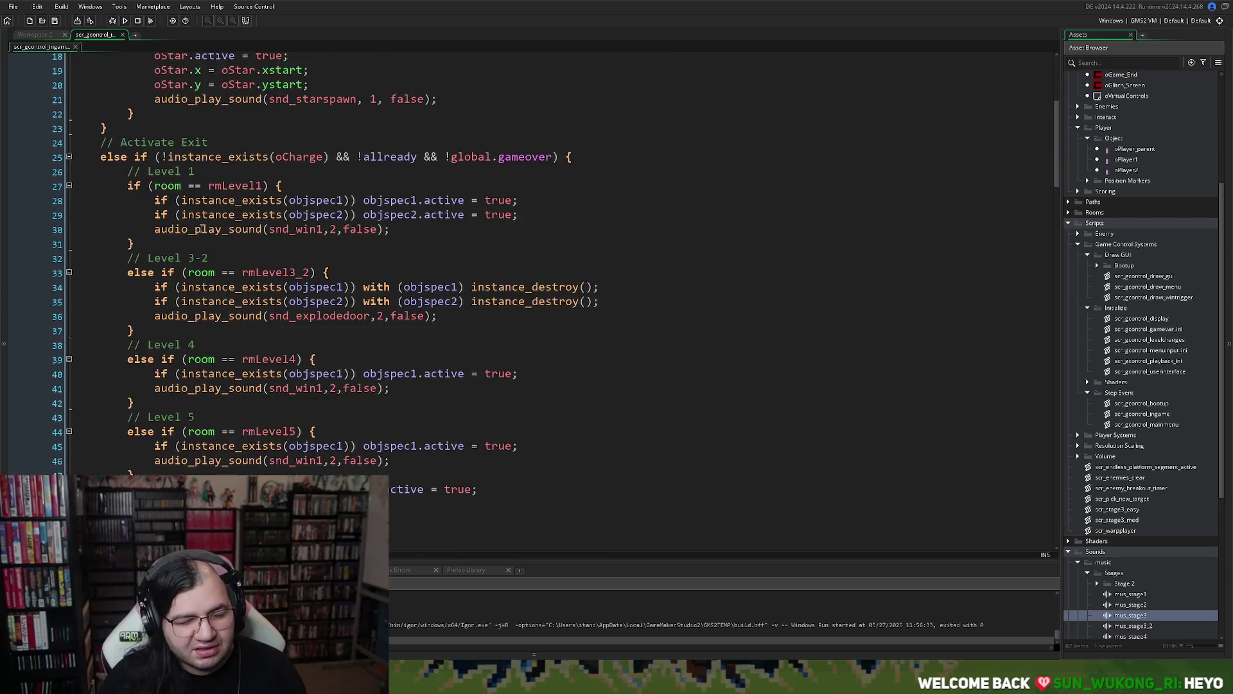
scroll(193, 245, "down", 12)
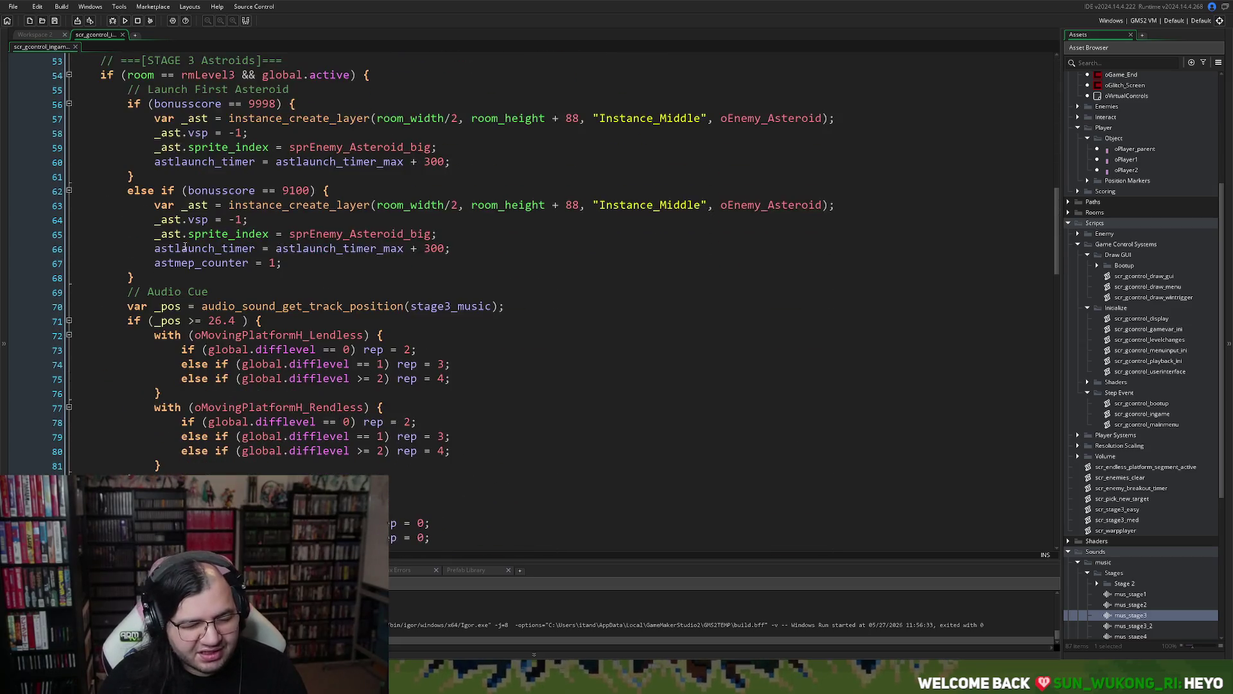
scroll(184, 248, "down", 2)
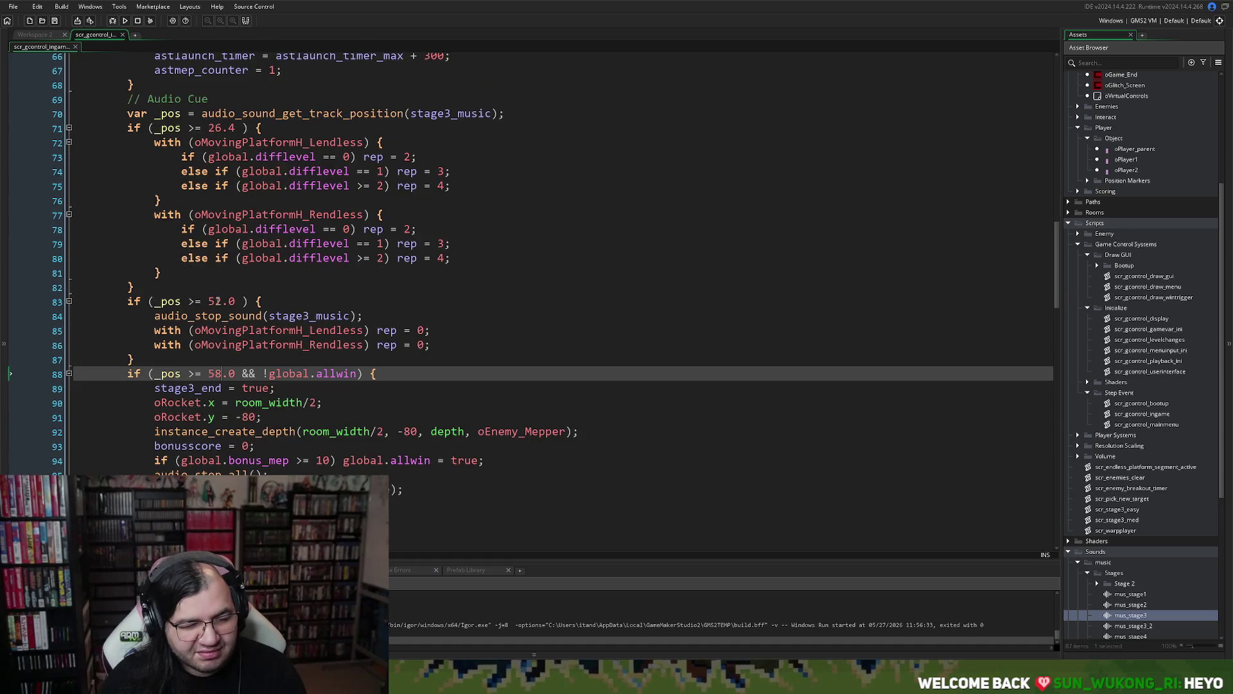
double_click(218, 302)
left_click(219, 302)
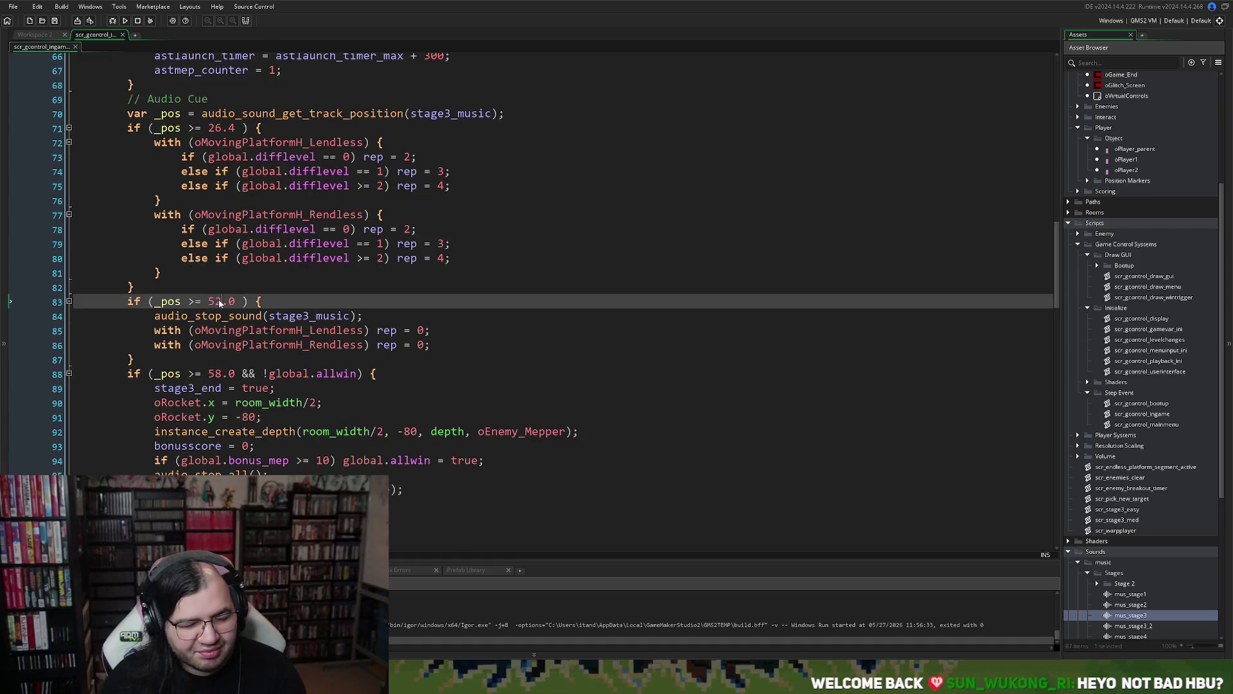
double_click(219, 301)
type("77")
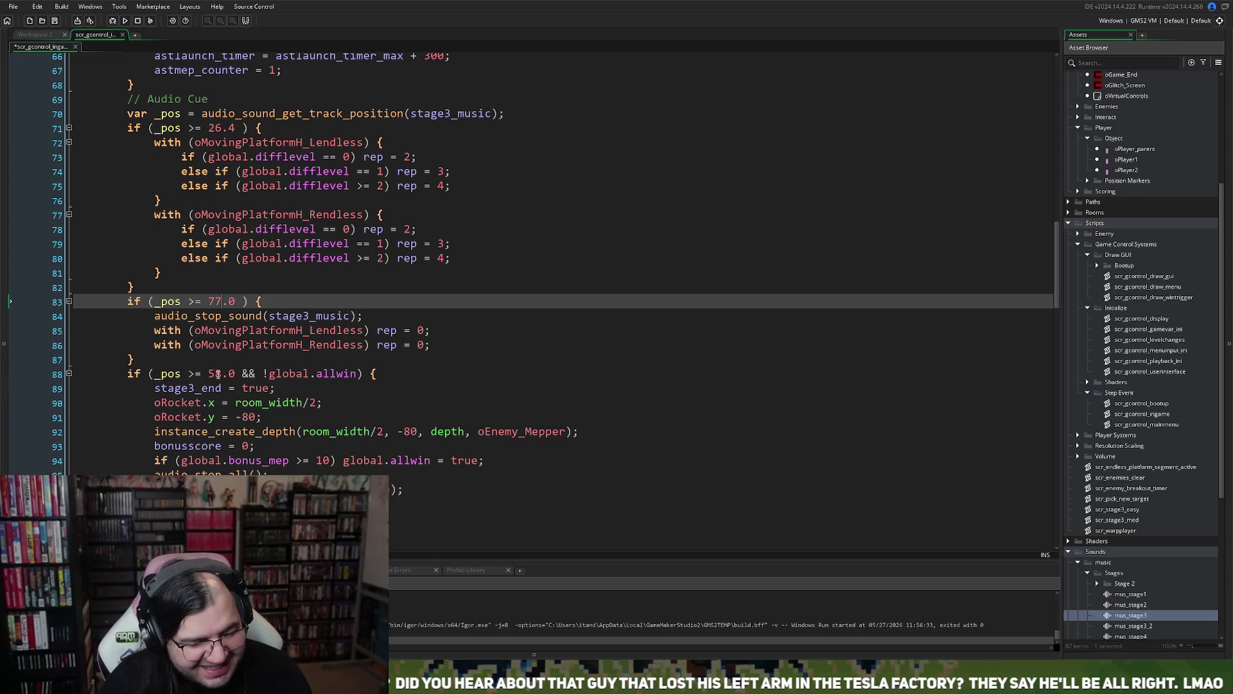
- Change the stage-end threshold from 58 to 82 and launch a test run
double_click(216, 373)
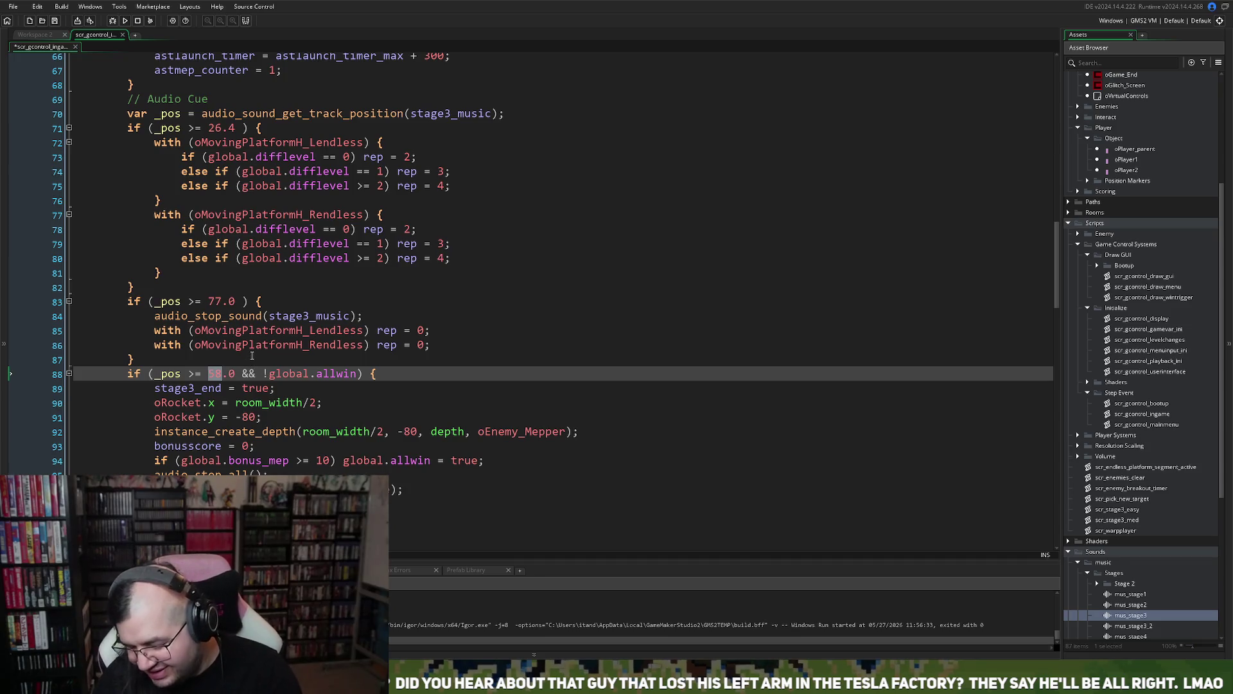
type("82")
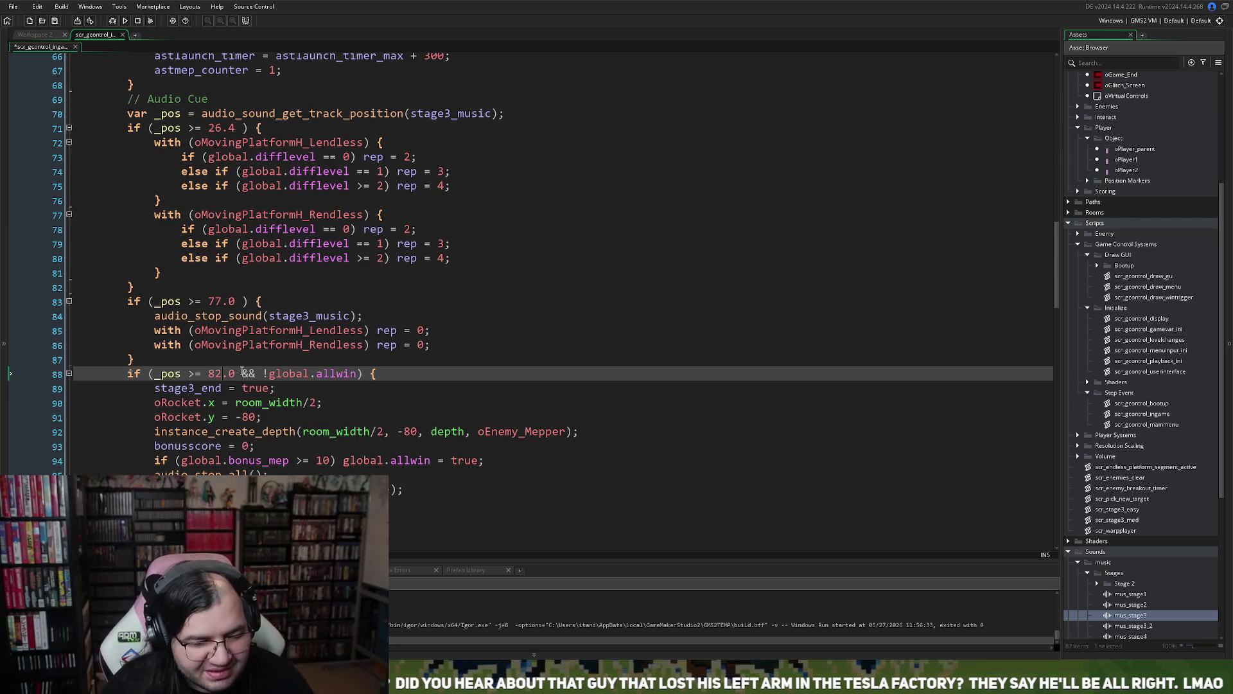
left_click(124, 21)
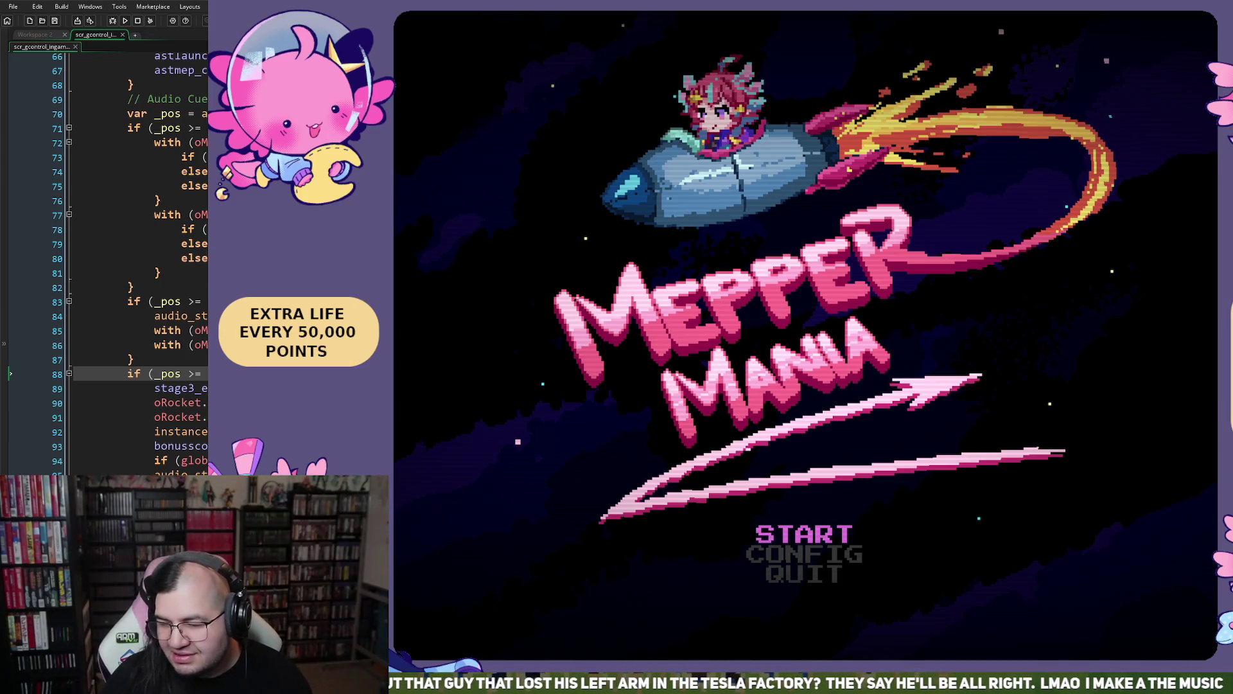
- Start the test game from BEGIN at STAGE 3 ROUND 1
key("Return")
key("Down")
key("Down")
key("Up")
key("Up")
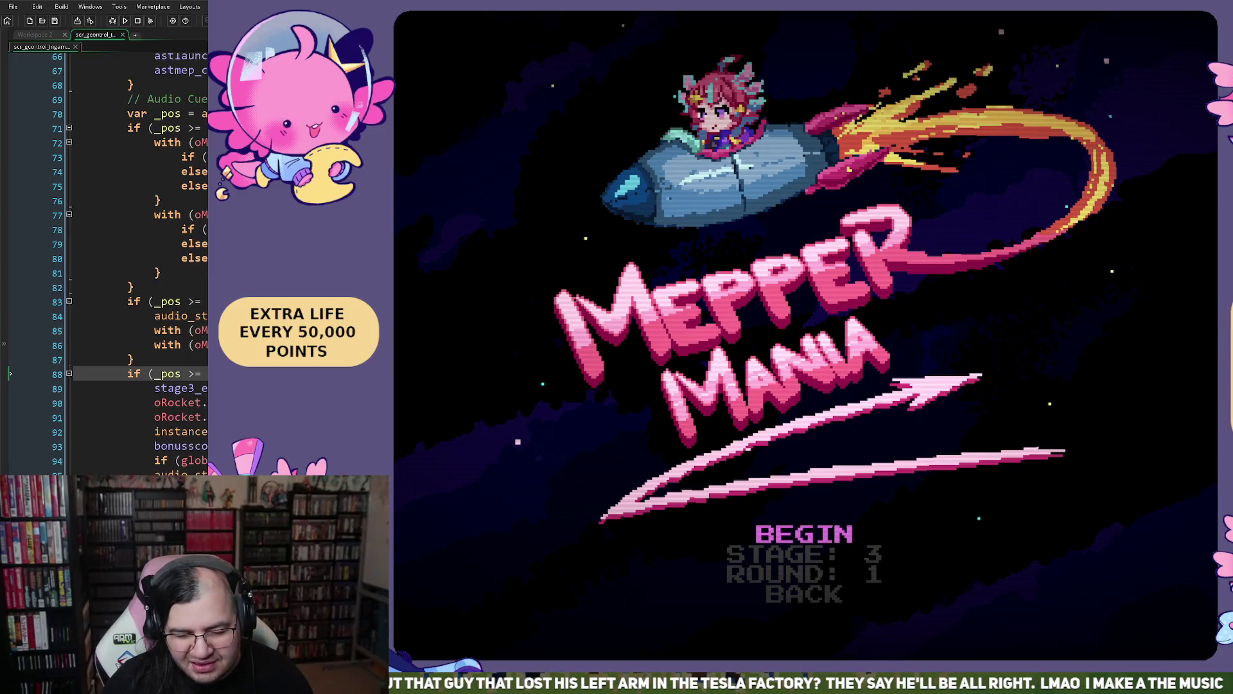
key("Return")
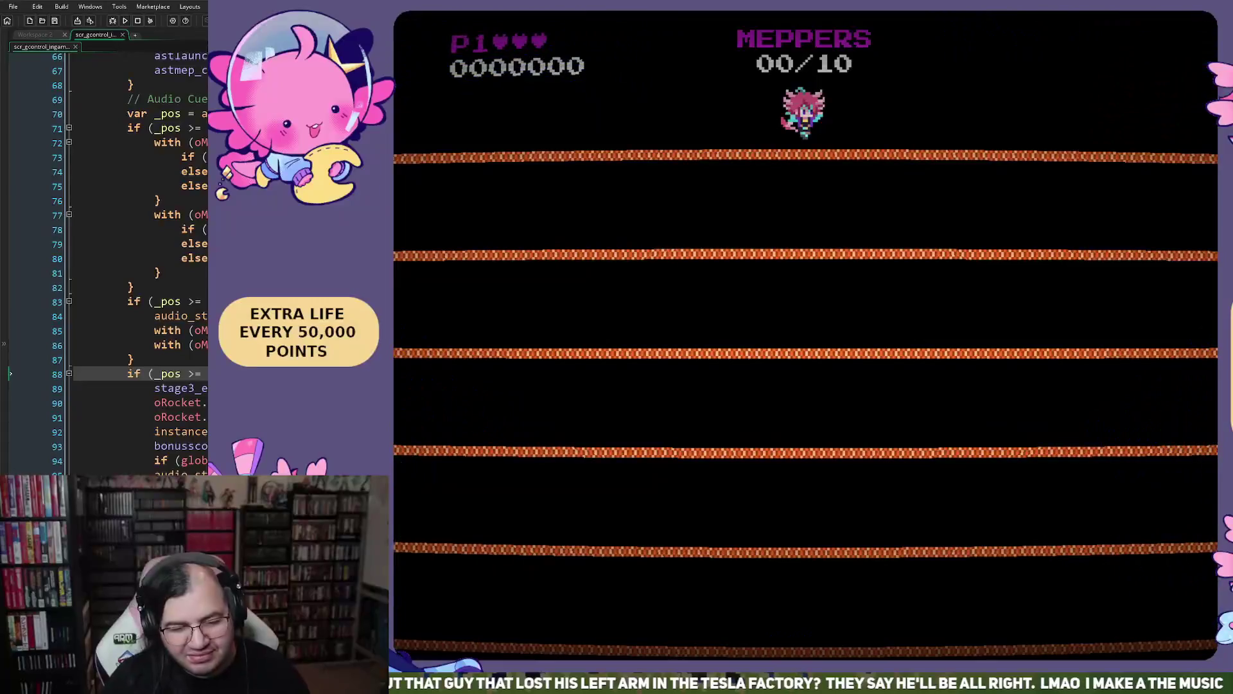
- Move the character down through the stage 3 platforms, collecting the first Meppers
key("Left")
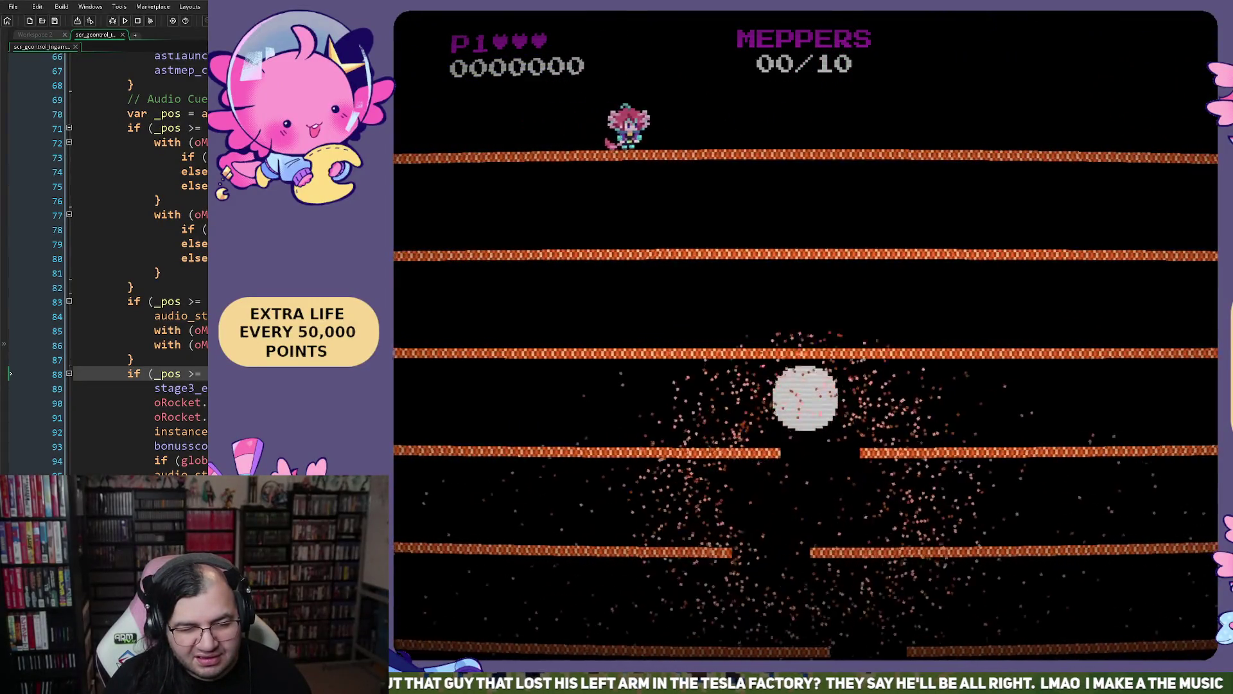
key("Right")
key("space")
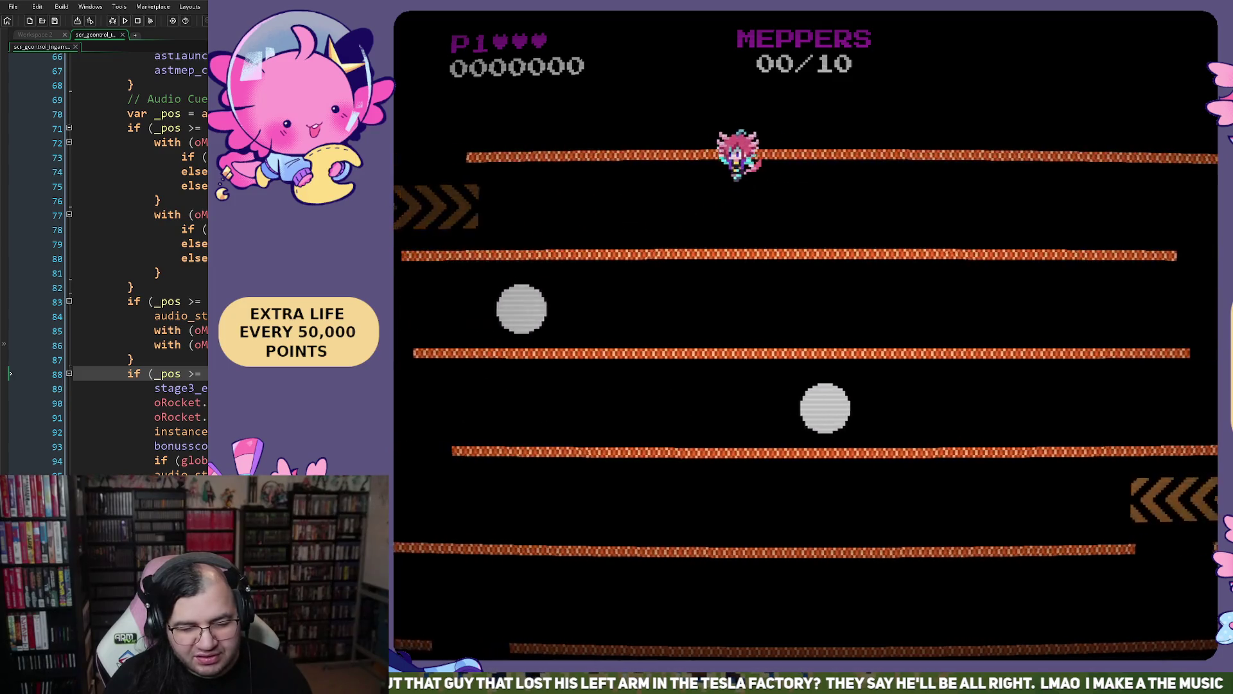
key("Left")
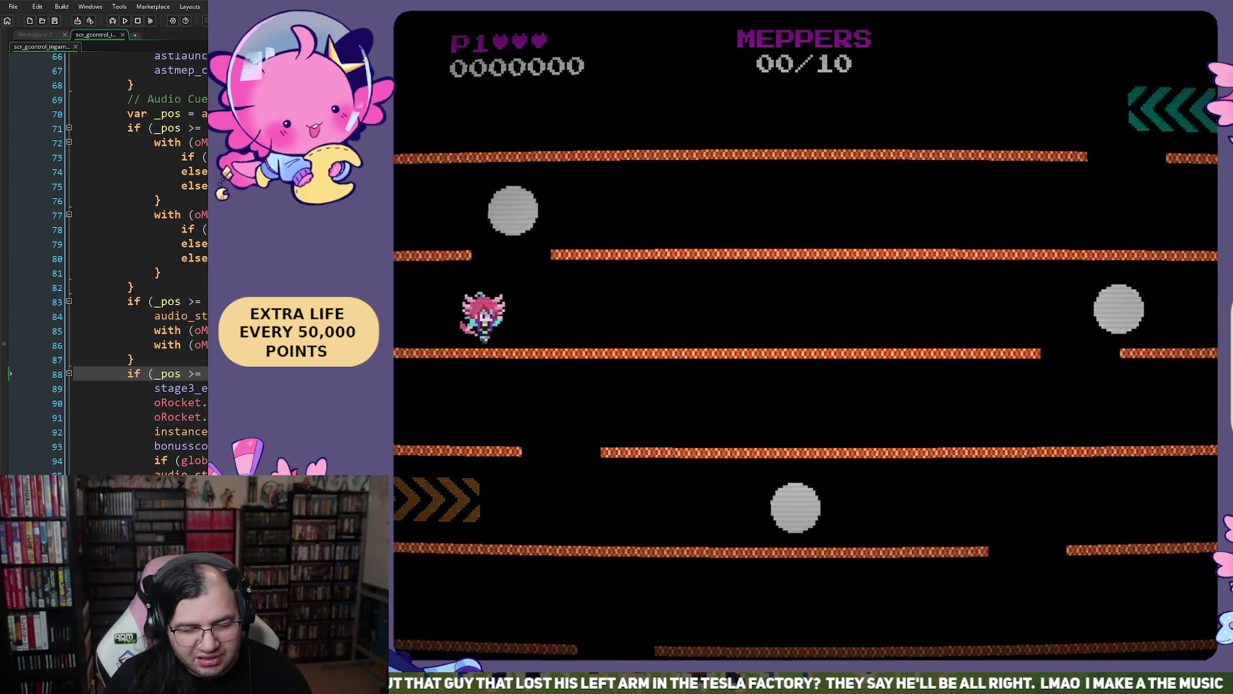
key("Right")
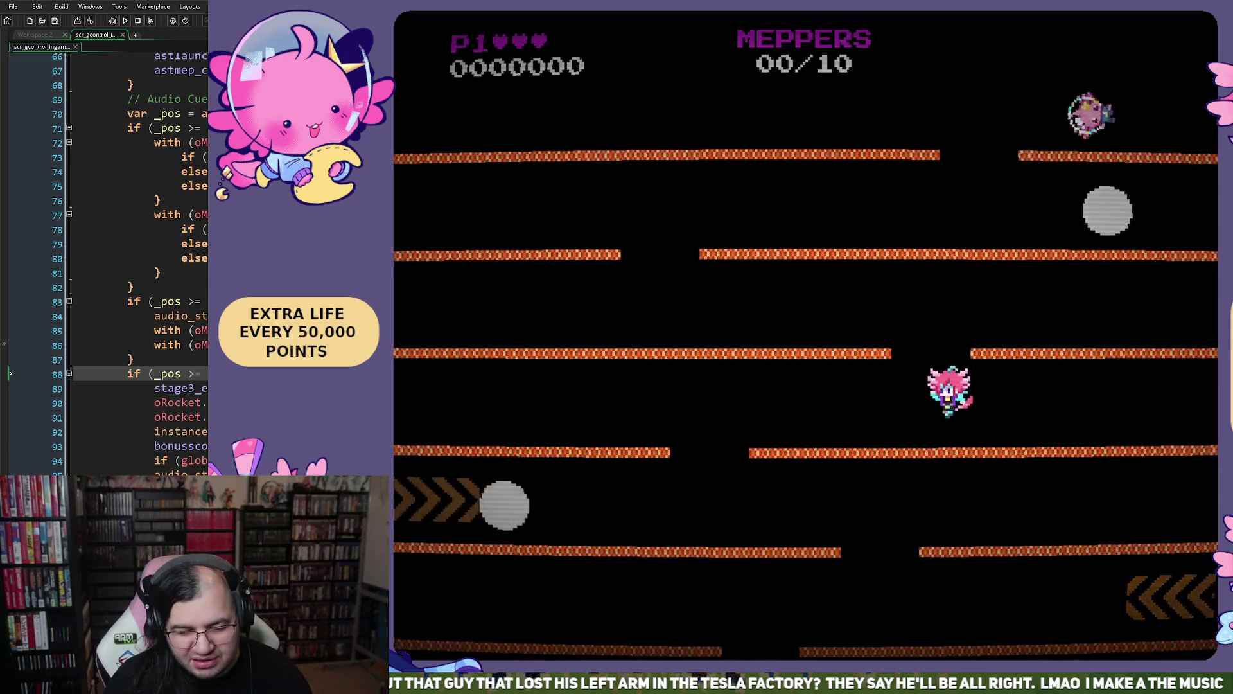
key("Left")
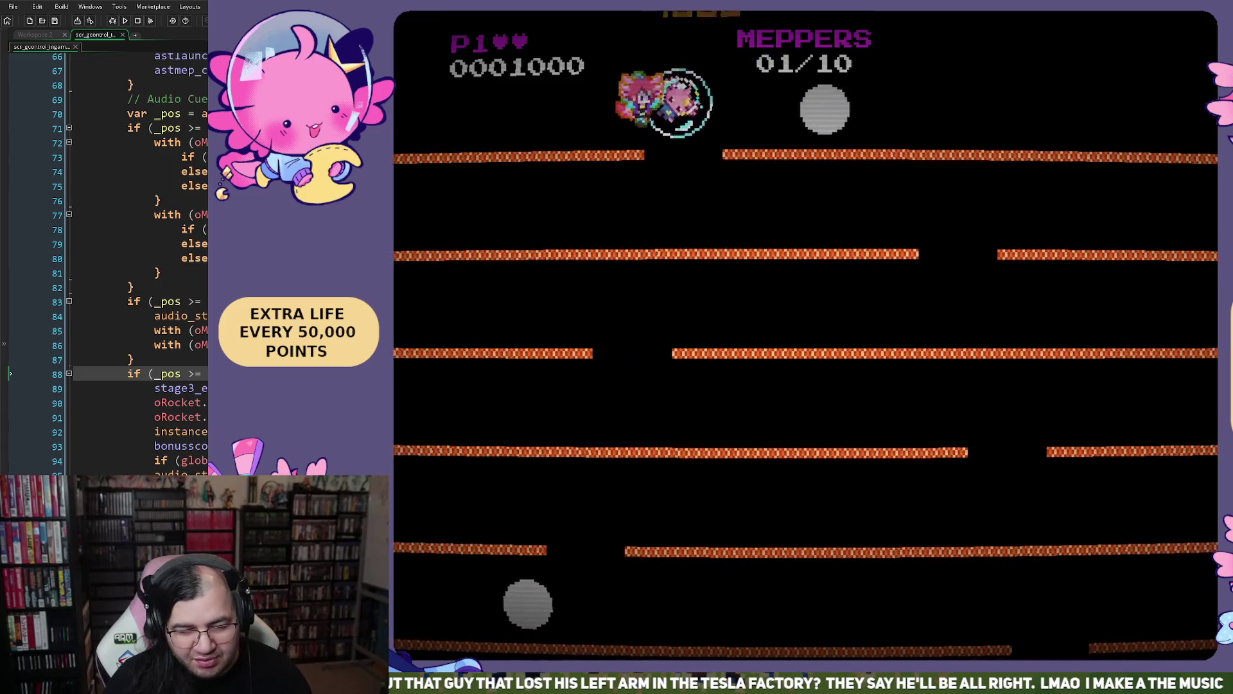
key("Right")
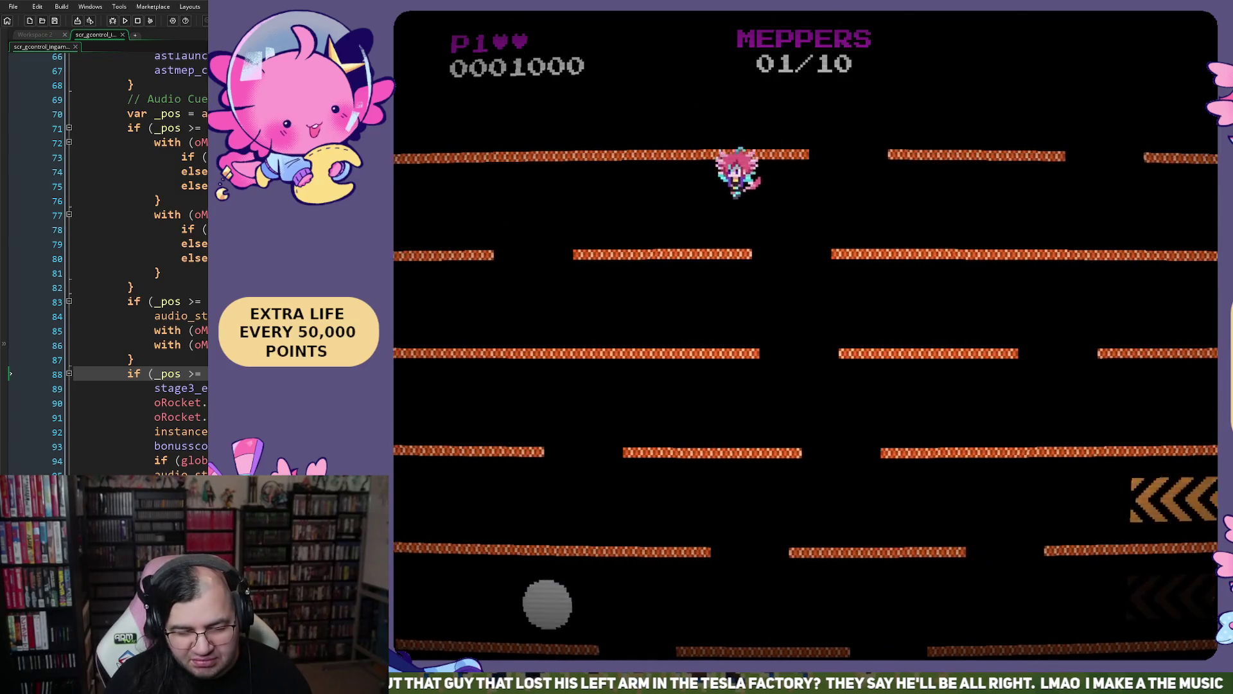
key("Right")
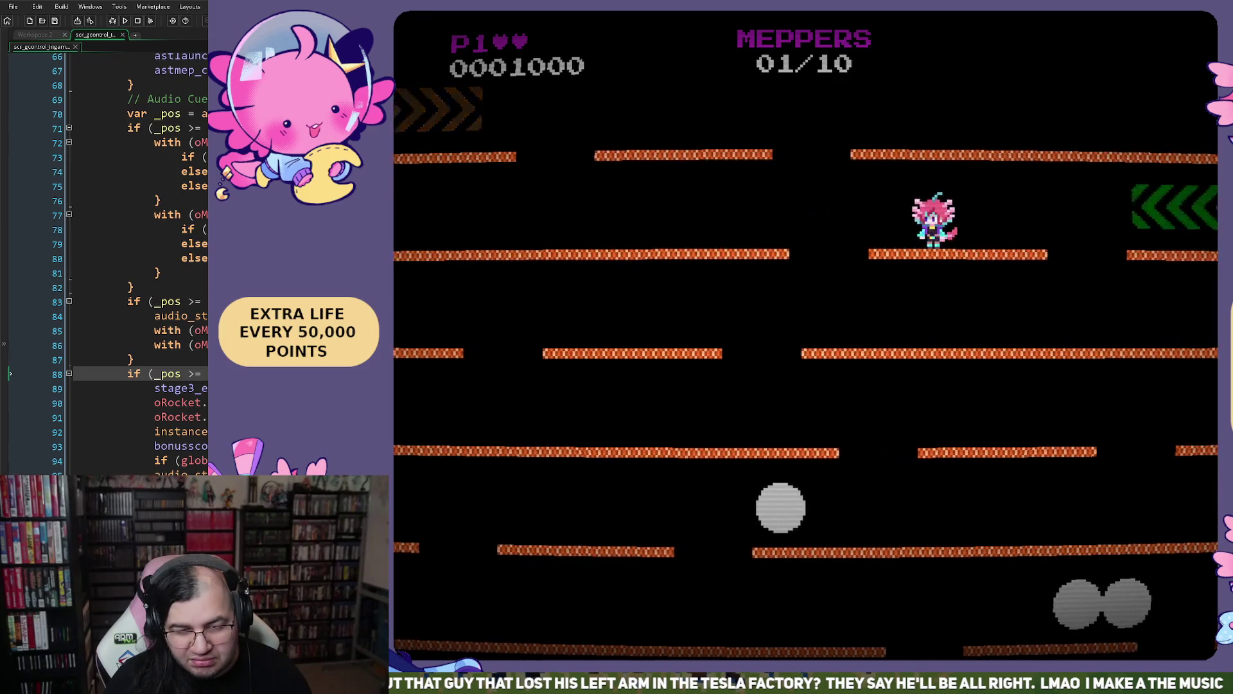
key("Right")
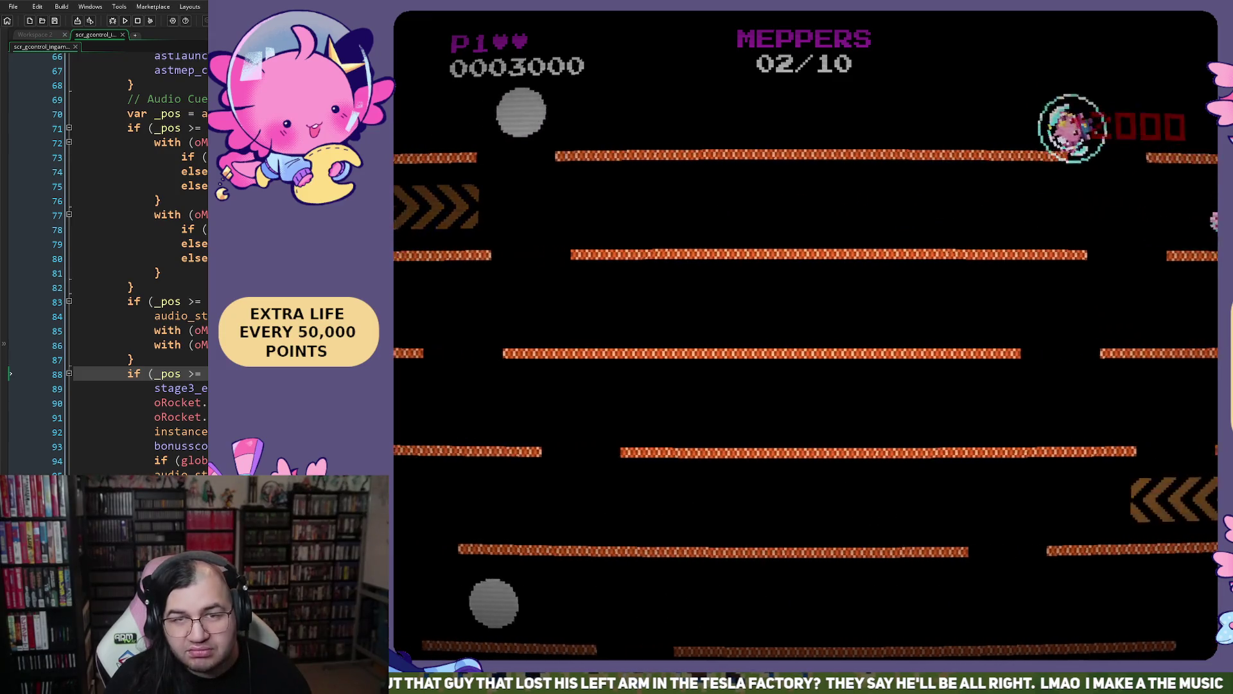
key("Right")
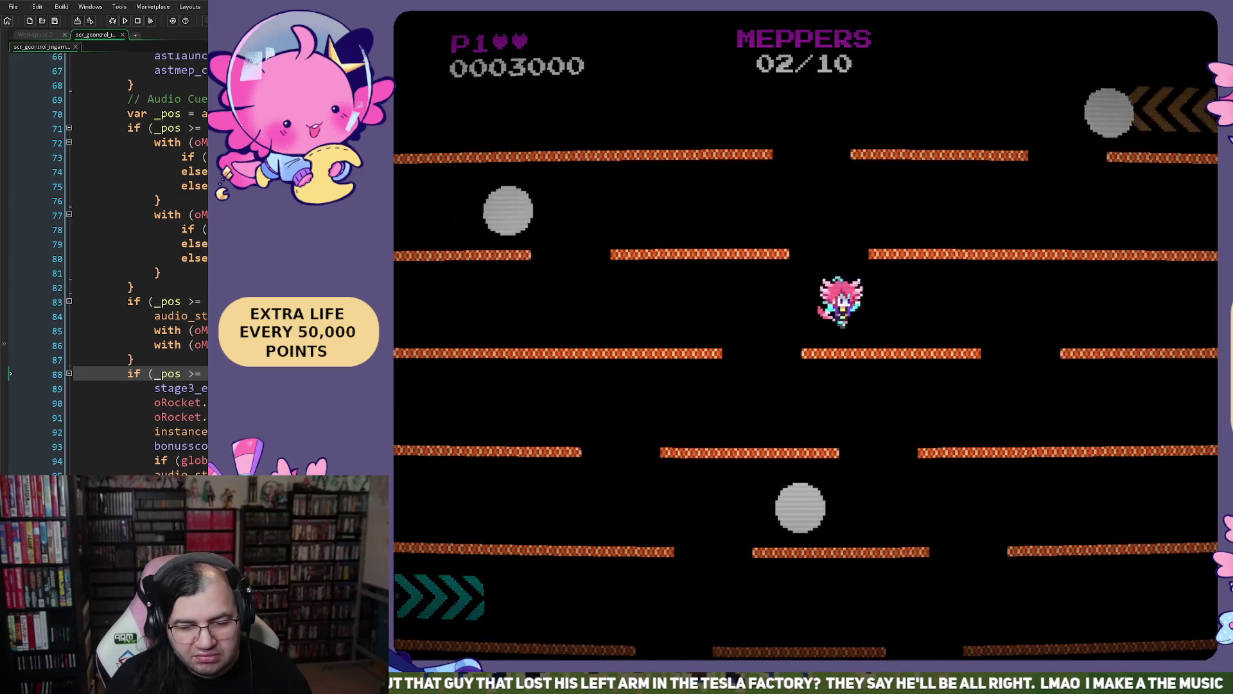
key("Left")
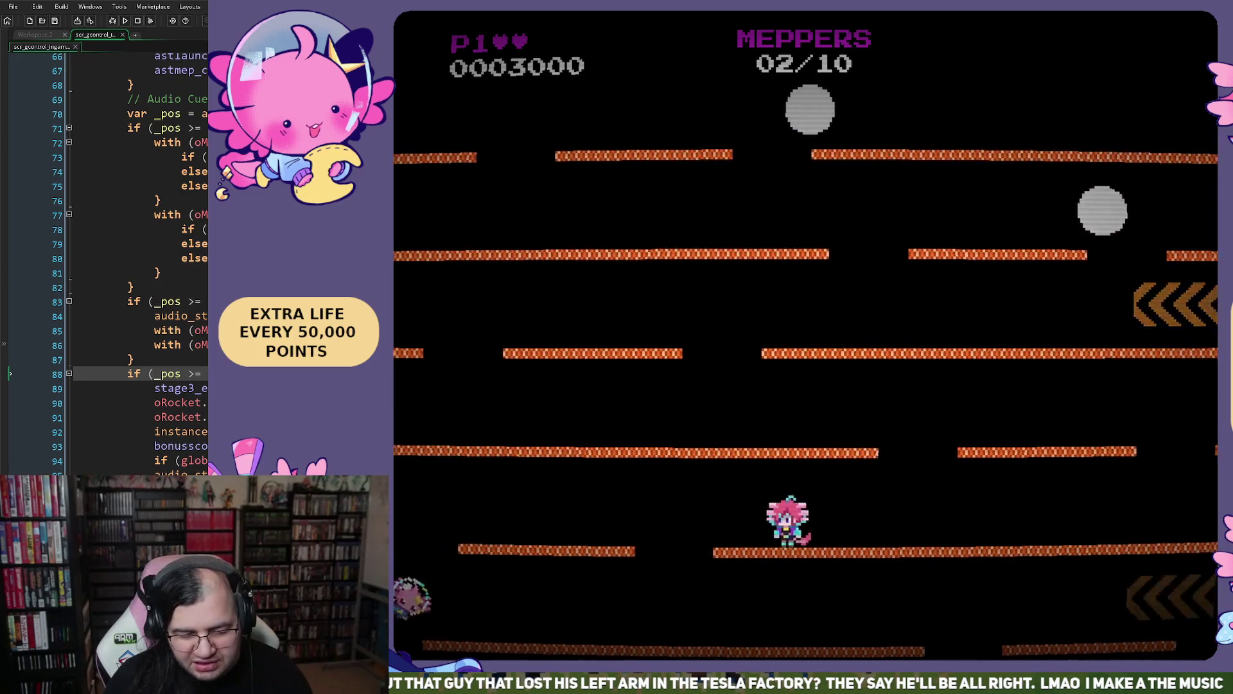
key("Left")
- Catch more Meppers for 08/10 rescued, dodging enemies, then close the test game
key("Right")
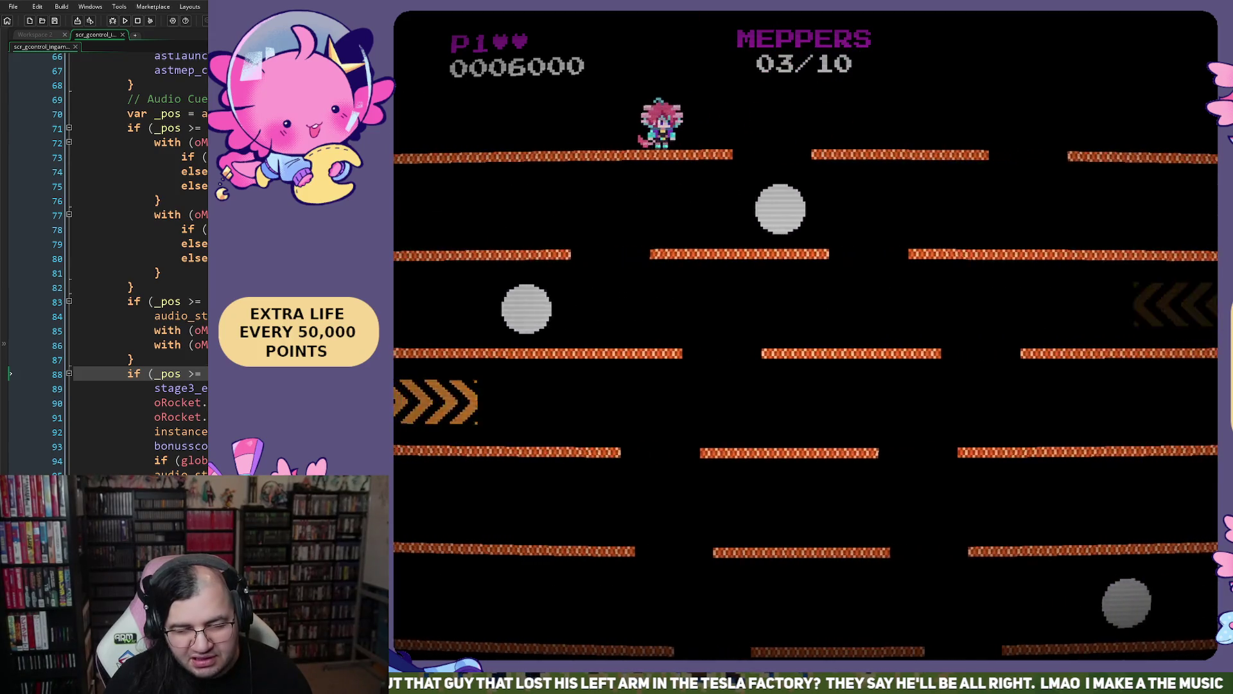
key("Right")
key("Left")
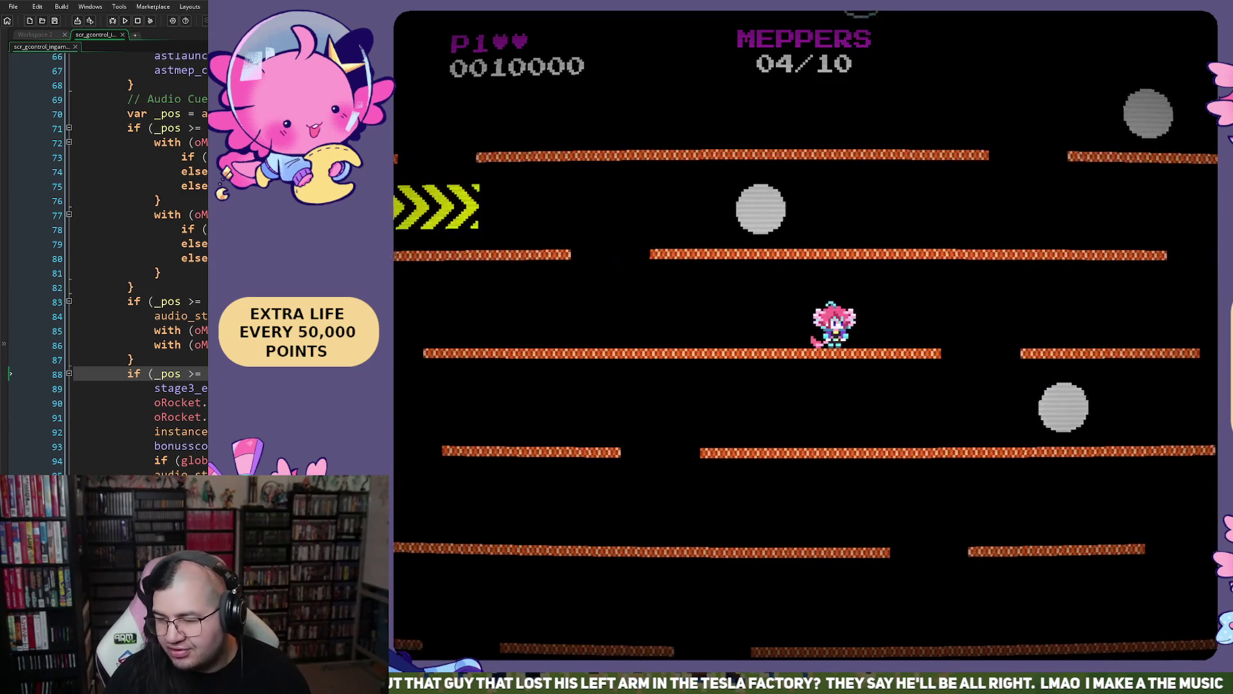
key("Right")
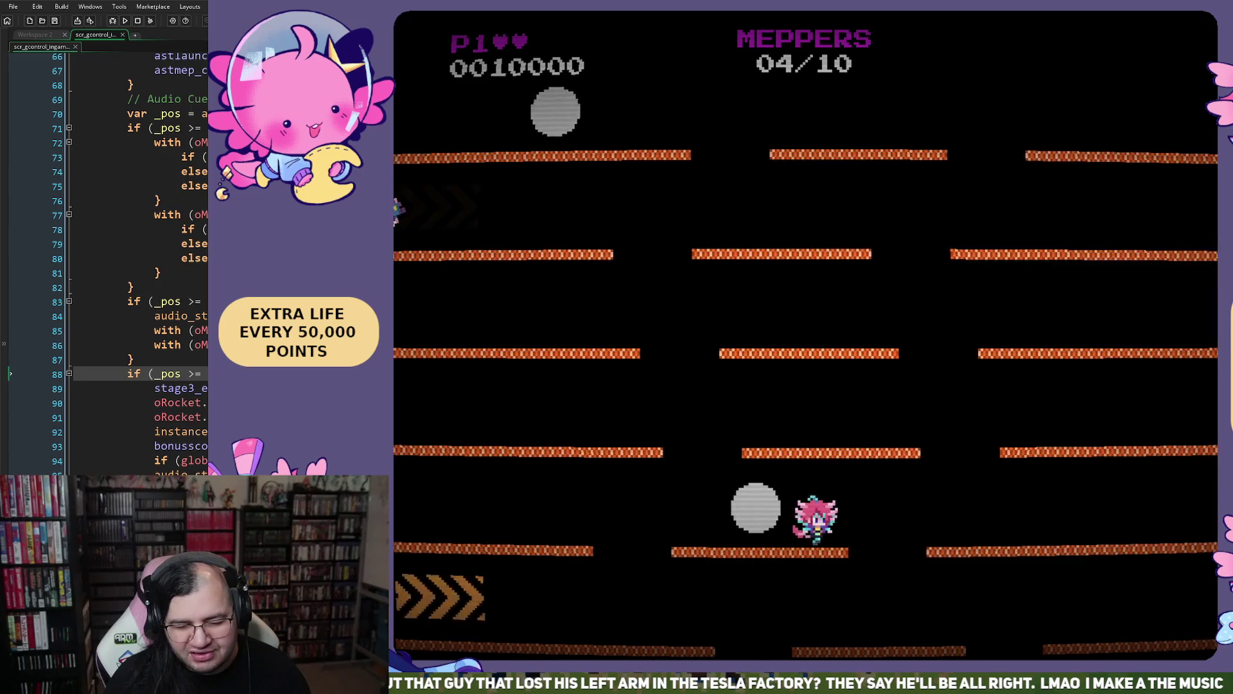
key("Left")
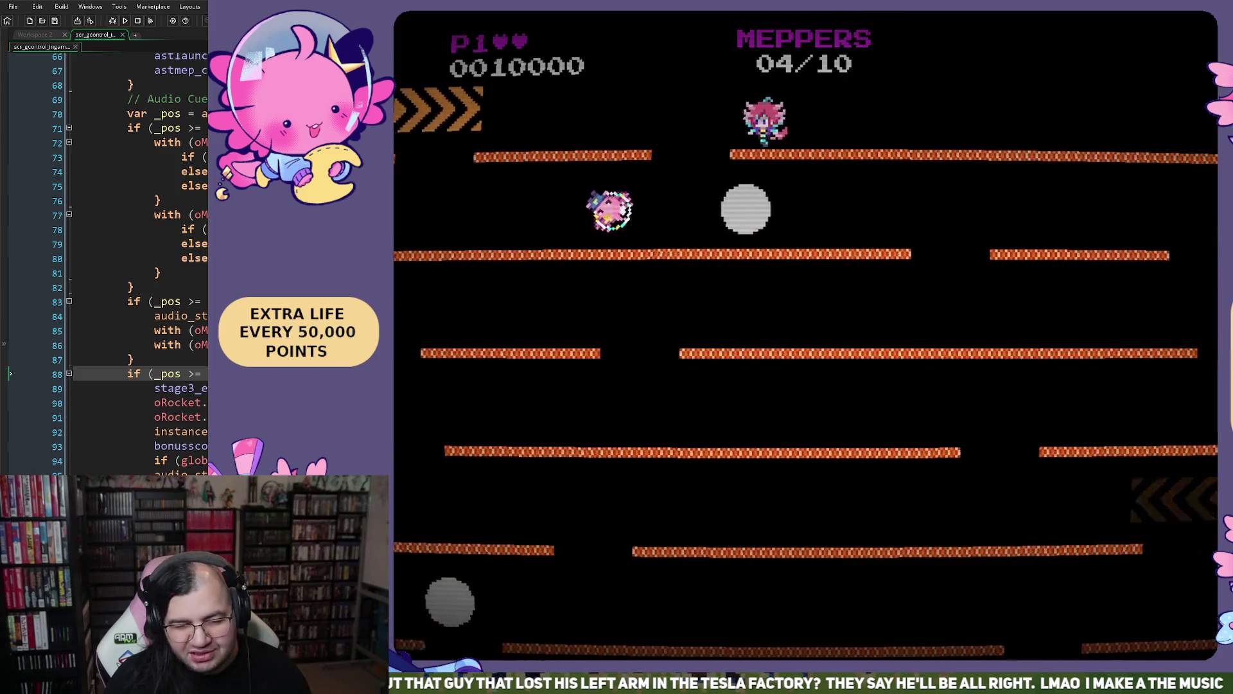
key("Left")
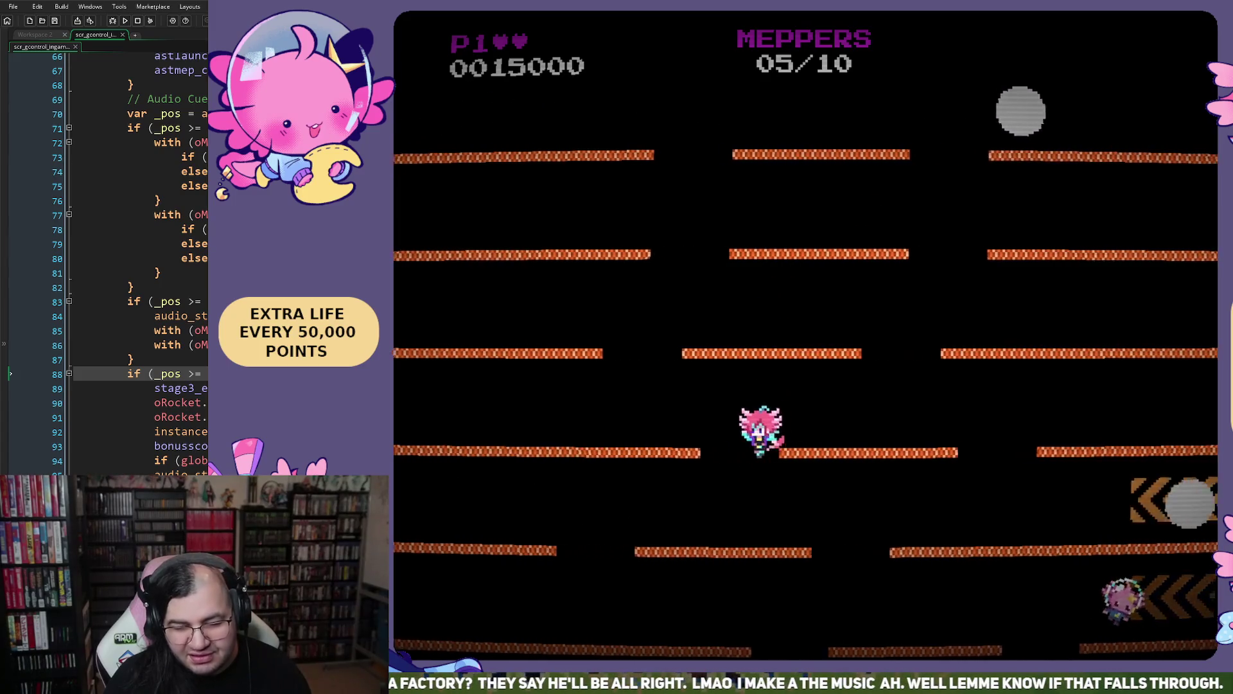
key("Left")
key("Right")
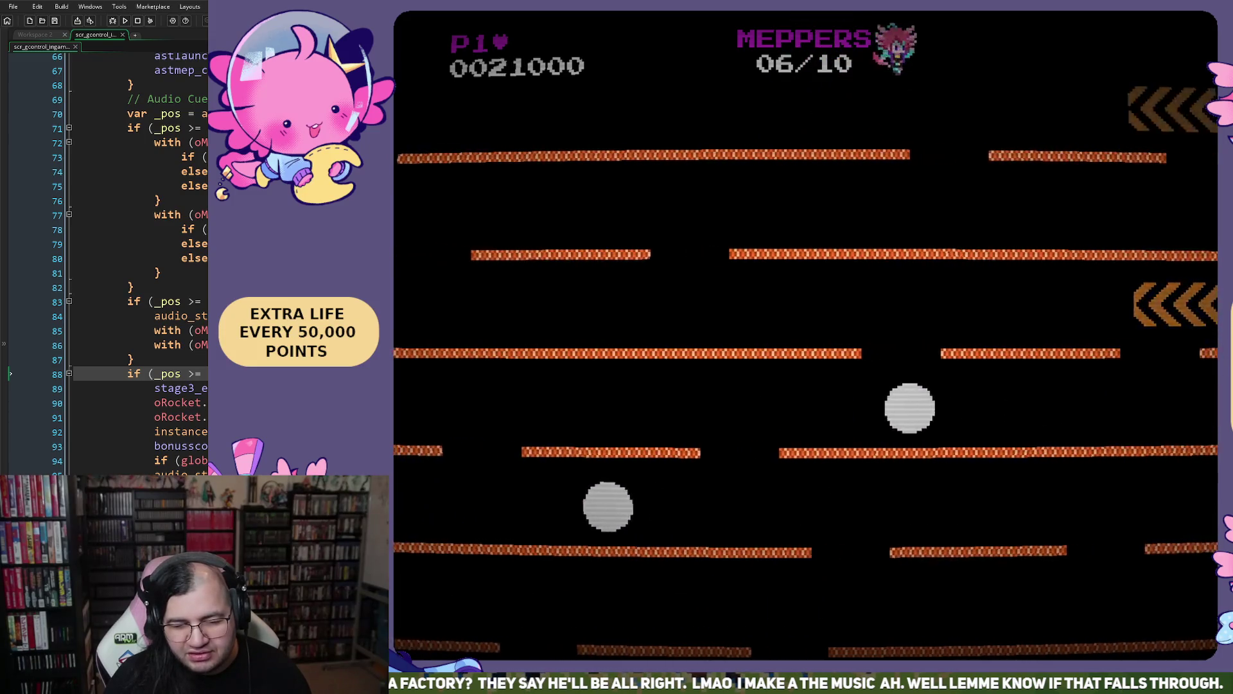
key("Left")
key("Left")
key("Right")
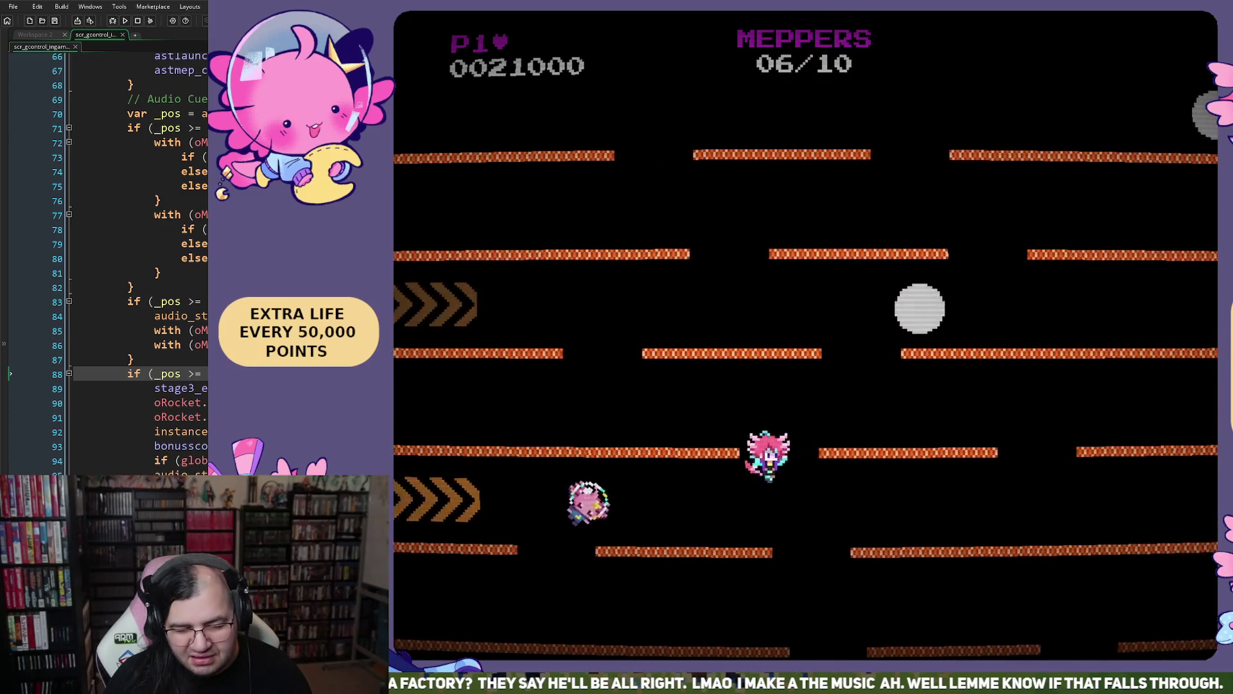
key("Right")
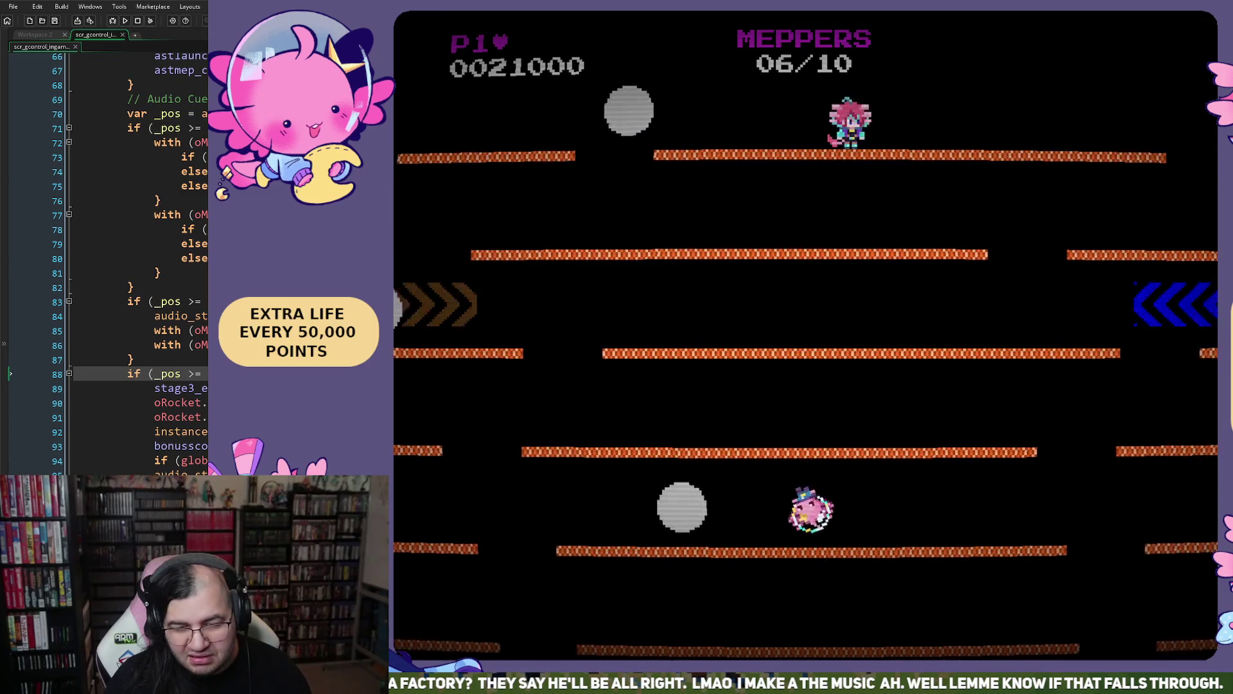
key("Left")
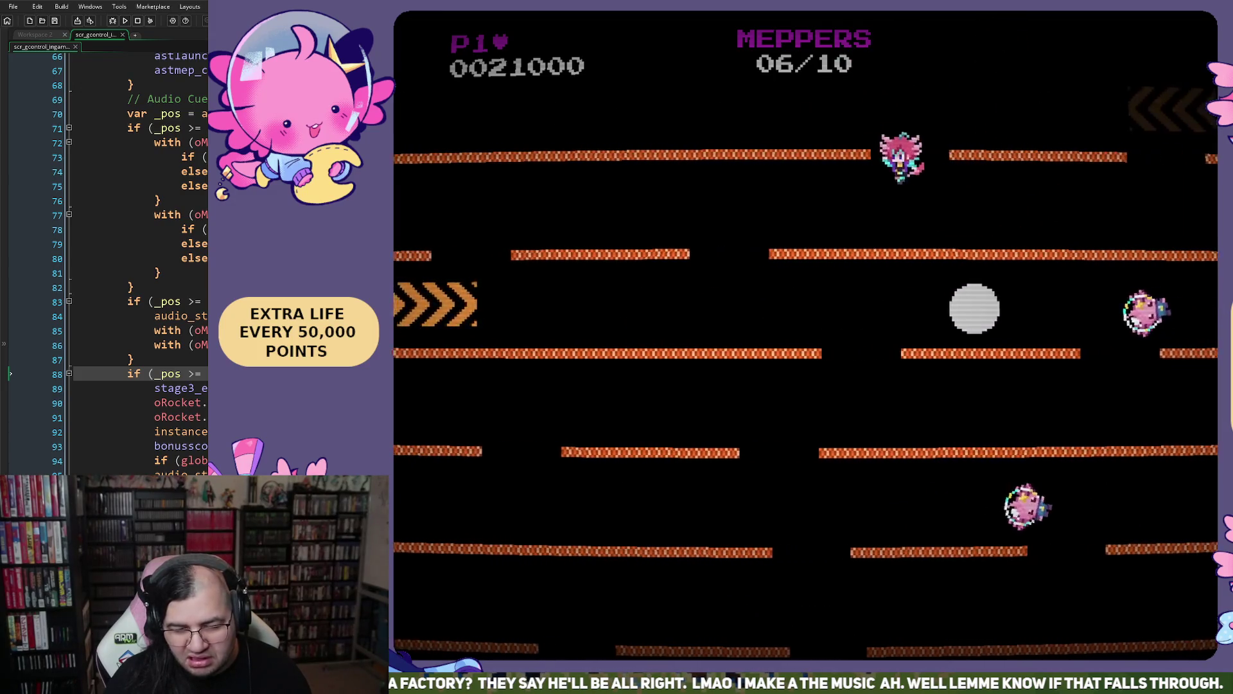
key("Right")
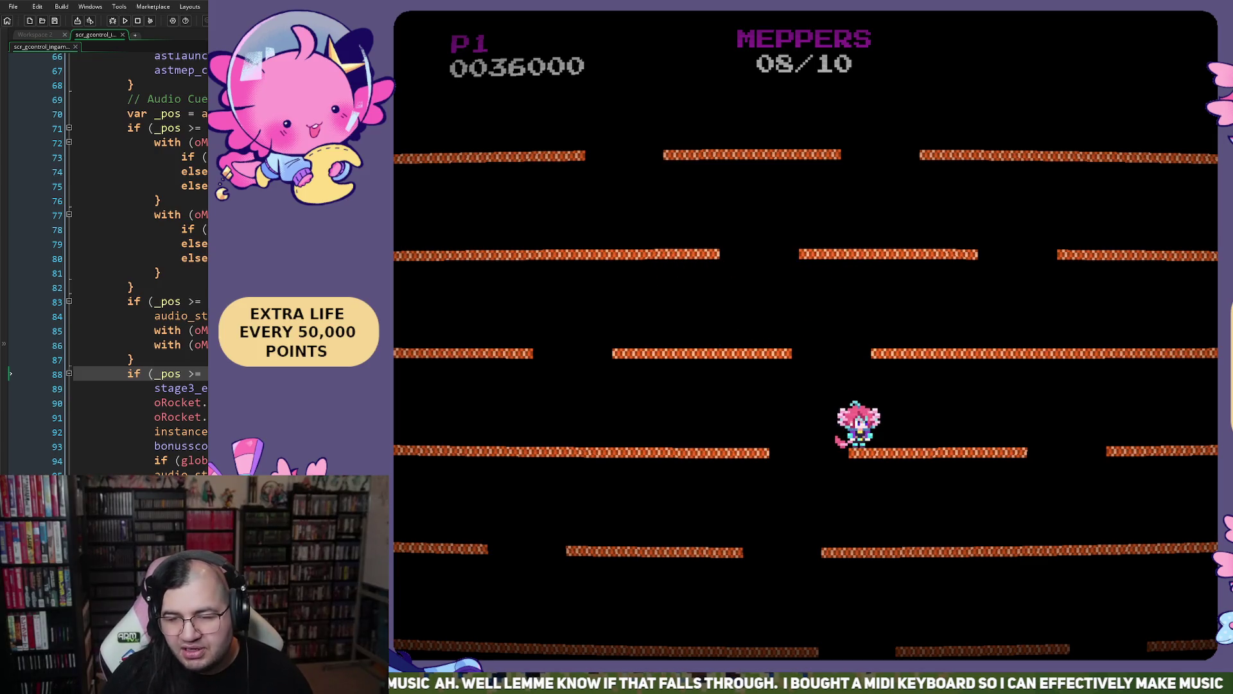
key("Escape")
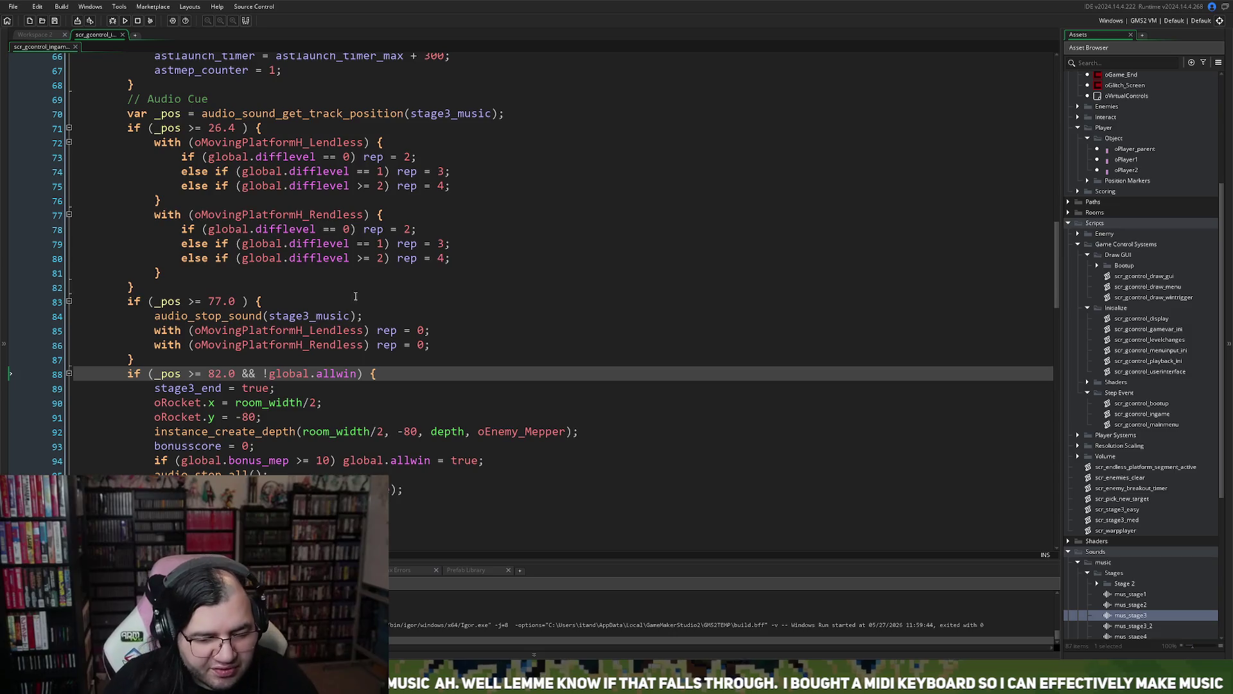
scroll(355, 297, "down", 3)
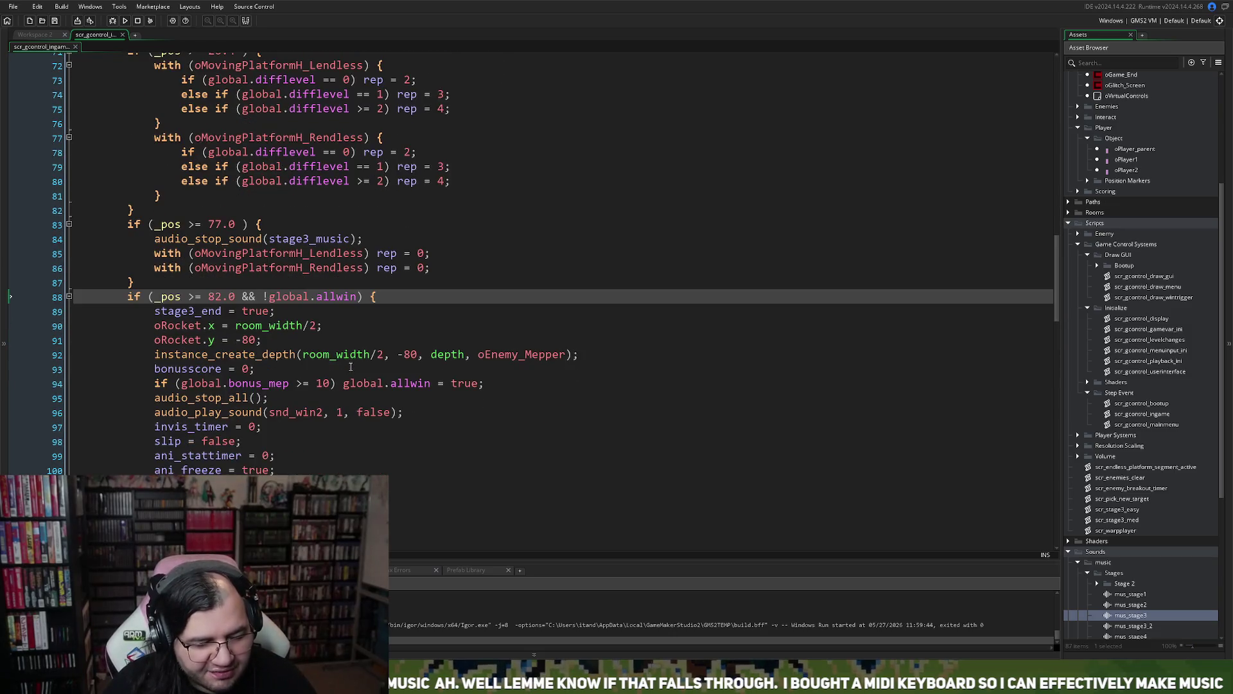
scroll(315, 346, "down", 1)
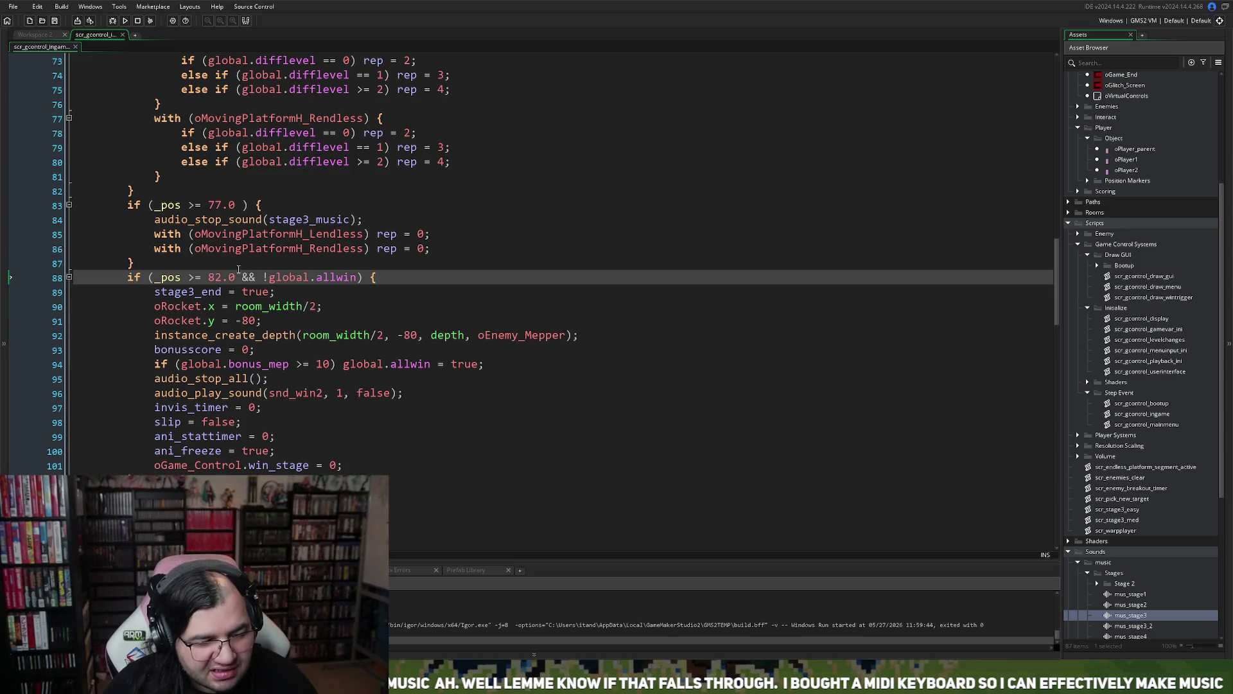
scroll(287, 292, "down", 2)
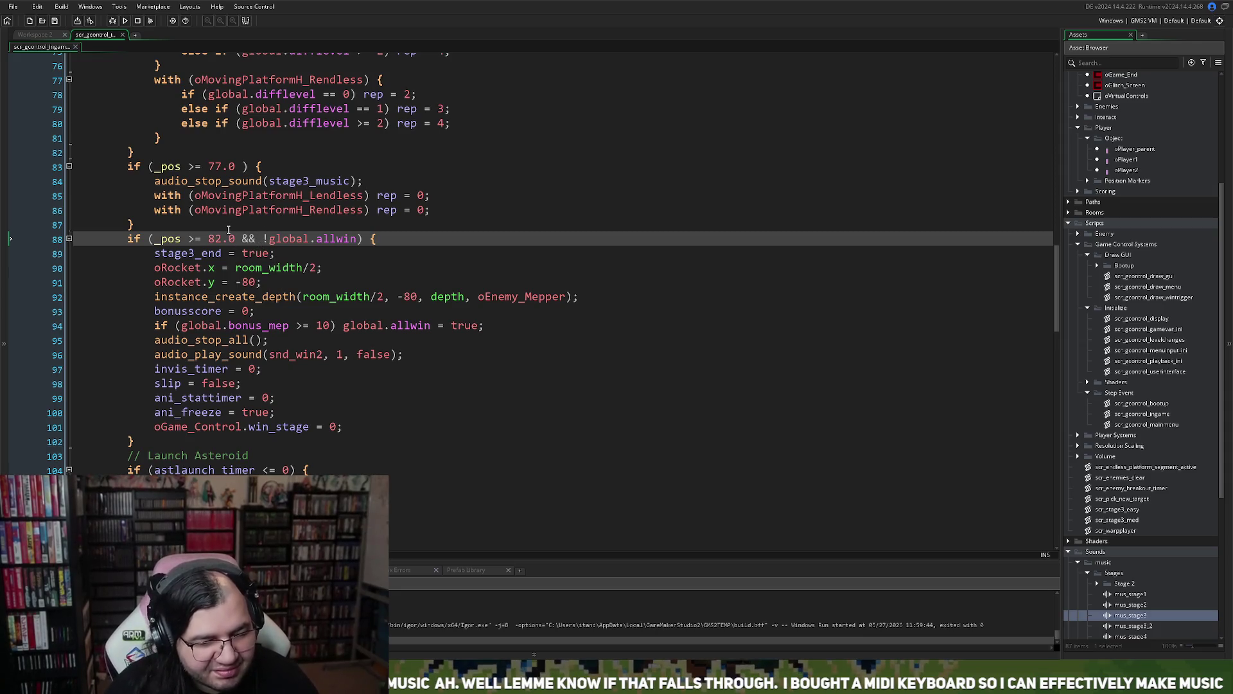
left_click(230, 256)
right_click(230, 259)
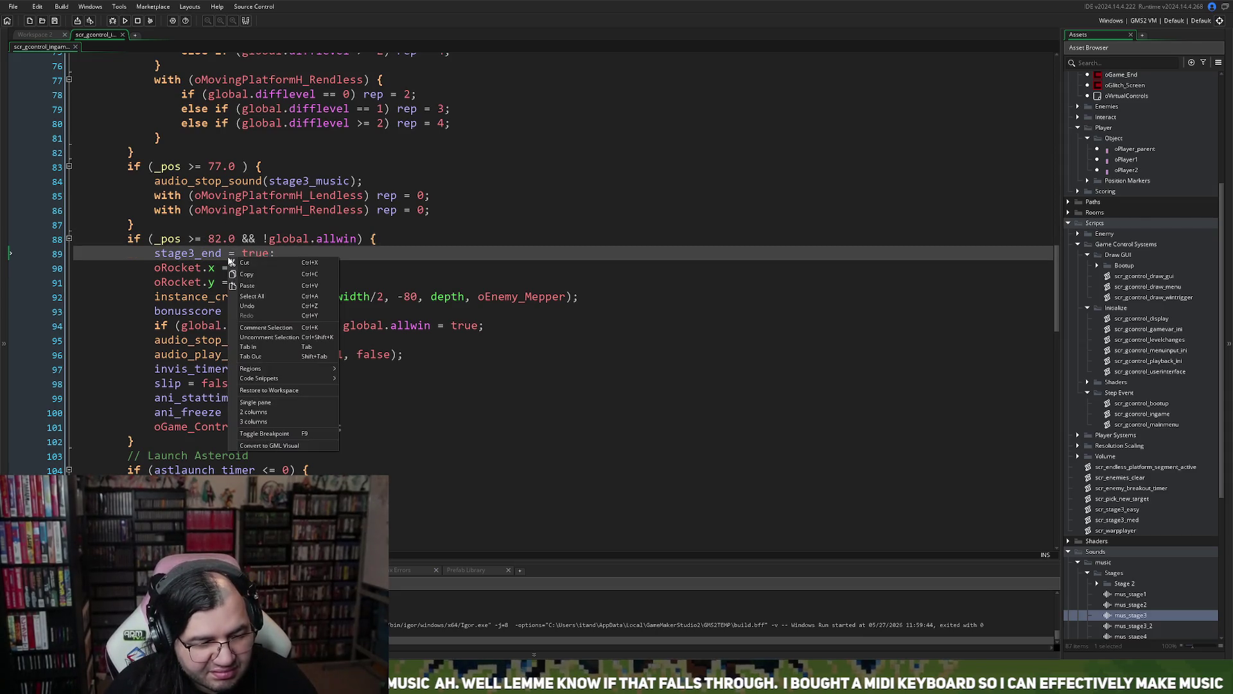
left_click(220, 238)
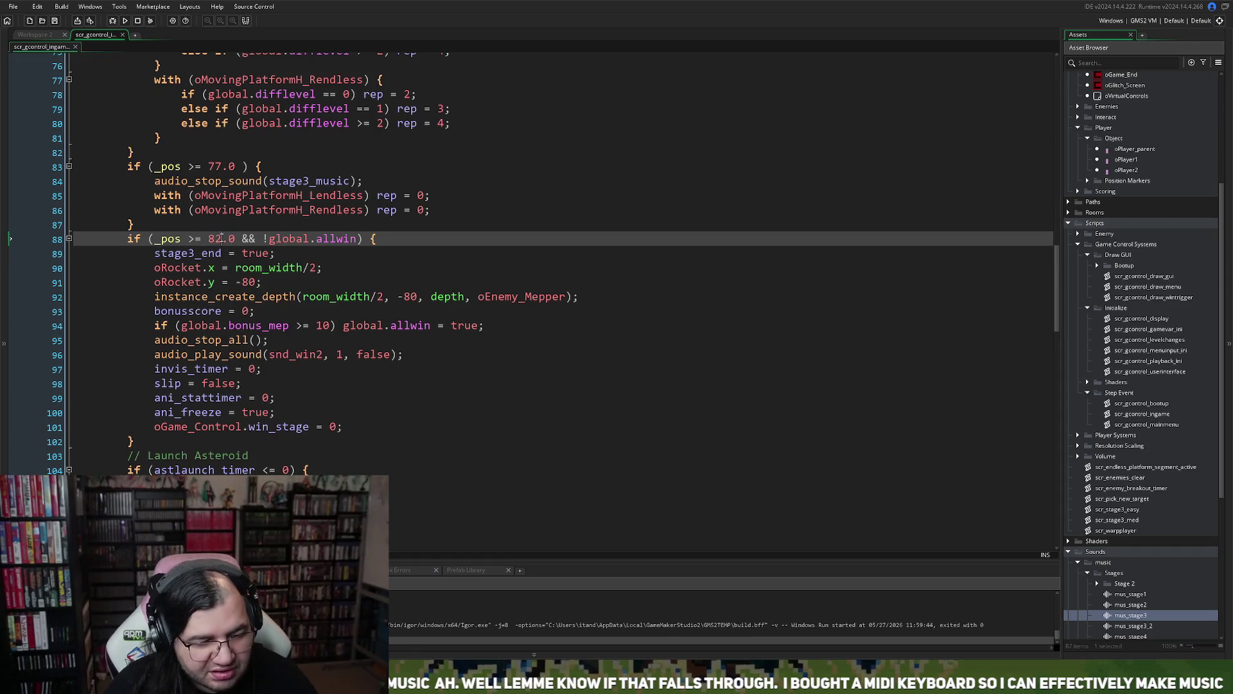
scroll(221, 244, "up", 2)
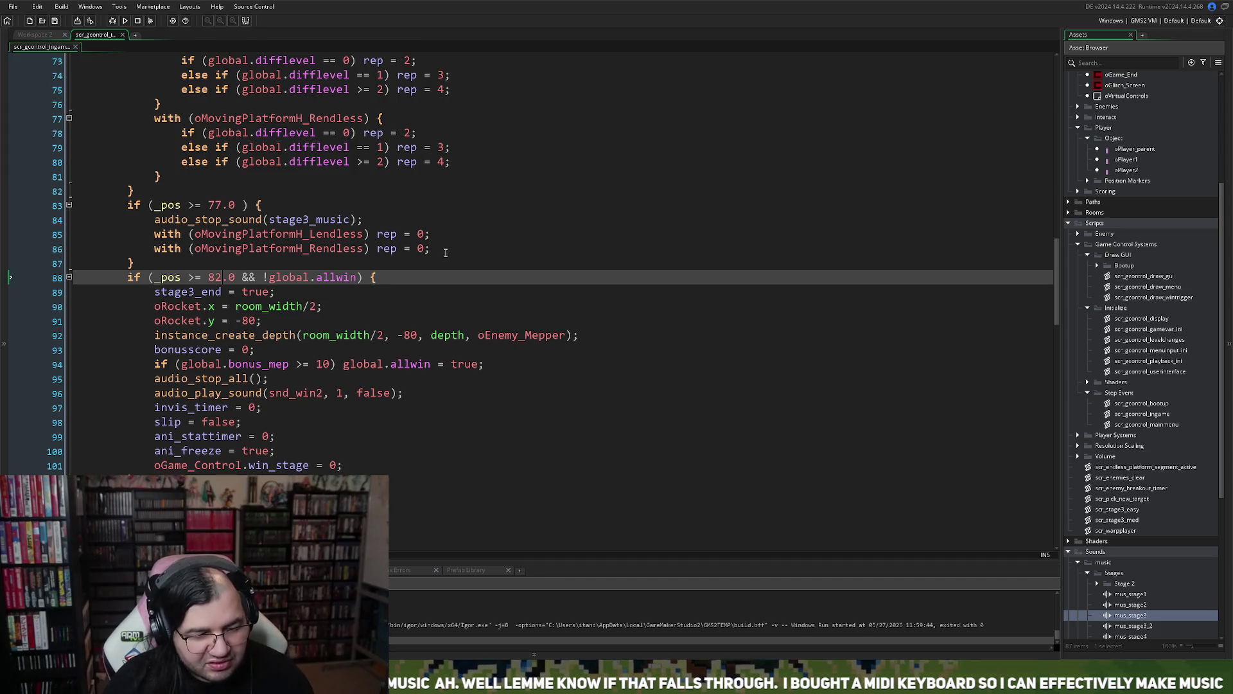
- Comment out the 77.0 position if-block by wrapping it in /* and */
mouse_move(439, 251)
left_mouse_down()
mouse_move(154, 235)
mouse_move(146, 223)
left_mouse_up()
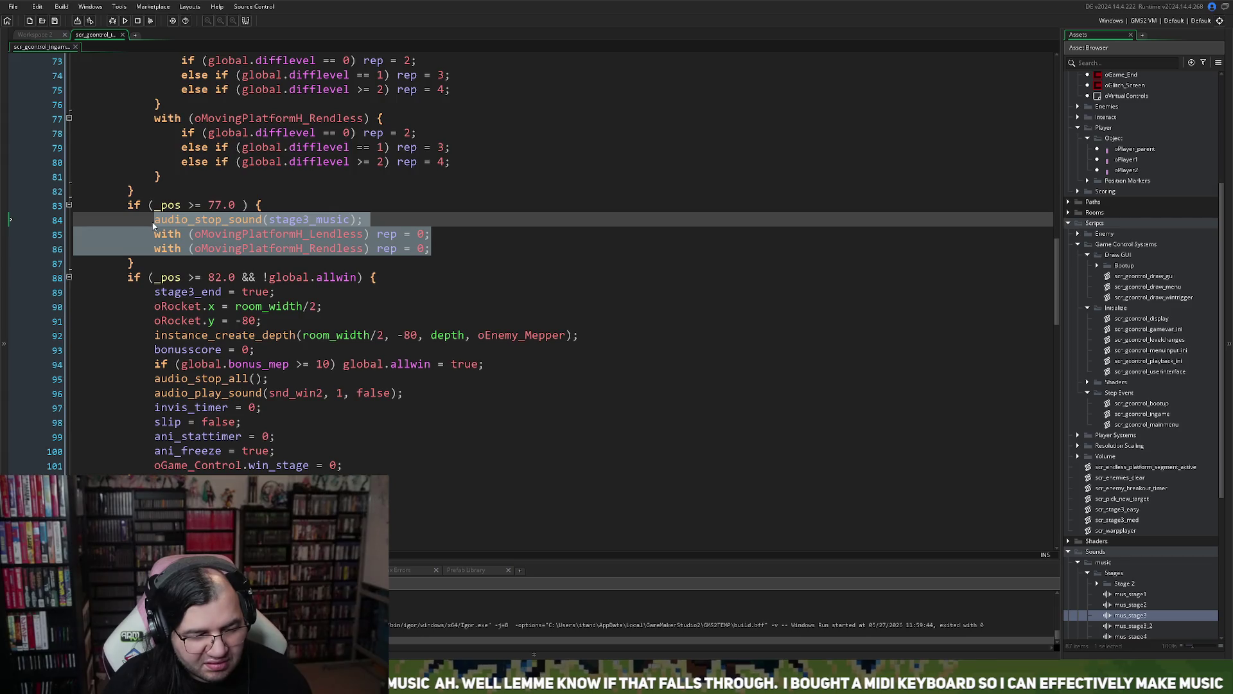
left_click_drag(154, 224, 156, 236)
key("ctrl+c")
key("Delete")
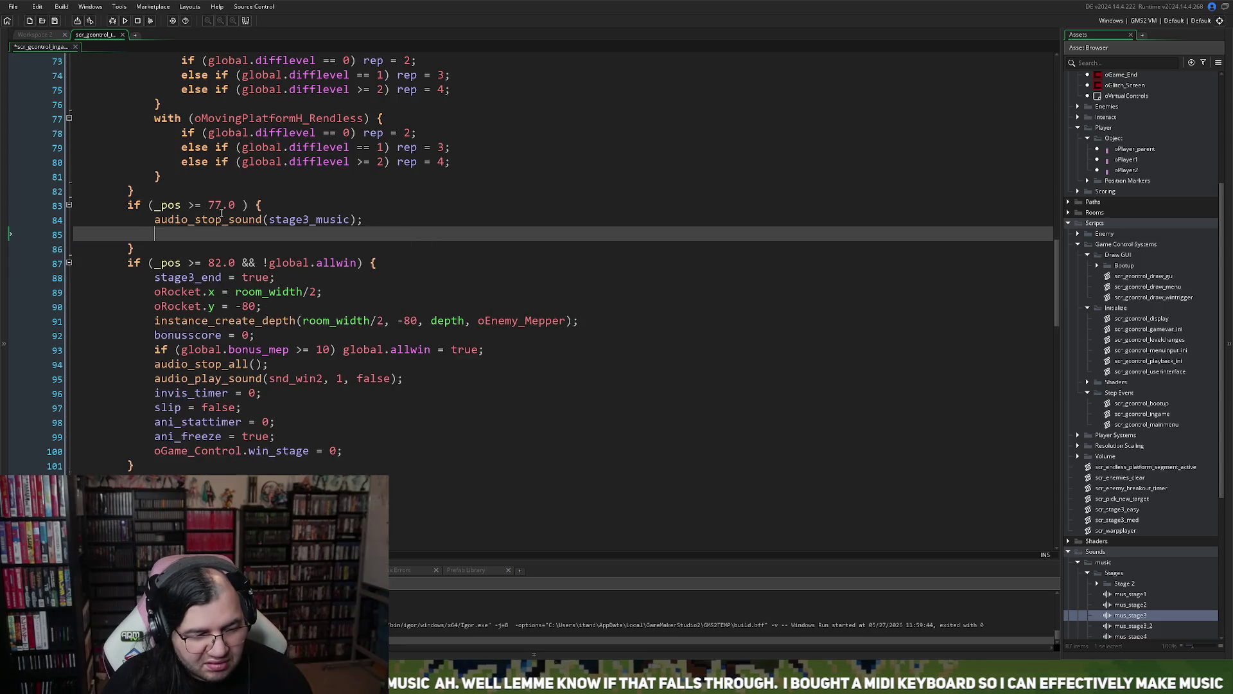
key("ctrl+v")
key("ctrl+s")
left_click(132, 205)
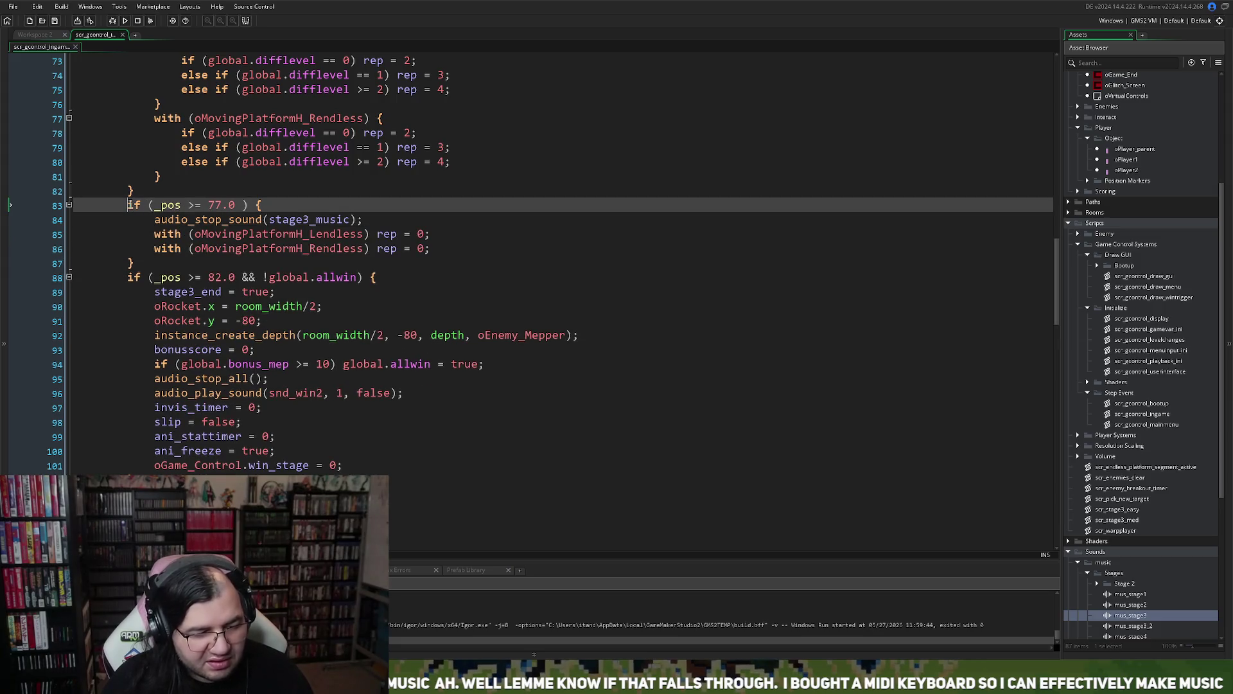
key("Return")
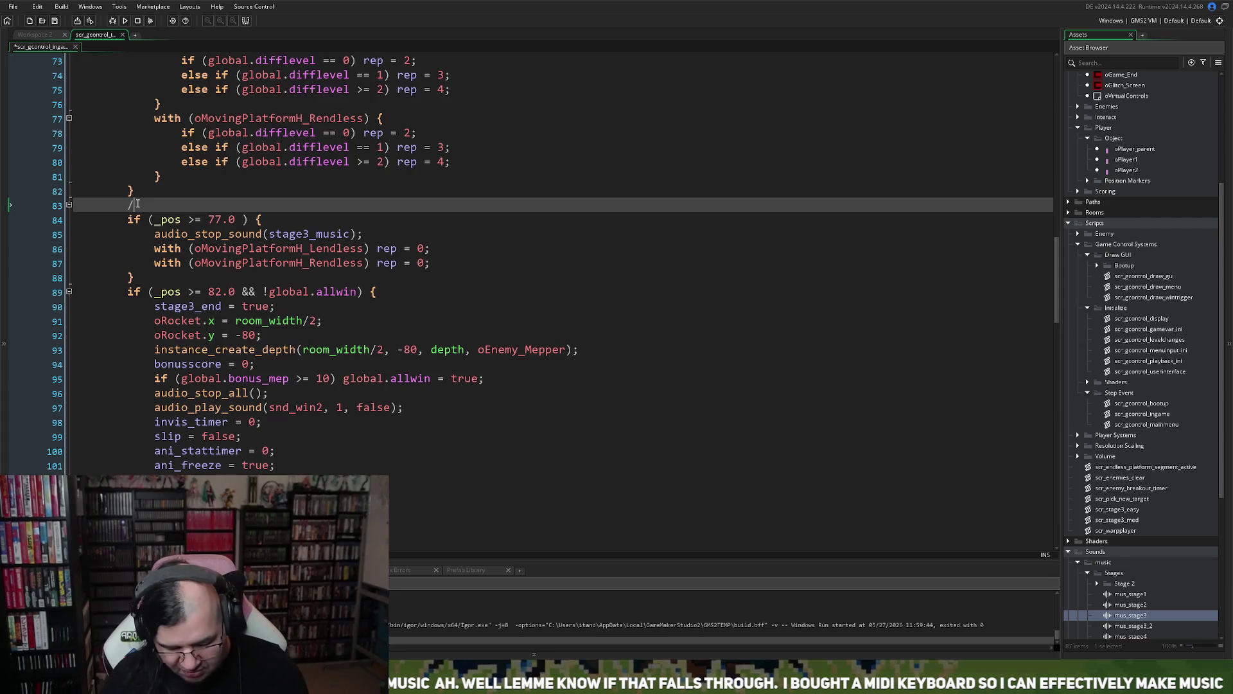
type("*")
left_click(140, 278)
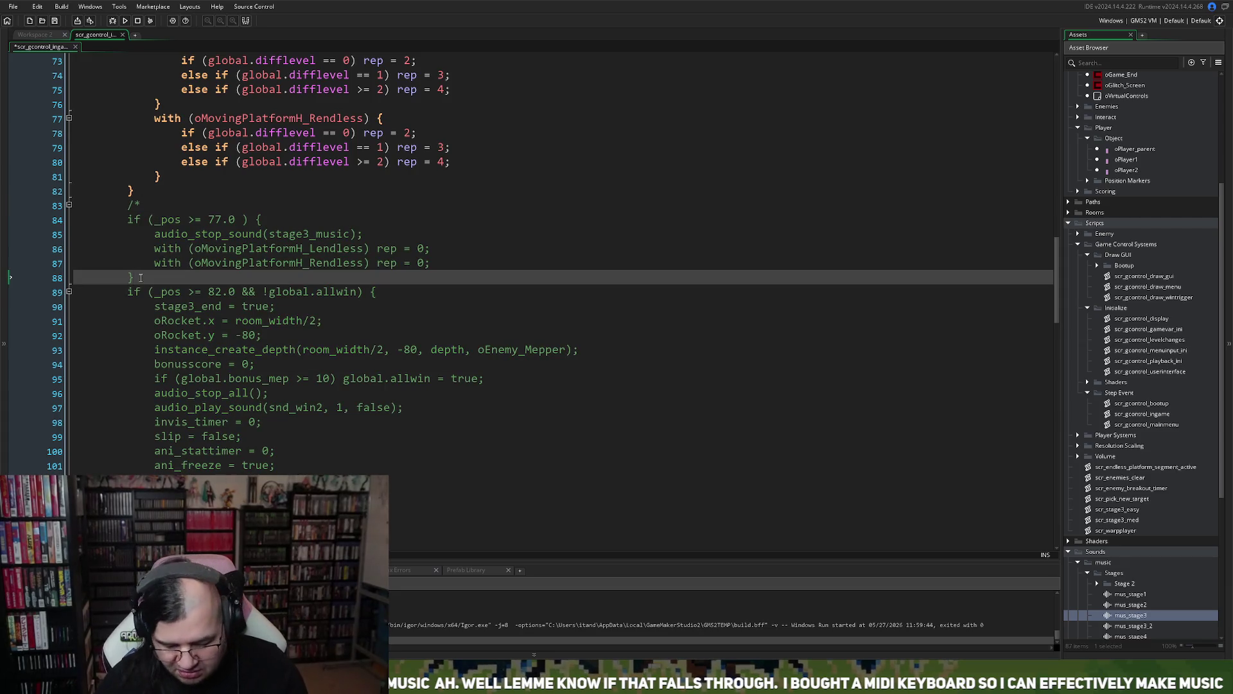
key("Return")
type("*/")
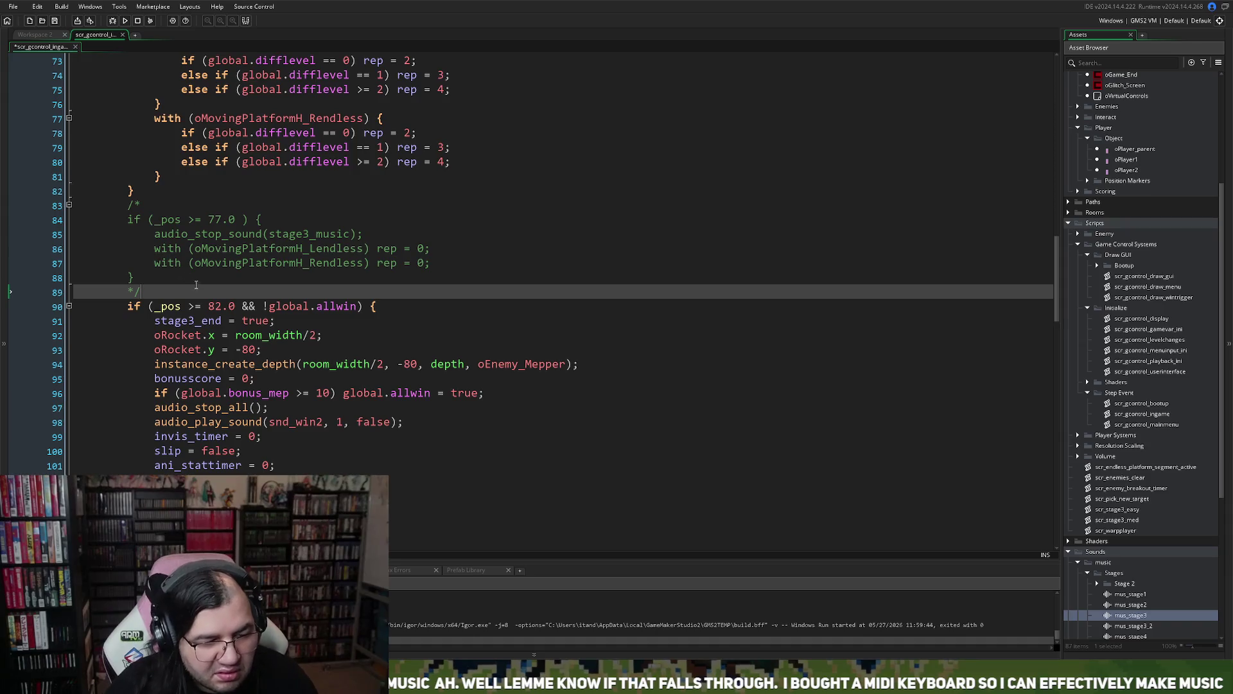
- Copy the two with(...) platform rep = 0 lines from the commented block
left_click_drag(457, 267, 155, 248)
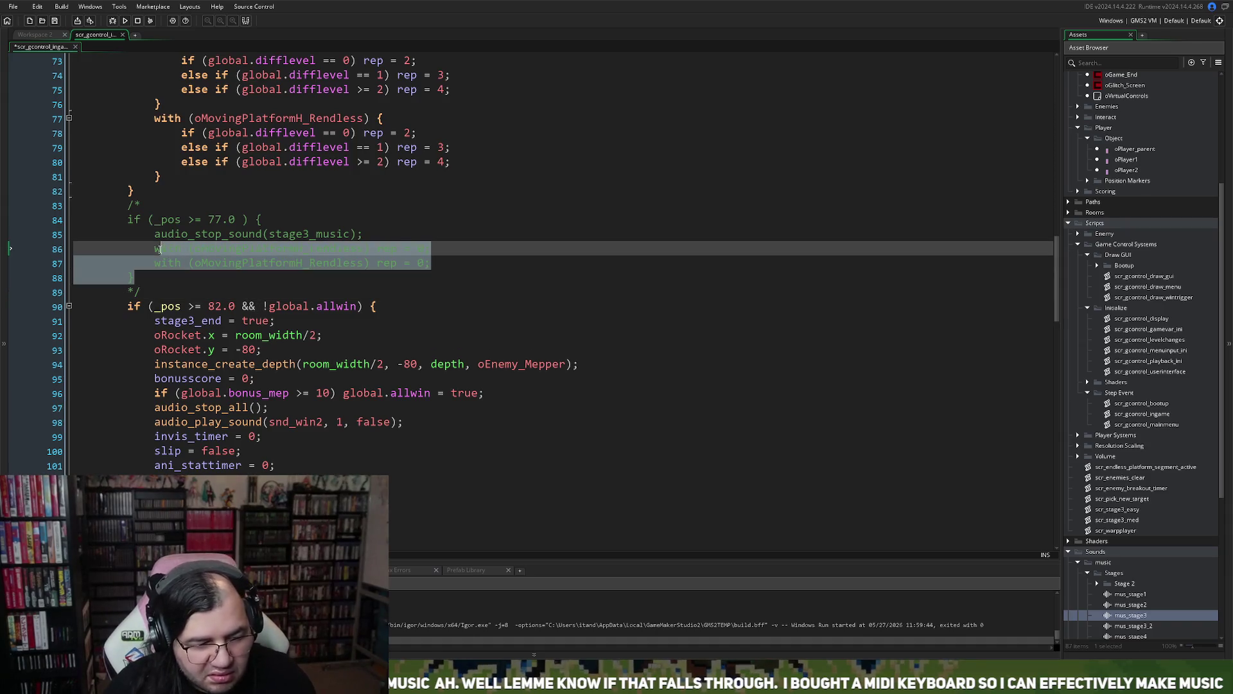
left_click(181, 262)
left_click_drag(458, 270, 155, 248)
left_click(167, 248)
left_click_drag(430, 262, 146, 247)
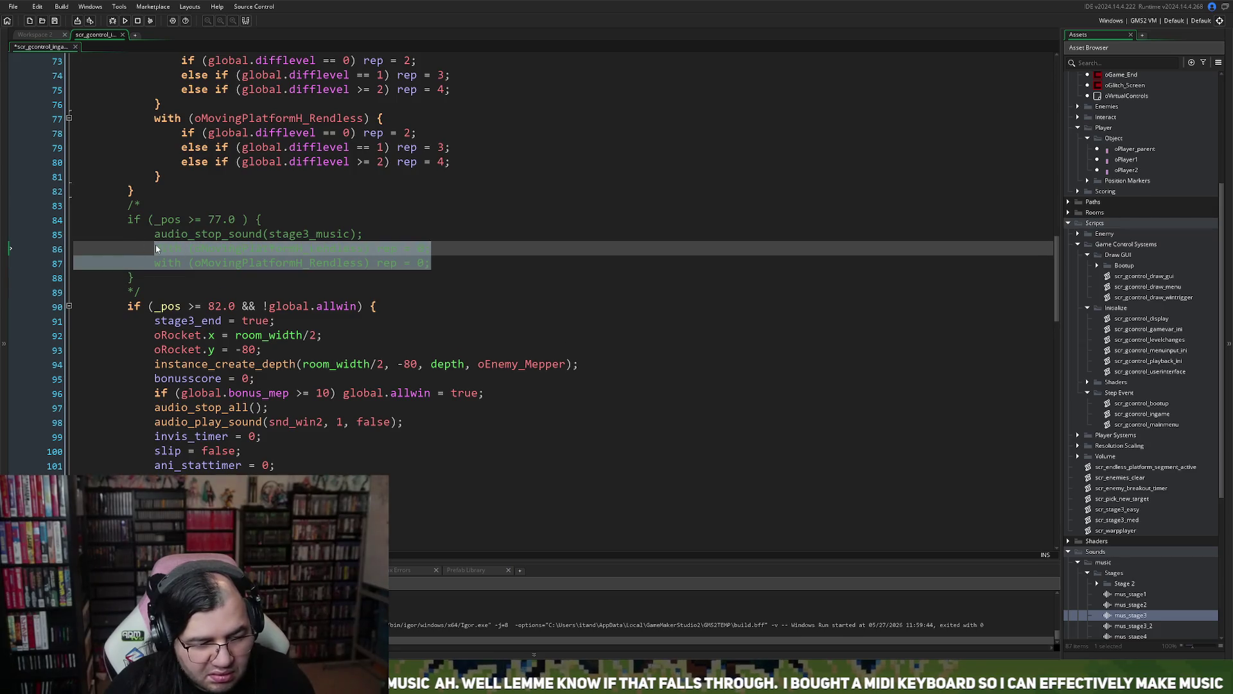
key("ctrl+c")
- Paste the two platform rep = 0 lines at the top of the 82.0 win block and run the game
left_click(155, 320)
key("Return")
key("Up")
key("ctrl+v")
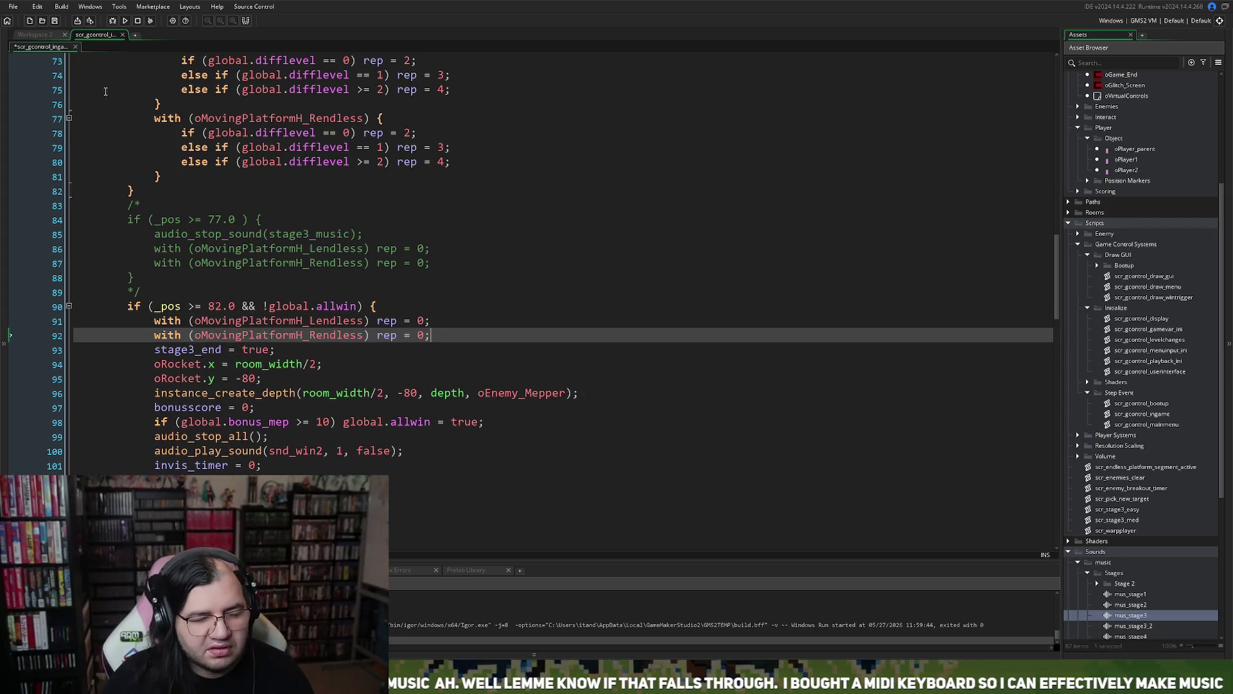
left_click(124, 20)
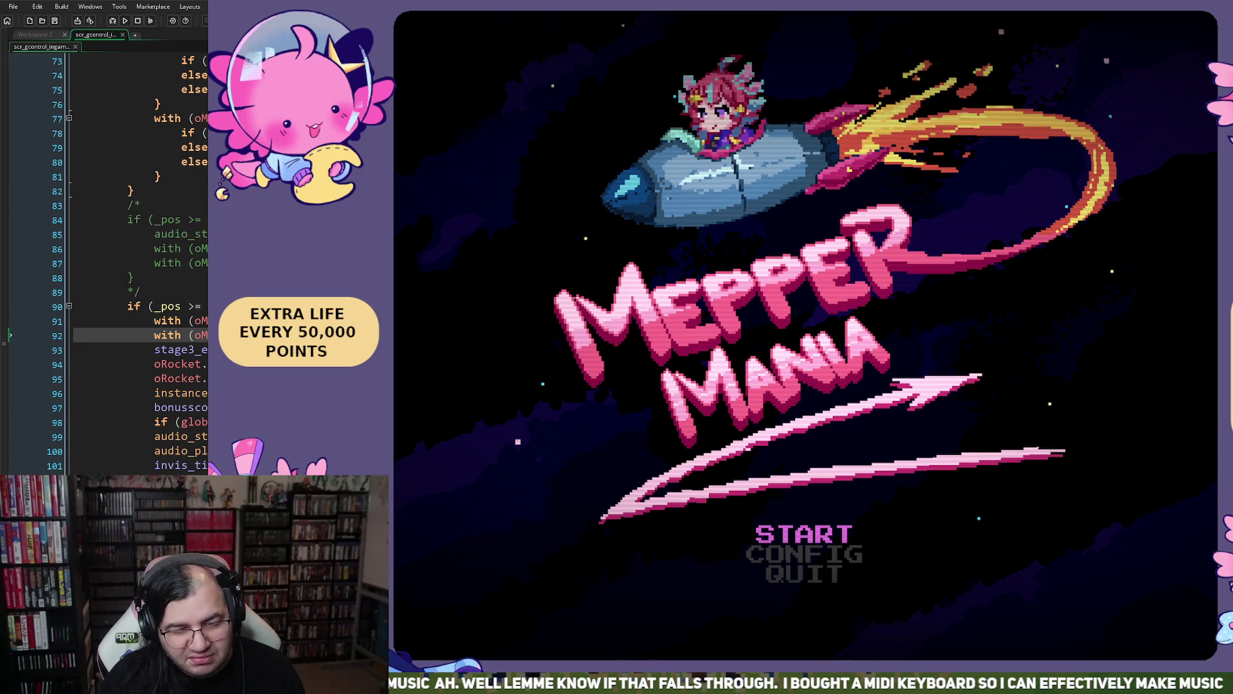
- Look at the game's CONFIG options, then back out to the title menu
key("Down")
key("Return")
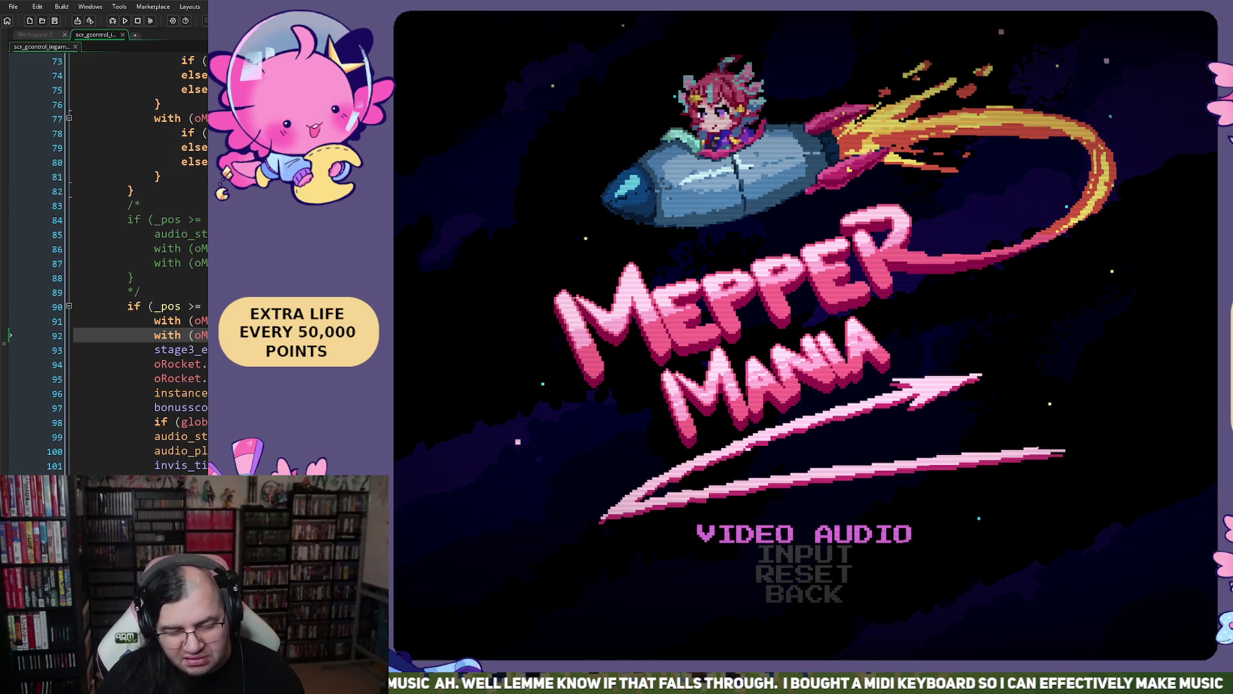
key("Escape")
- Under START, set STAGE to 3 and choose BEGIN
key("Up")
key("Return")
key("Down")
key("Right")
key("Right")
key("Up")
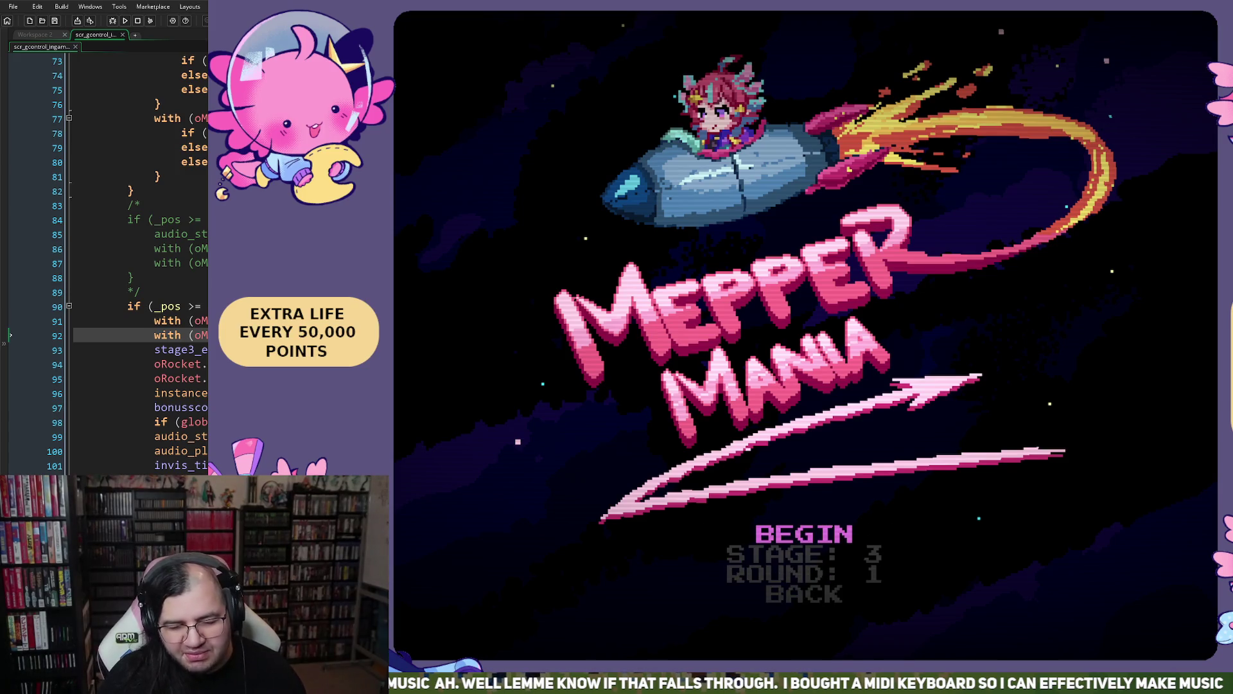
key("Down")
key("Up")
key("Return")
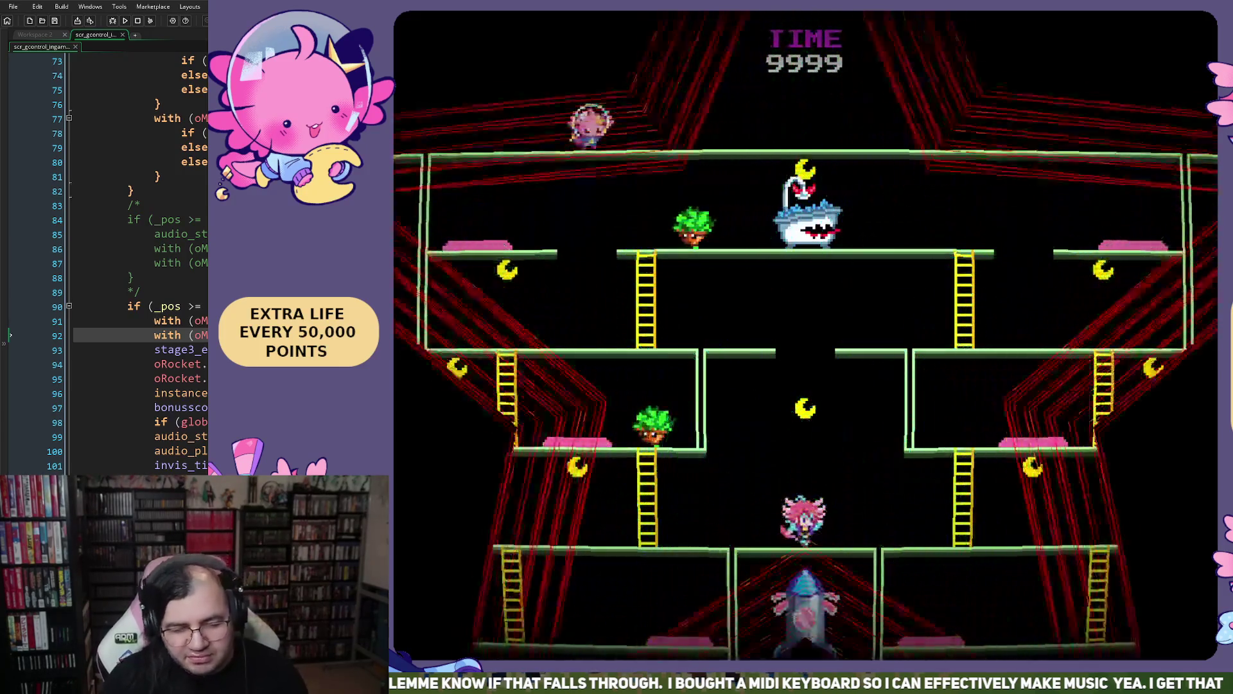
- Take the player down the left ladder, jump the bathtub enemy, and climb back up
key("Left")
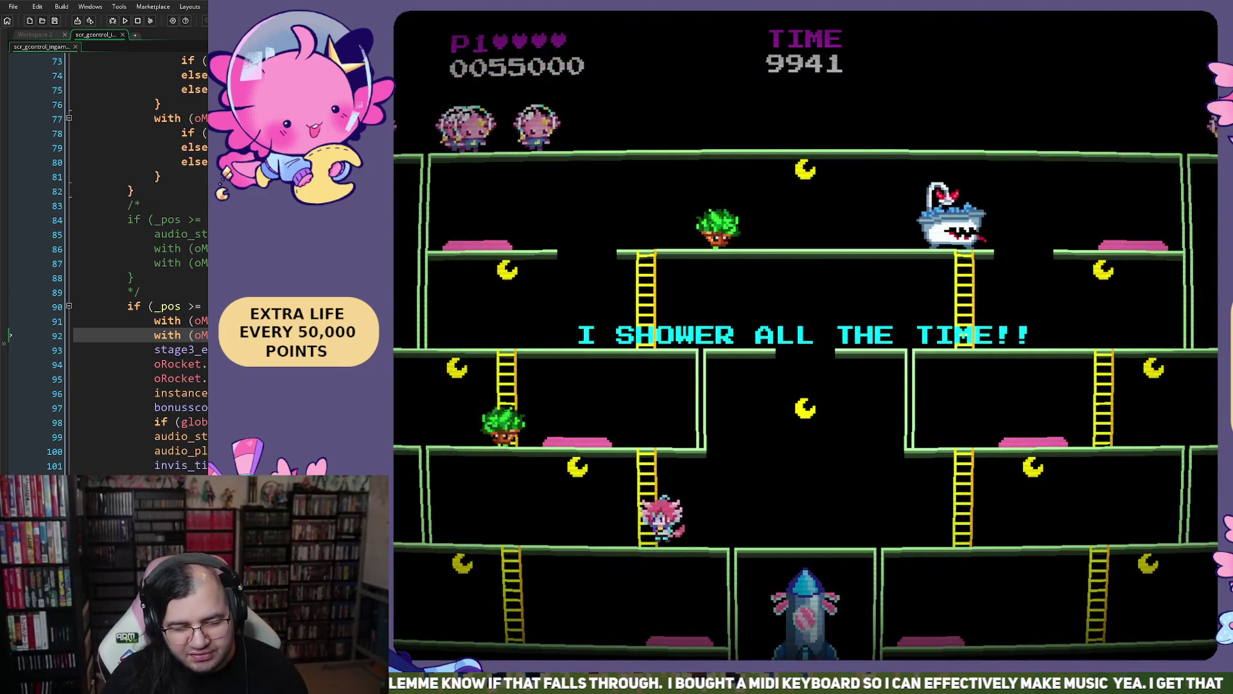
key("Down")
key("Right")
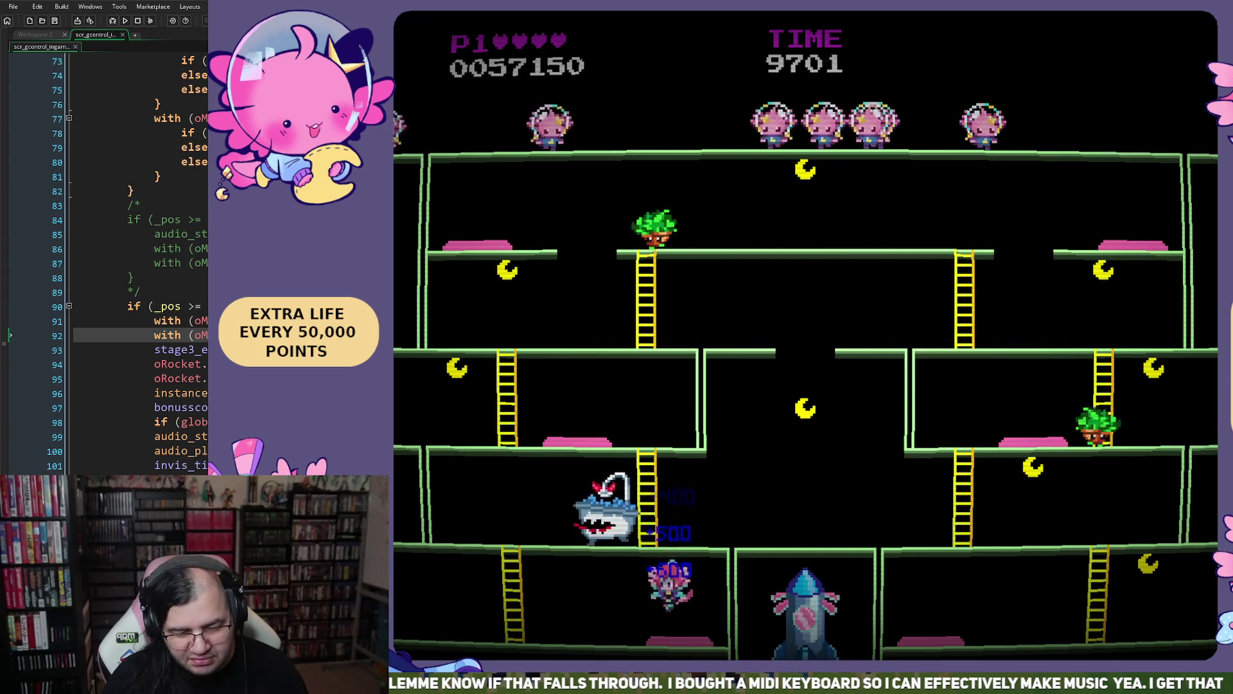
key("Left")
key("space")
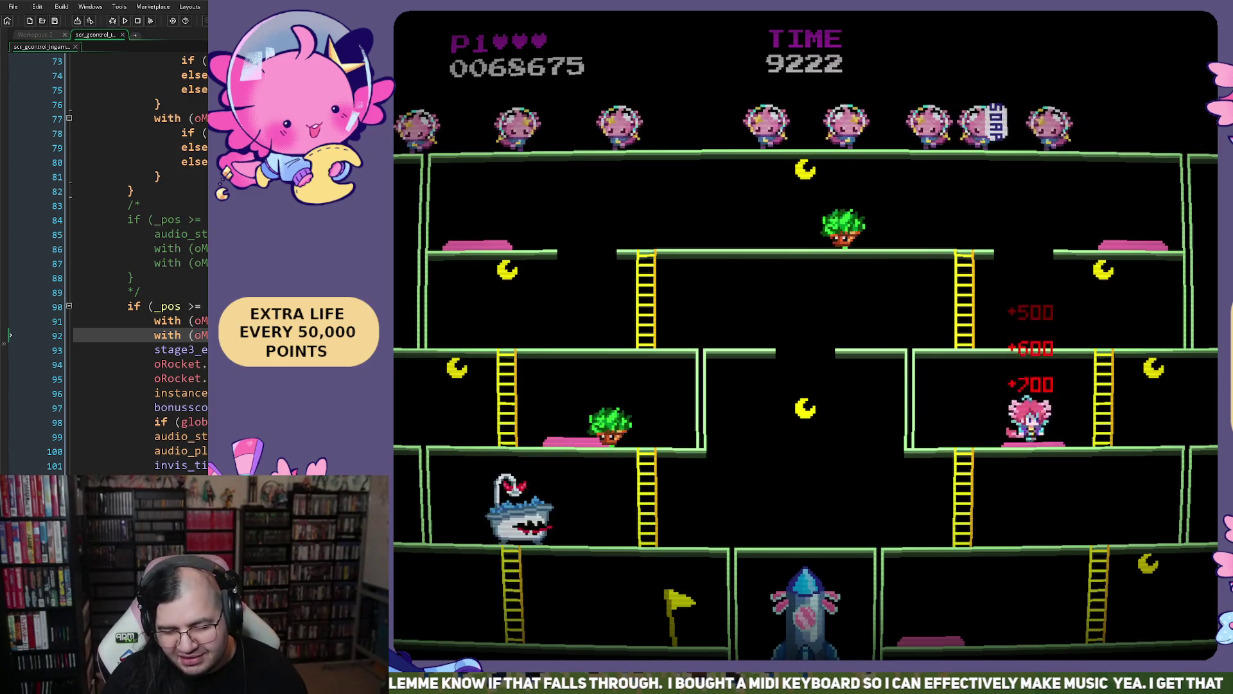
key("Right")
key("Up")
key("Left")
key("Left")
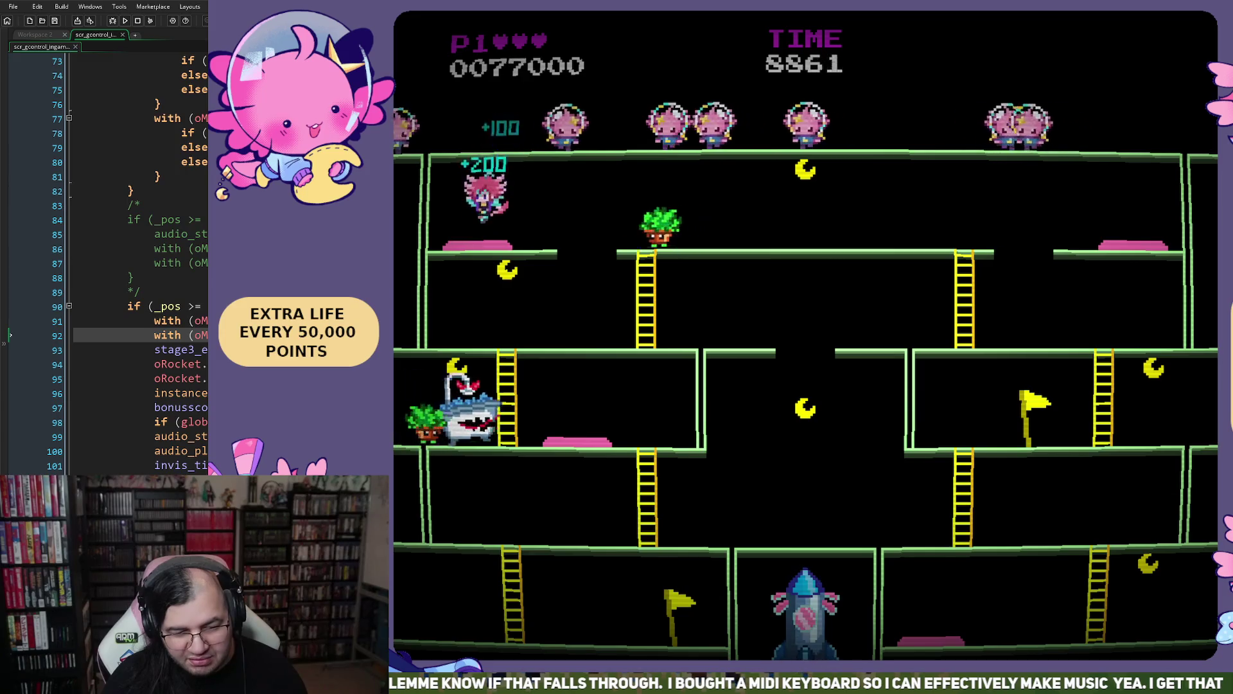
- Drop to the middle floor, wrap to the right side, and climb the right ladder to the upper floor
key("Right")
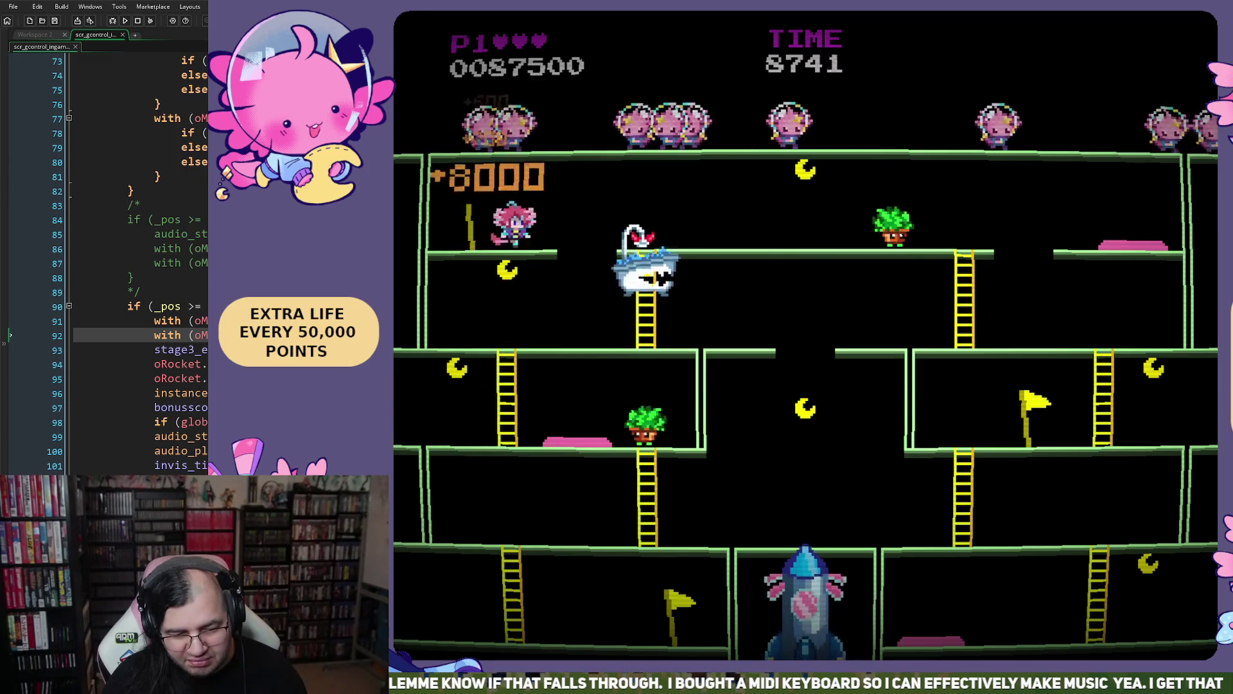
key("Left")
key("Down")
key("Left")
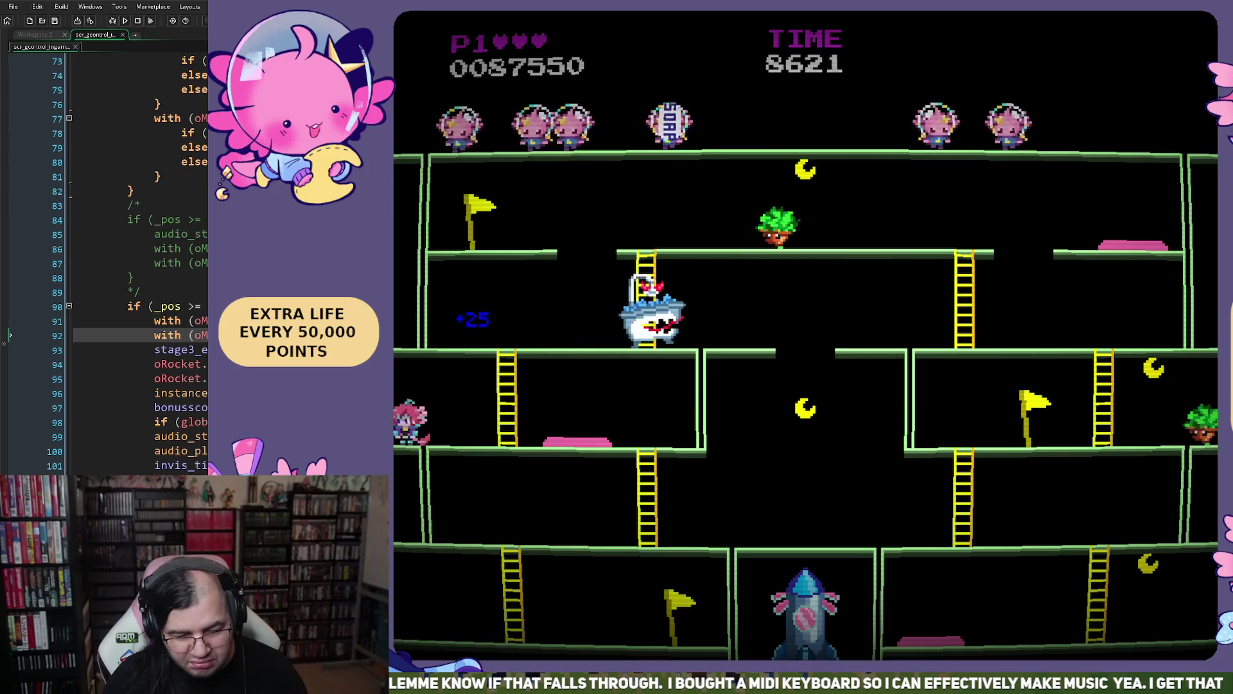
key("Up")
key("Left")
key("Up")
key("Left")
key("Left")
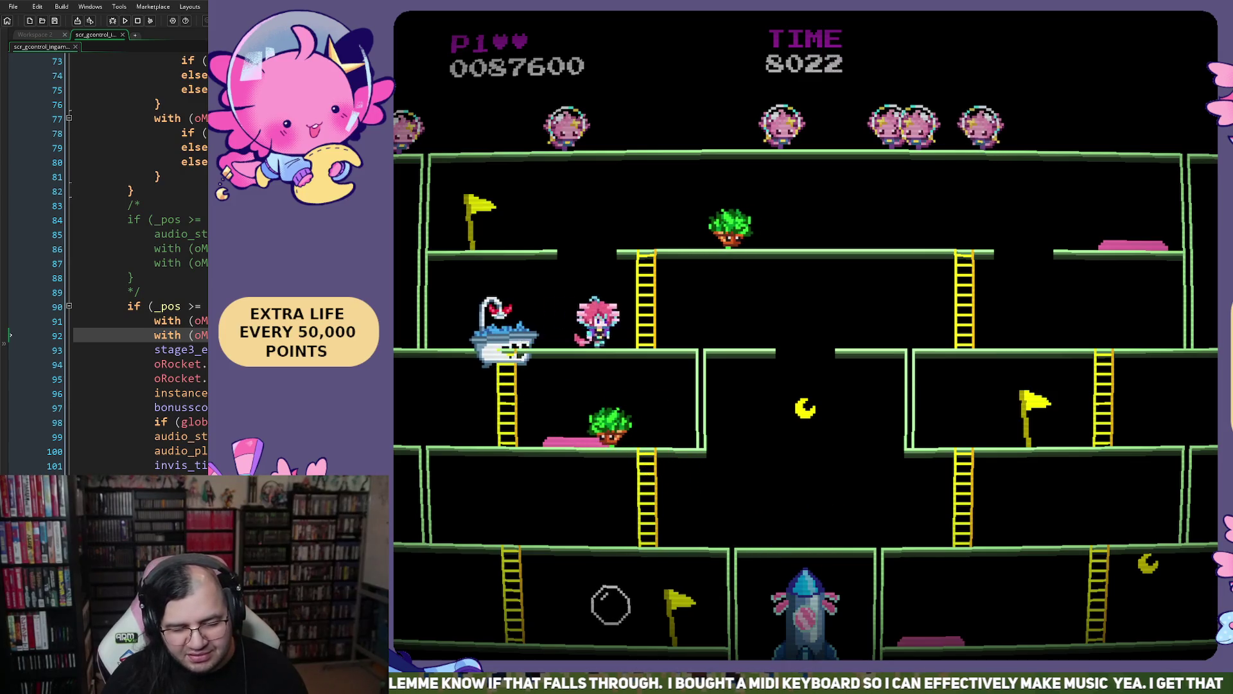
- Drop through the gap to the bottom floor, dodge the enemy, and climb the bottom-right ladders
key("Right")
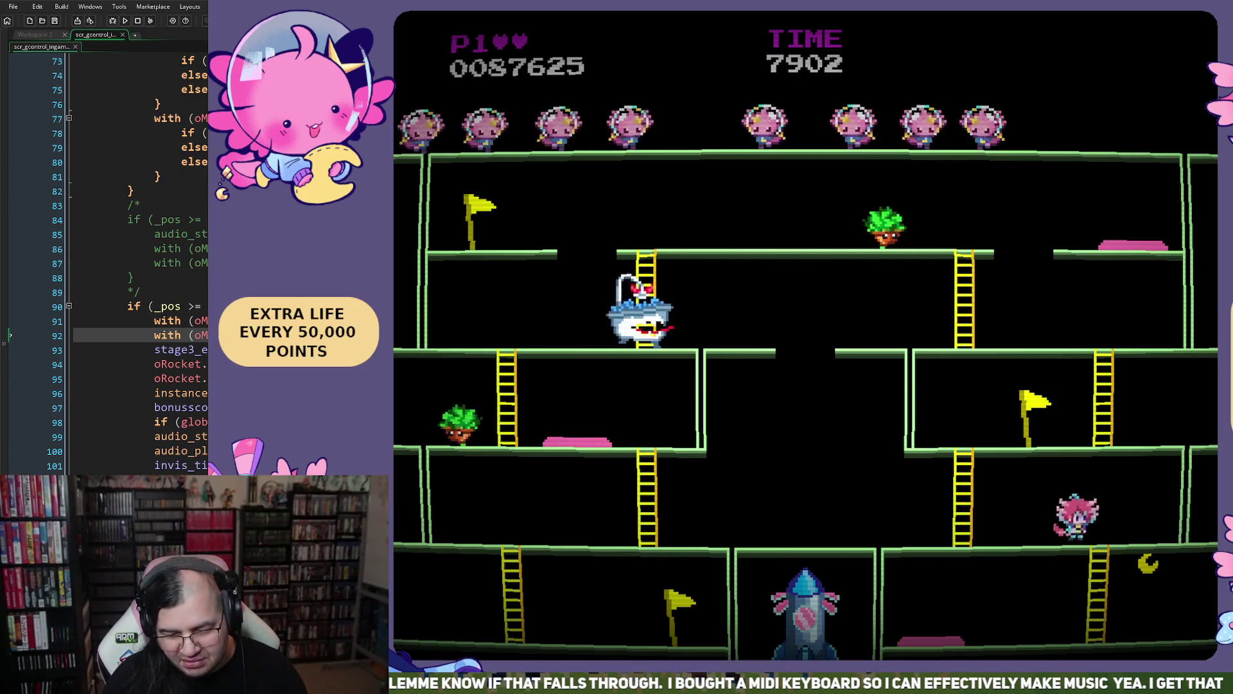
key("Right")
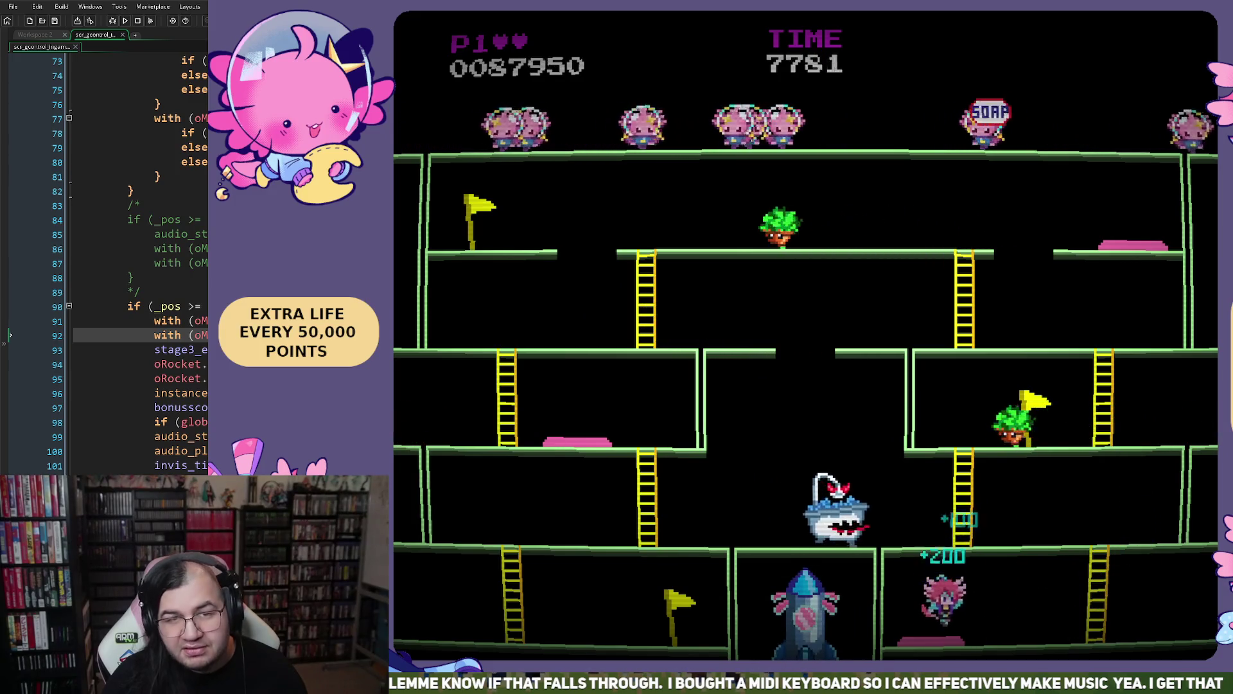
key("Right")
key("Down")
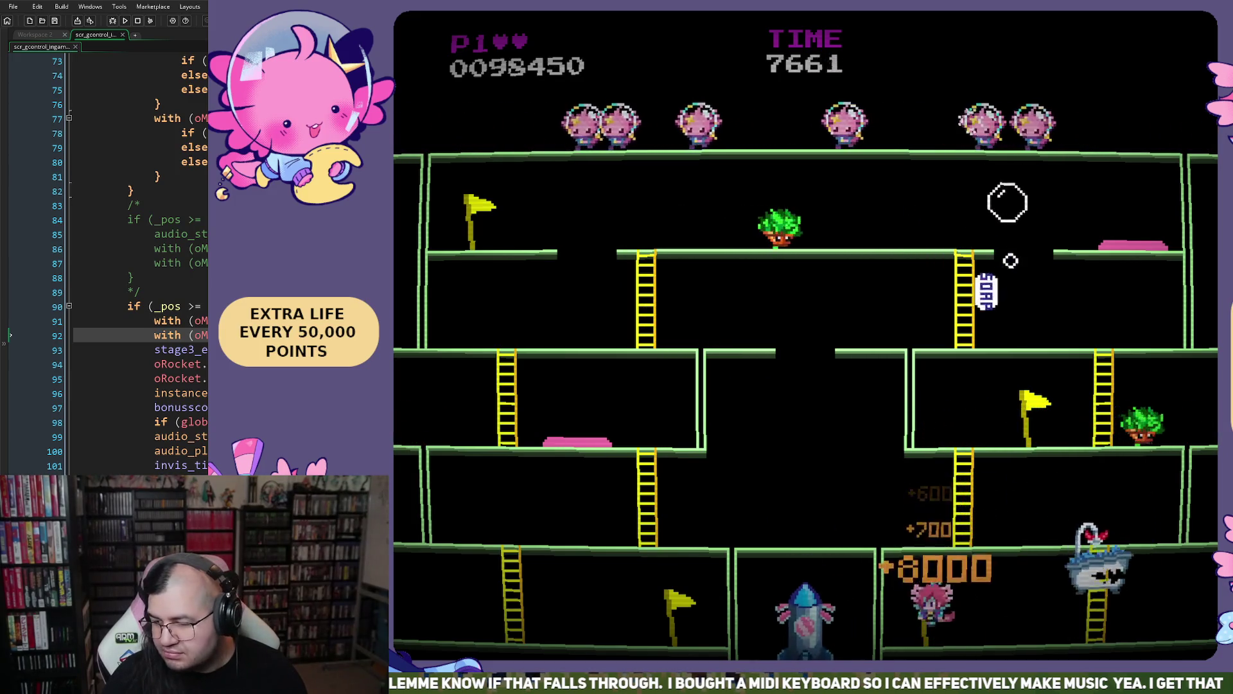
key("Left")
key("Right")
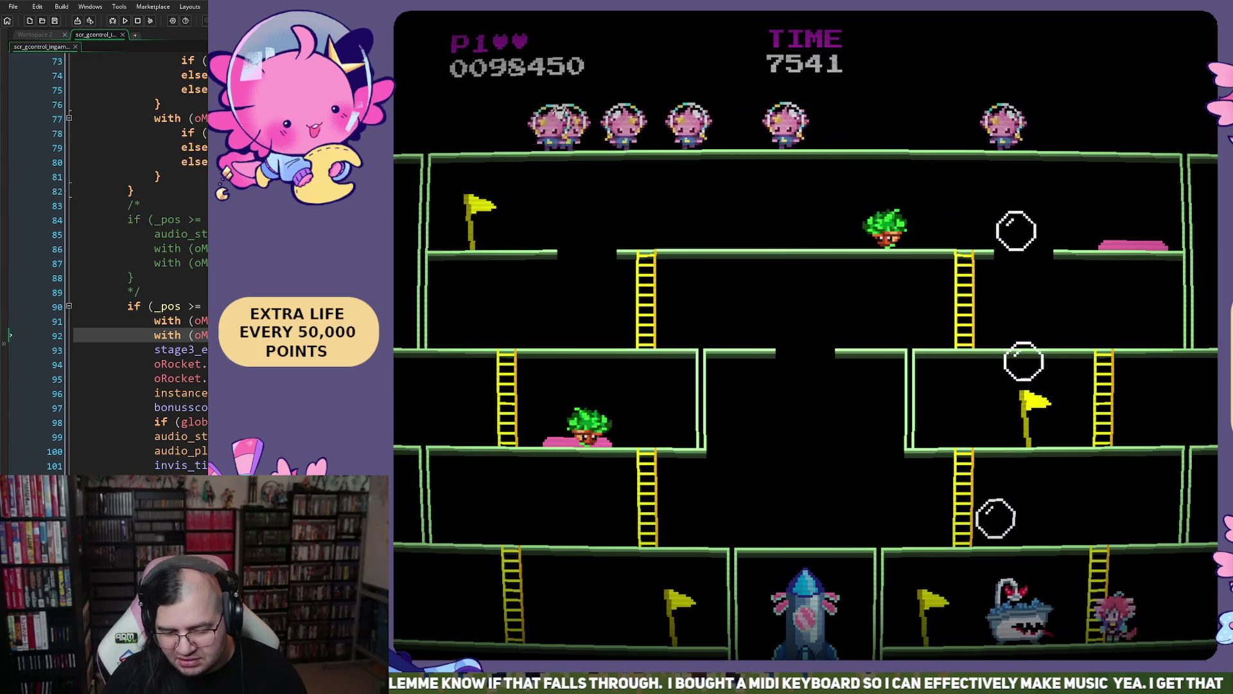
key("Left")
key("Up")
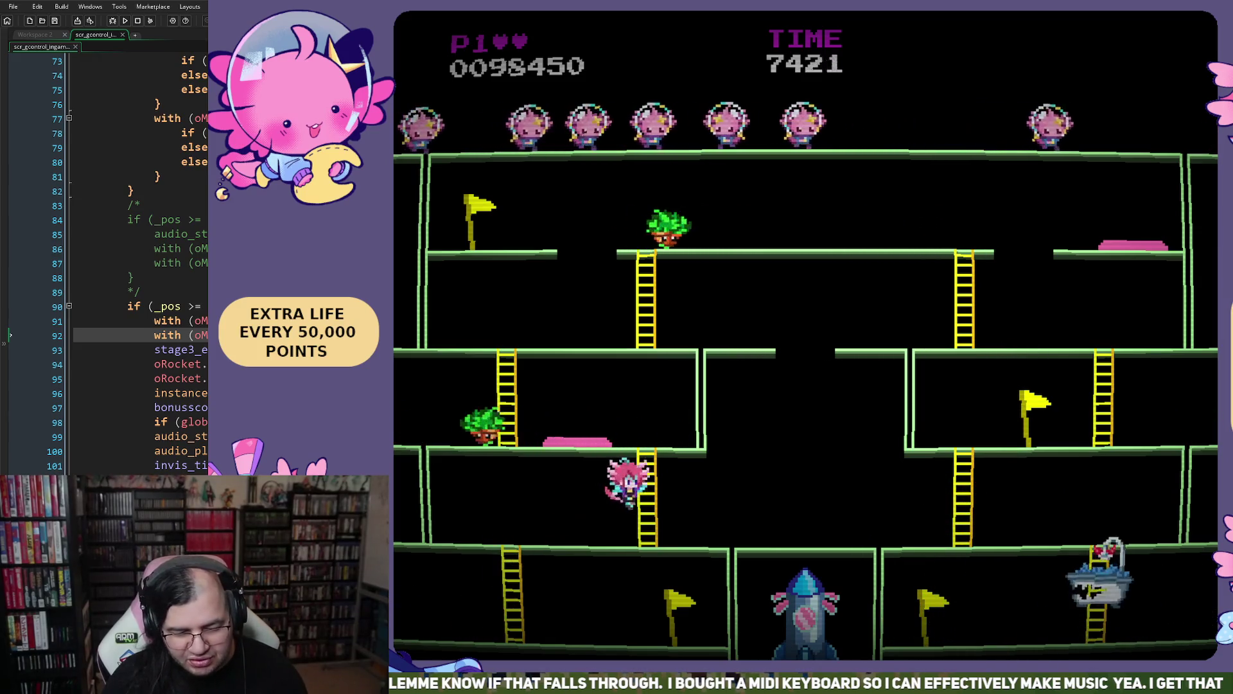
key("Left")
key("Left")
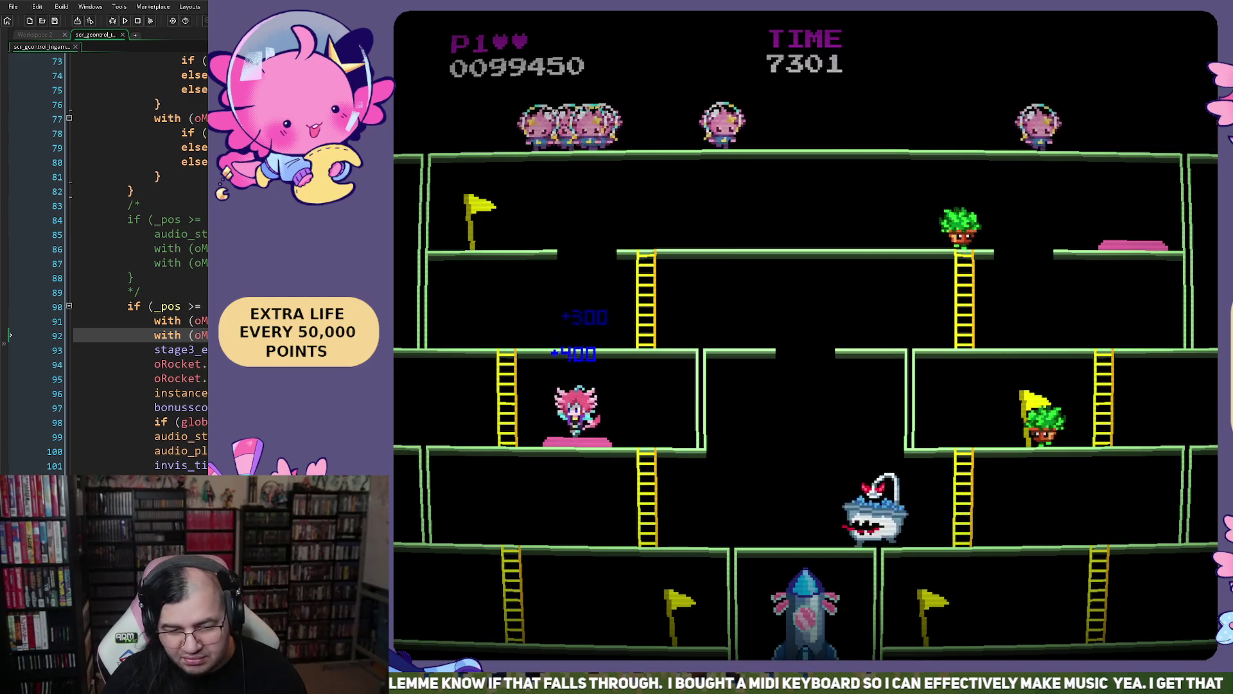
key("Up")
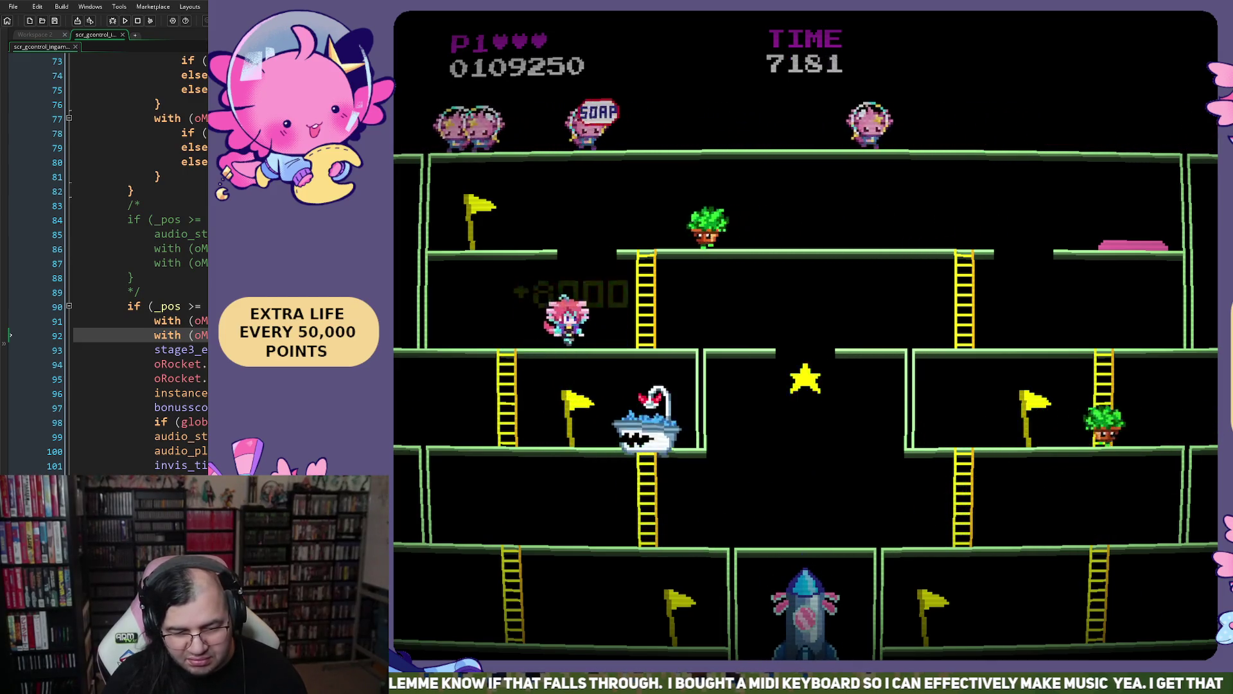
key("Left")
key("Up")
- Climb the remaining ladders to the flag, then drop through the gaps toward the rocket
key("Right")
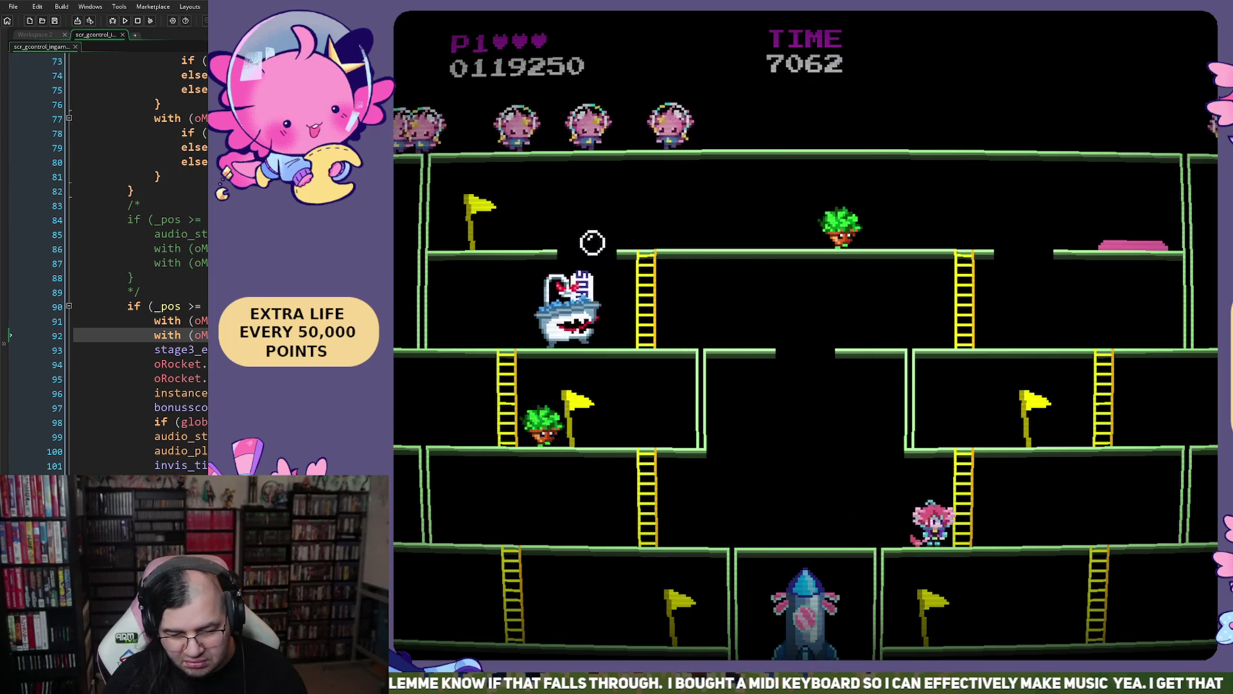
key("Right")
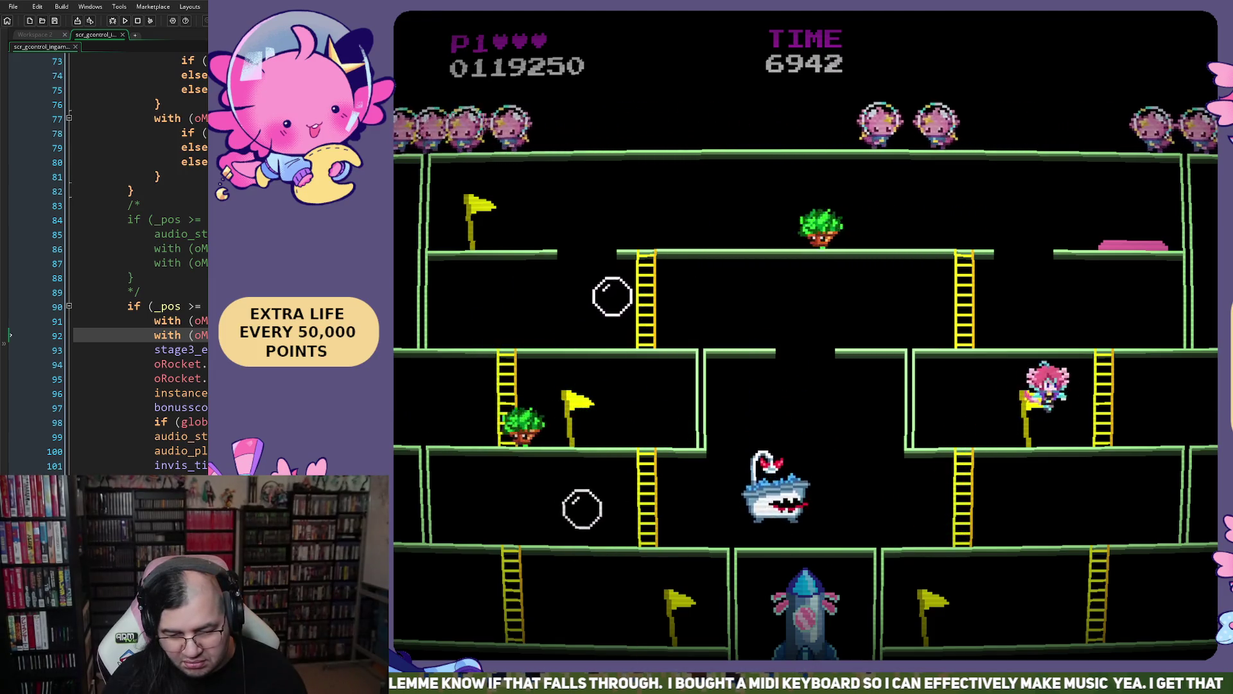
key("Right")
key("Up")
key("Right")
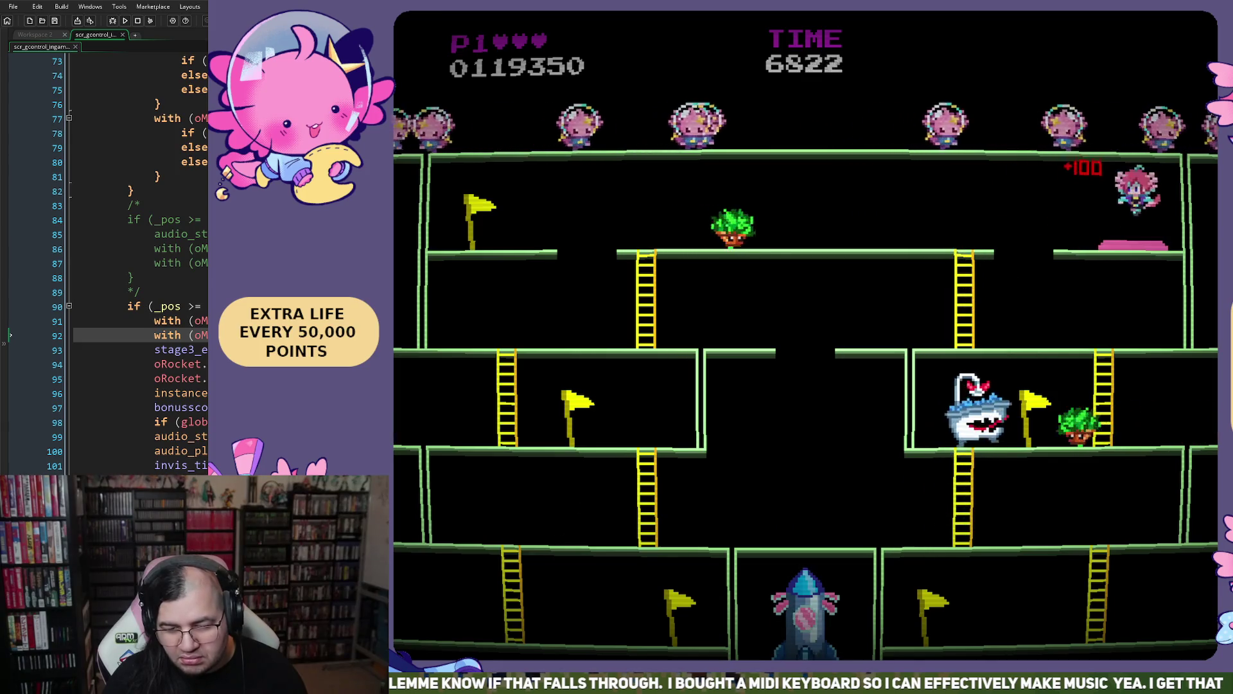
key("Right")
key("Up")
key("Left")
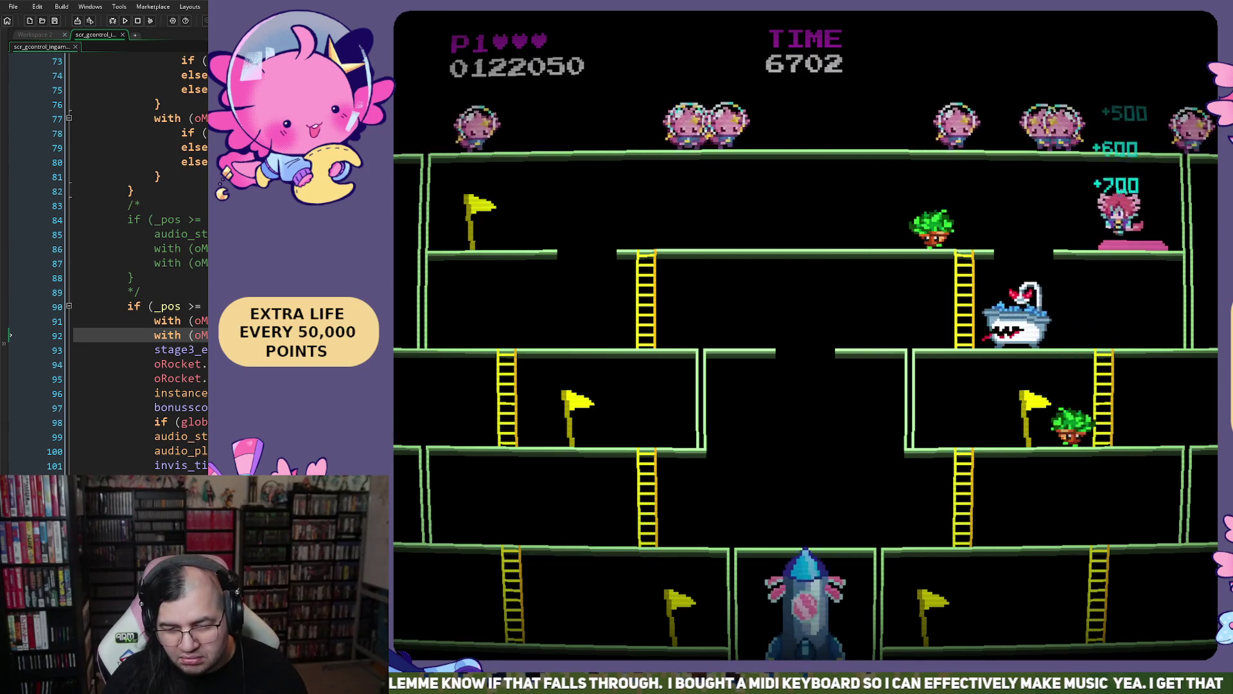
key("Up")
key("Right")
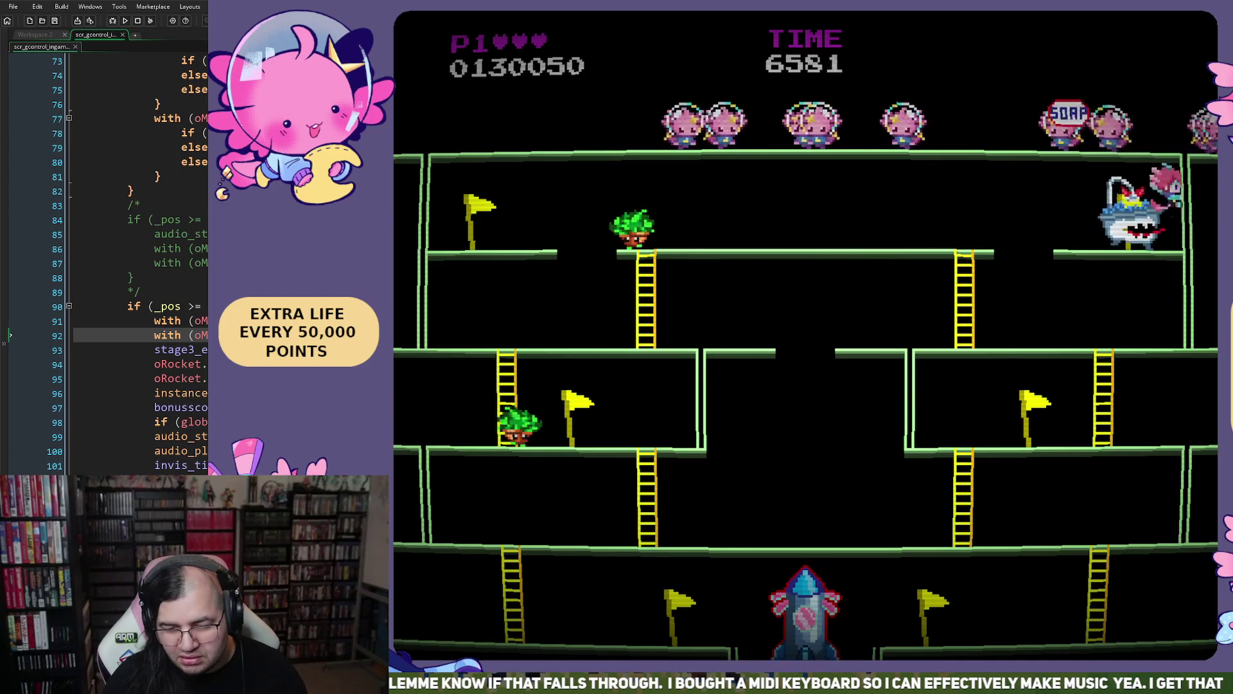
key("Left")
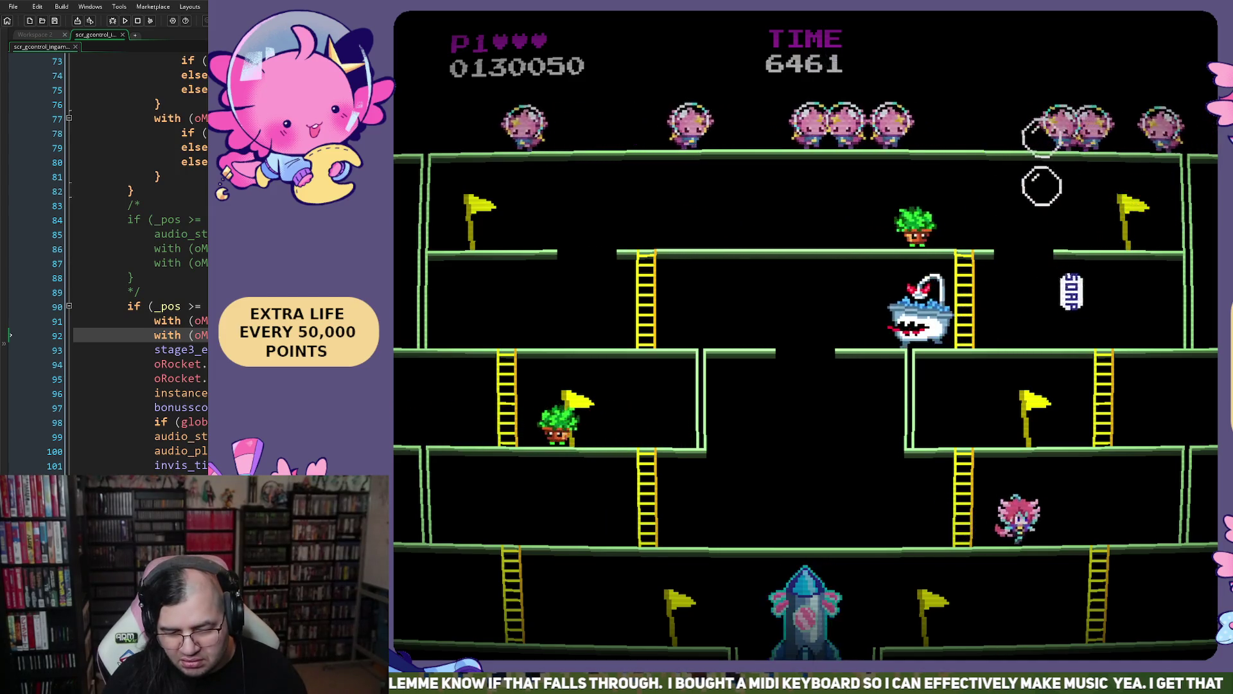
key("Left")
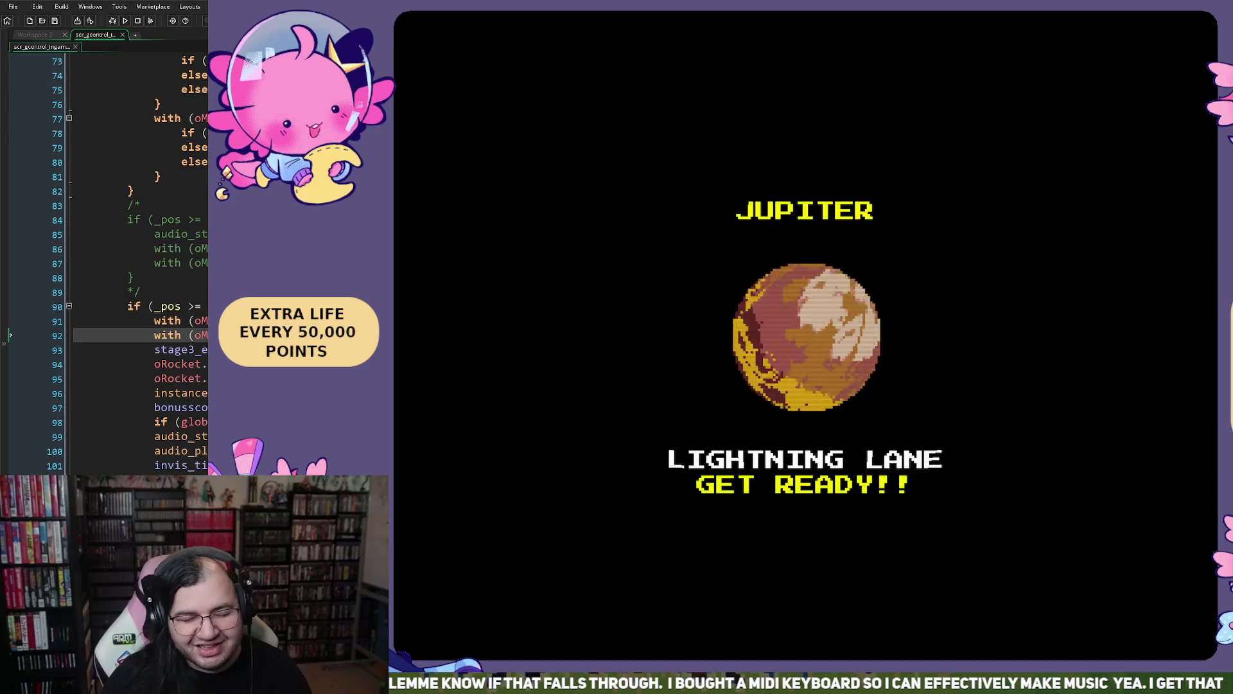
- Run to the platform edge, jump onto the pink platform, and drop to the bottom floor
key("Left")
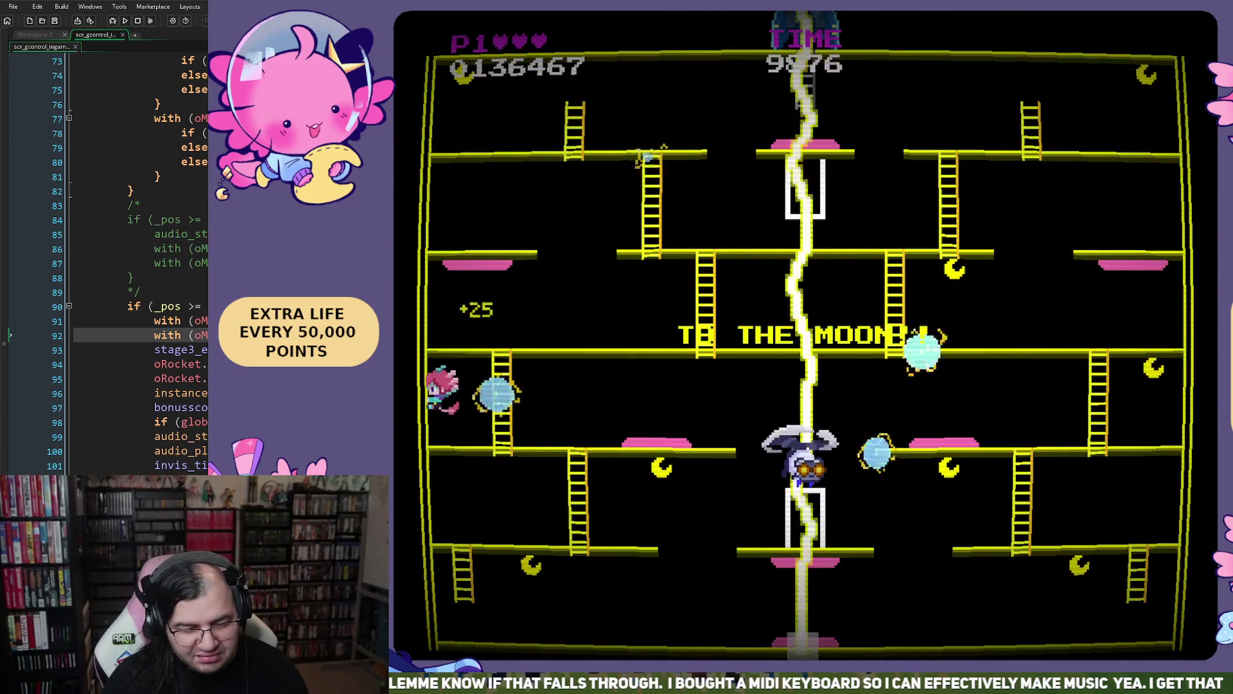
key("Right")
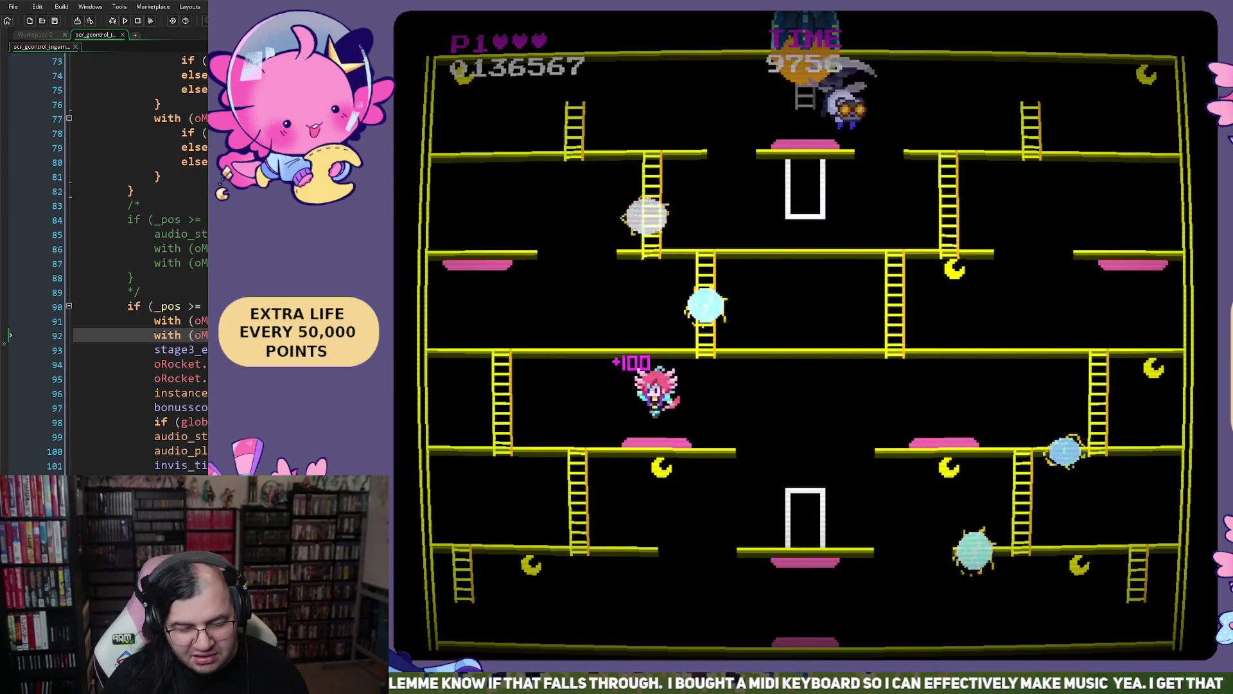
key("space")
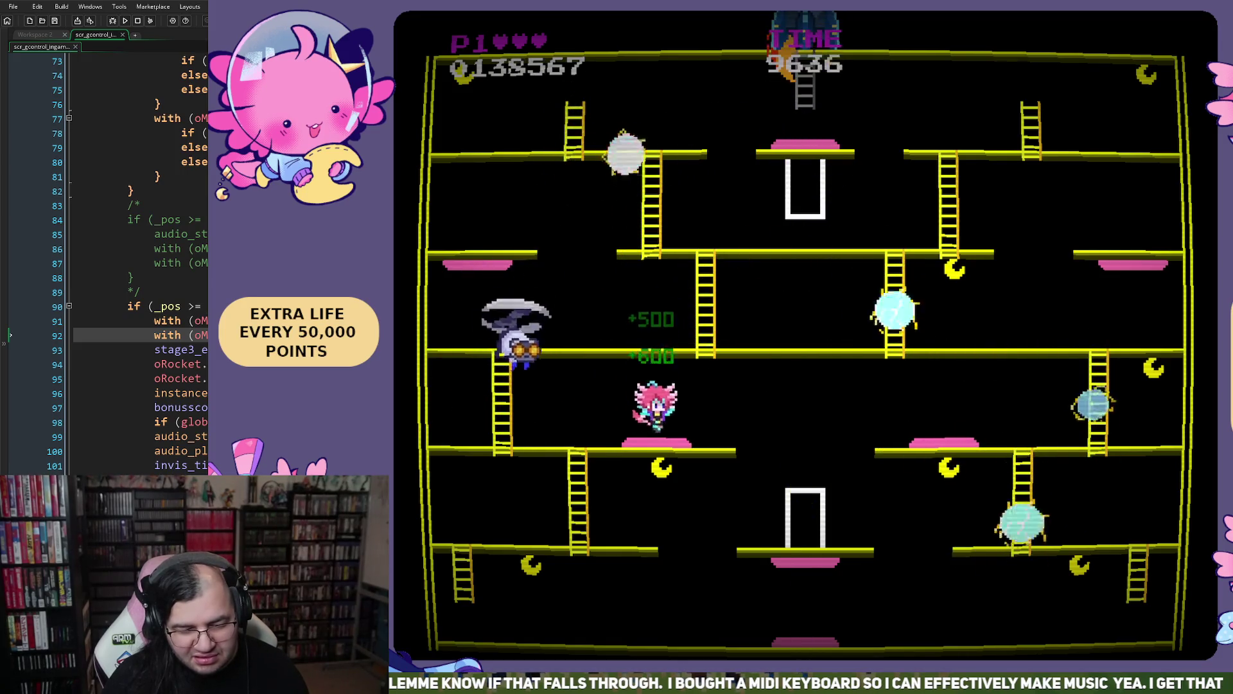
key("Right")
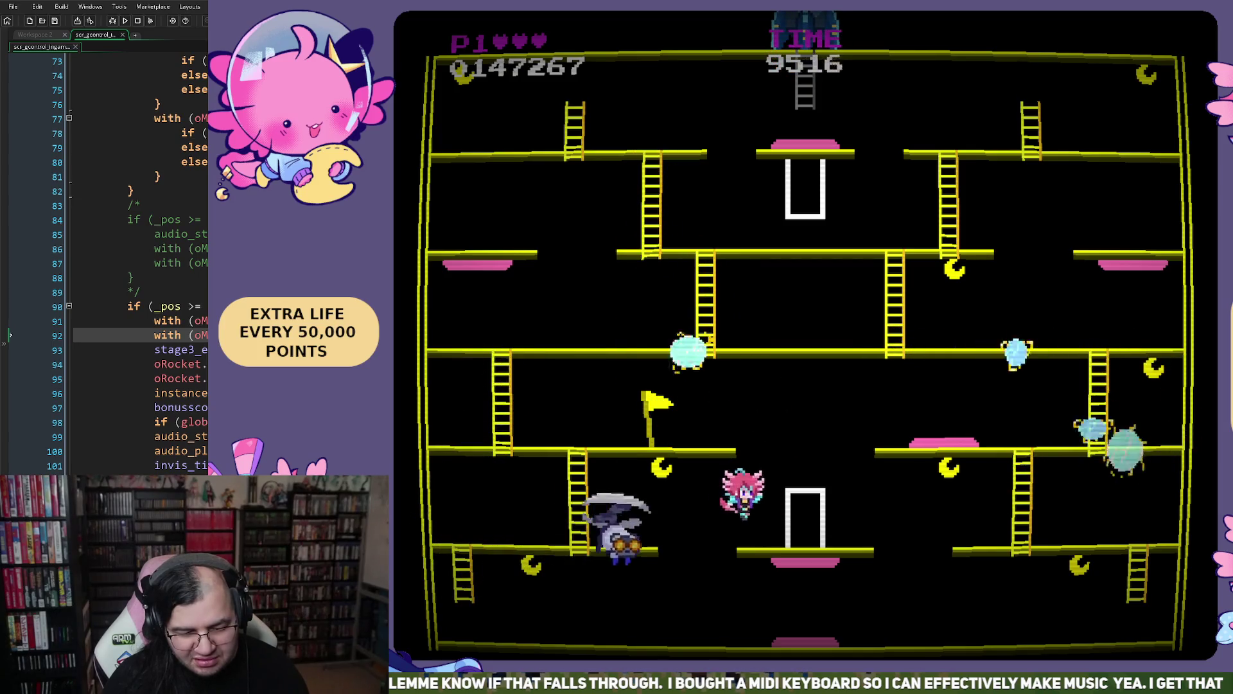
key("Right")
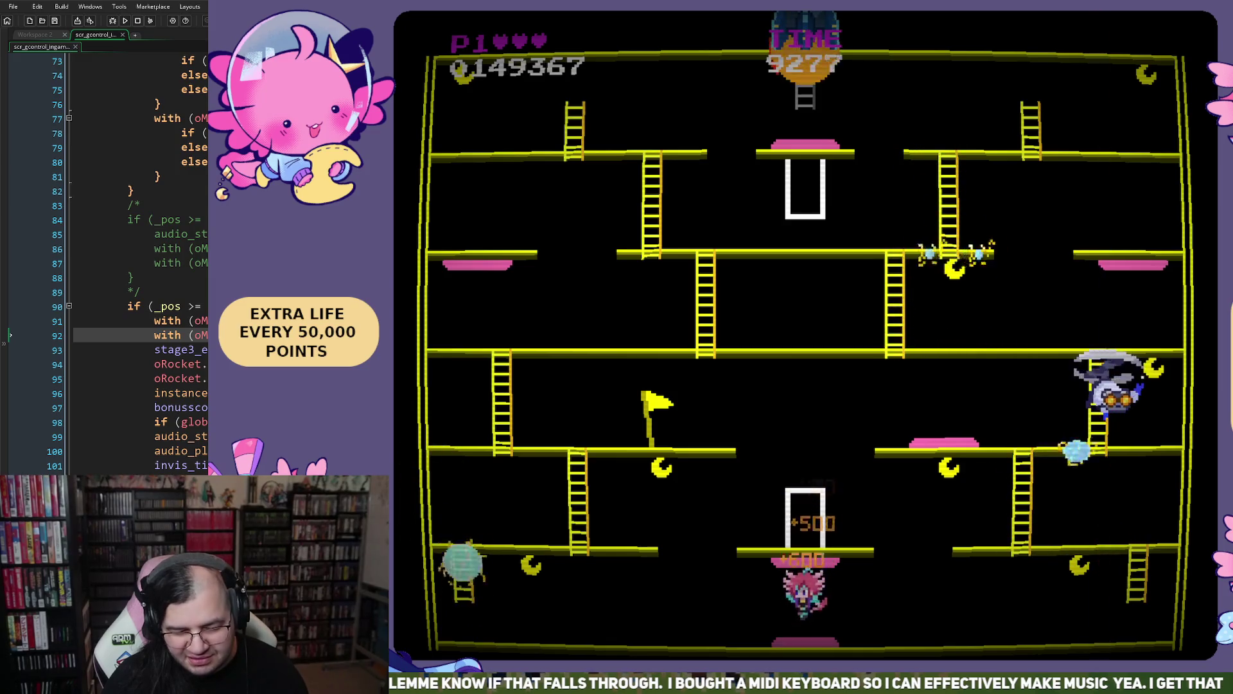
- Dodge enemies by moving back and forth along the bottom floor
key("Left")
key("Left")
key("Right")
key("Left")
key("Left")
key("Right")
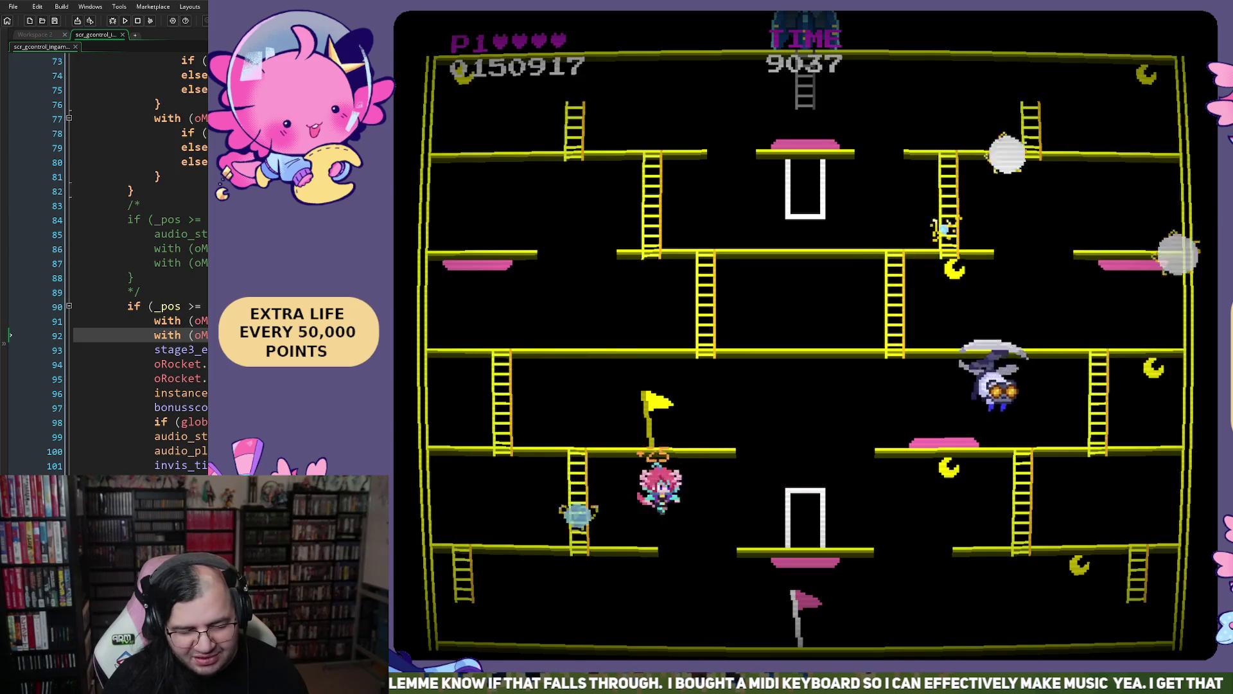
key("Left")
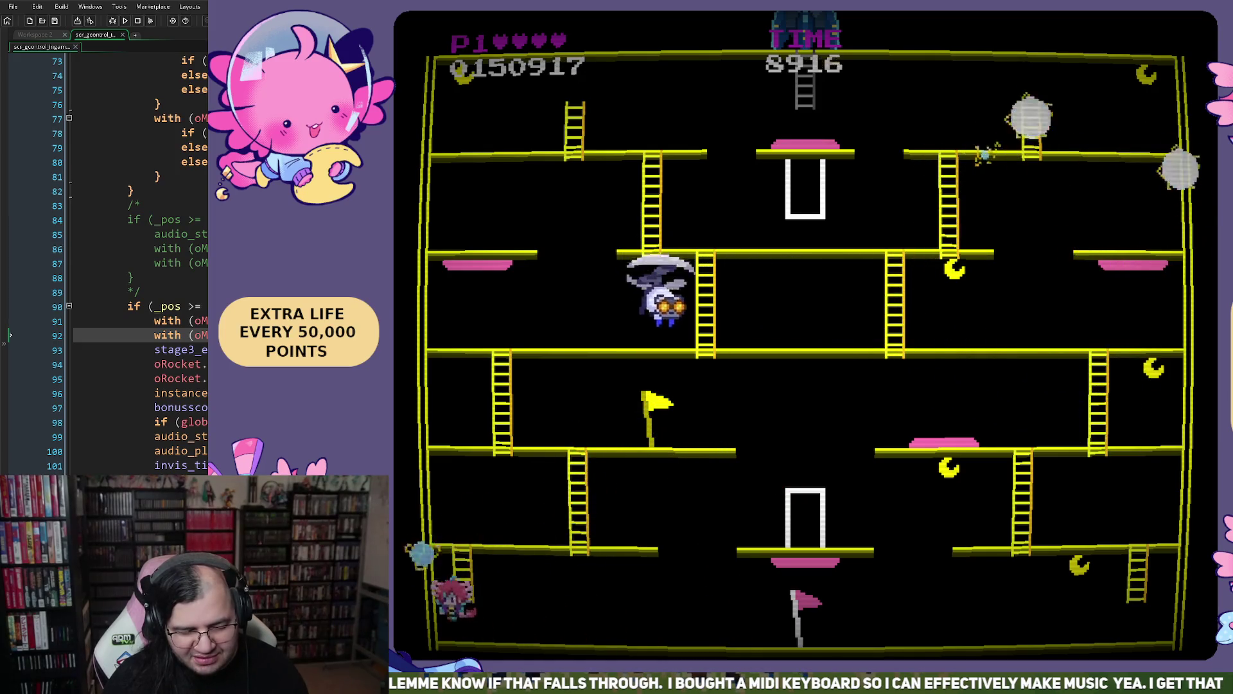
- Climb the ladders and the centre ladder up to the top floor
key("Right")
key("Up")
key("Right")
key("Up")
key("Left")
key("Left")
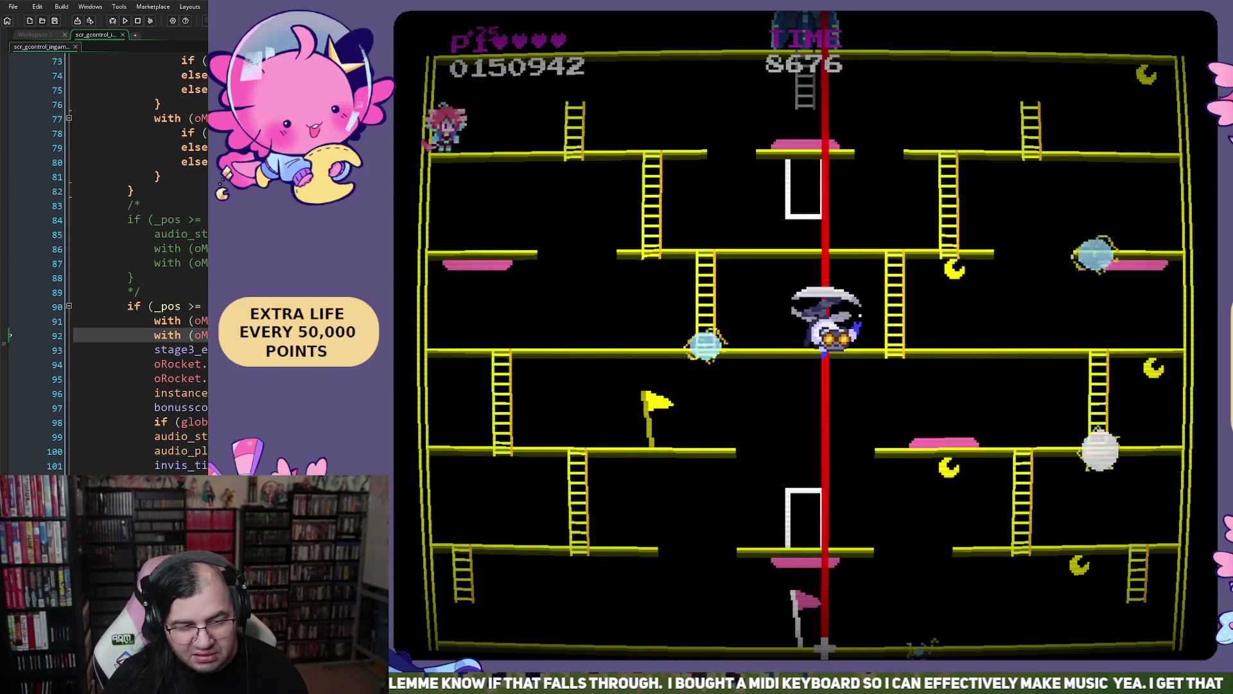
key("Right")
key("Up")
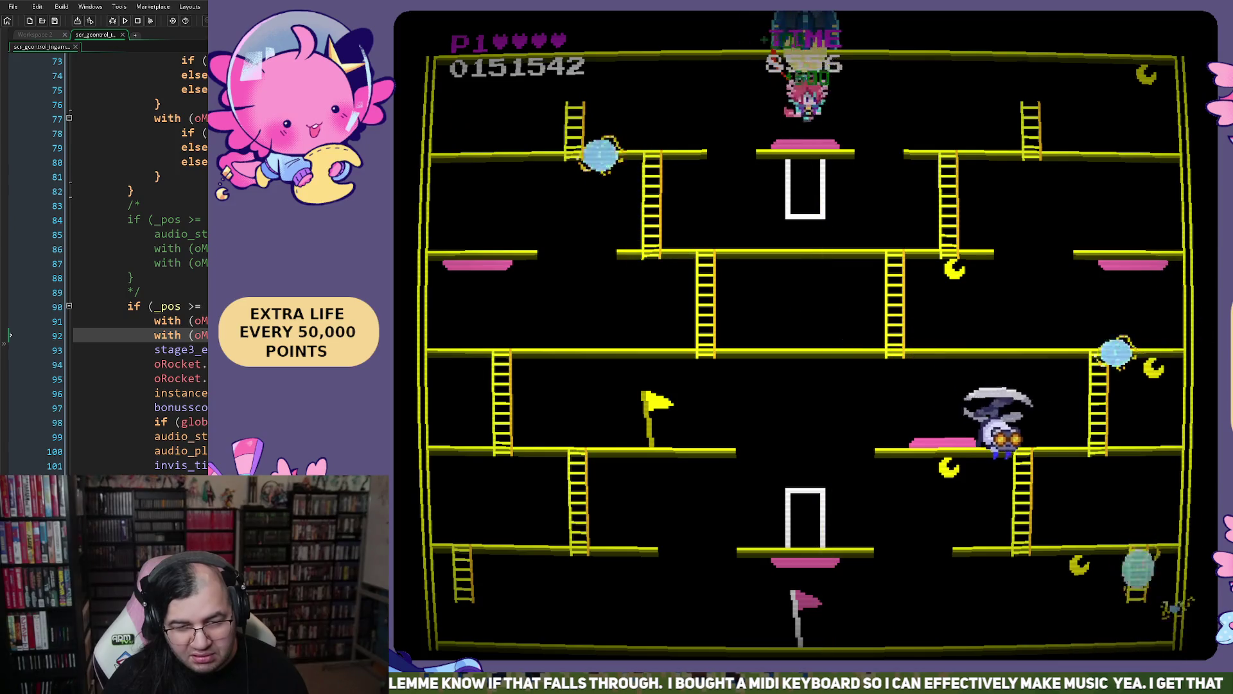
key("Right")
- Grab the moon on the top floor, then descend the right ladder for the right moon
key("Right")
key("Left")
key("Down")
key("Right")
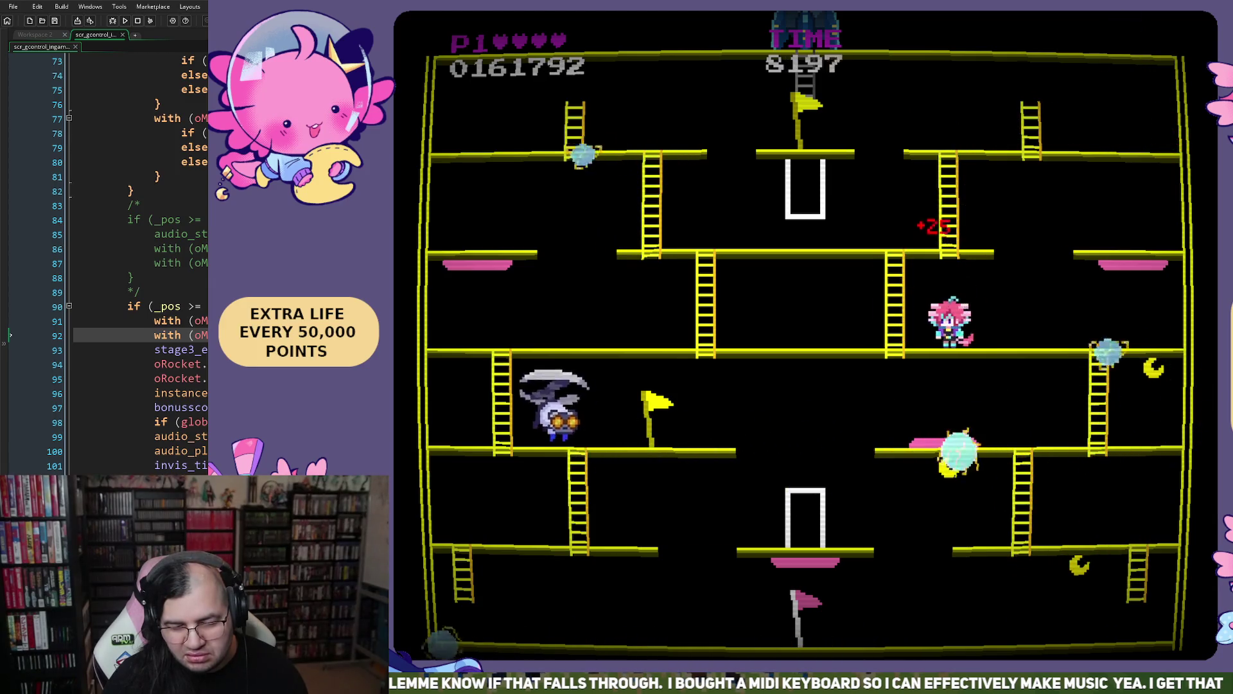
key("Down")
key("Right")
key("Down")
- Capture enemies in bubbles while moving between the central white door and the right ladder
key("Left")
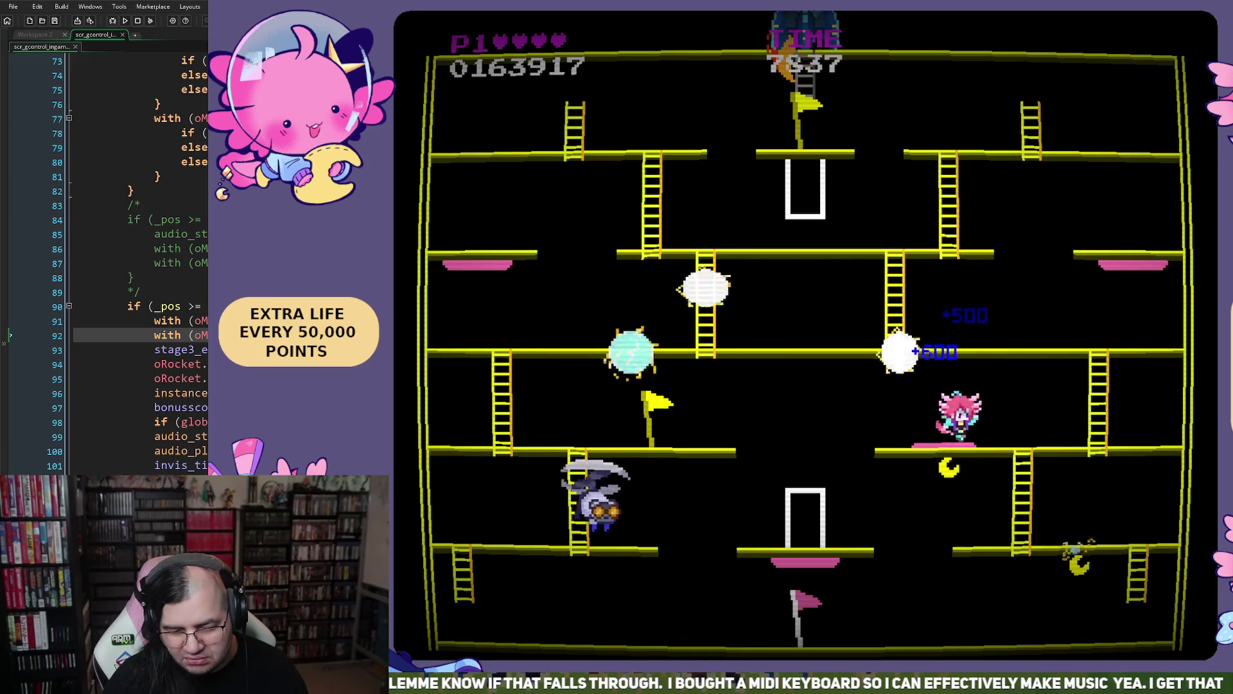
key("Left")
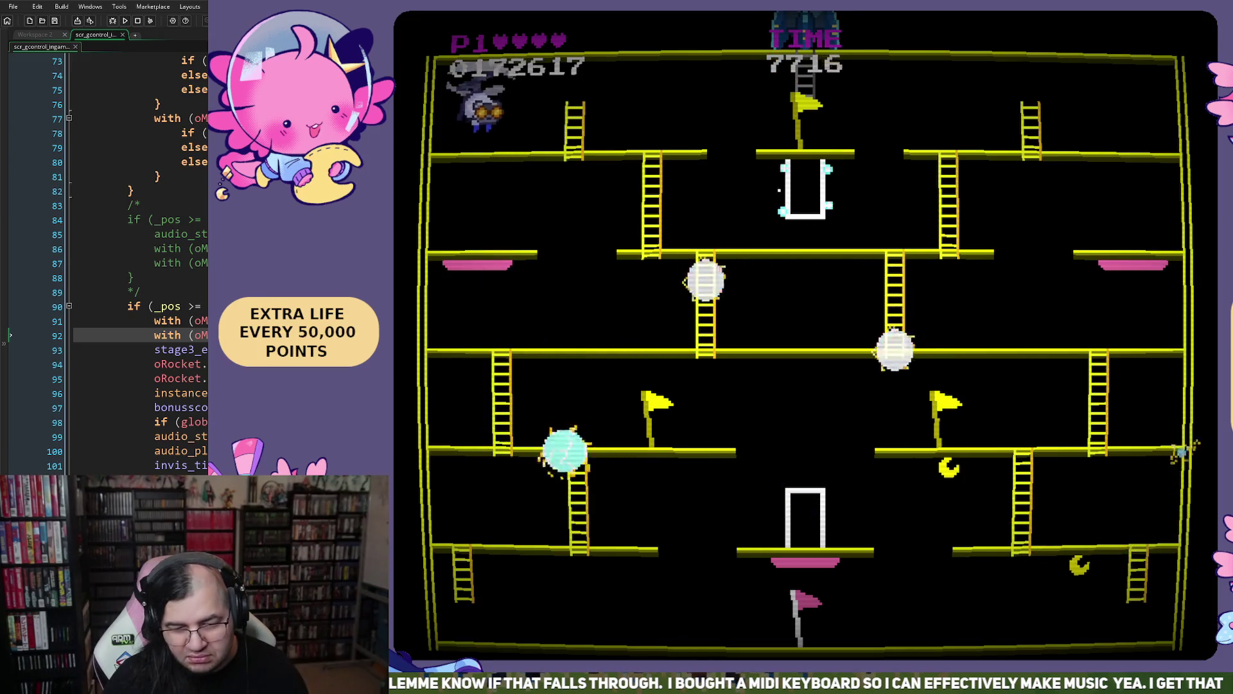
key("Right")
key("Down")
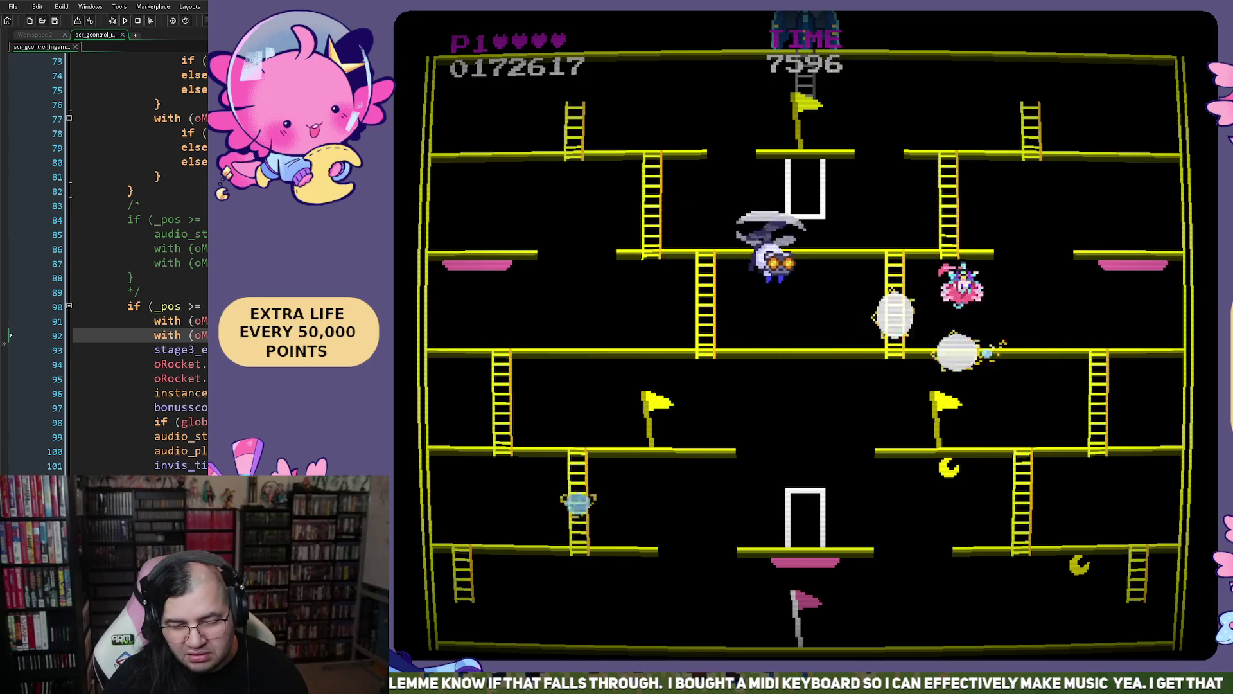
key("Right")
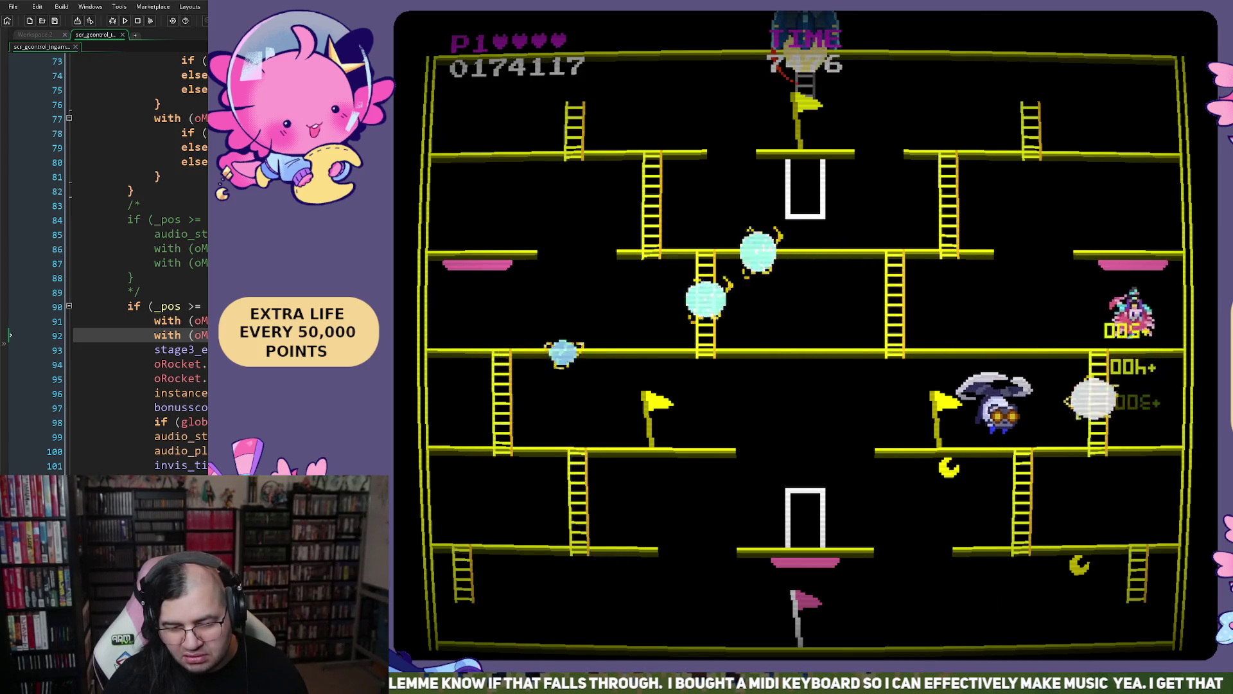
- Cross the middle floor to its ladder, then drop to the lower-middle floor
key("Left")
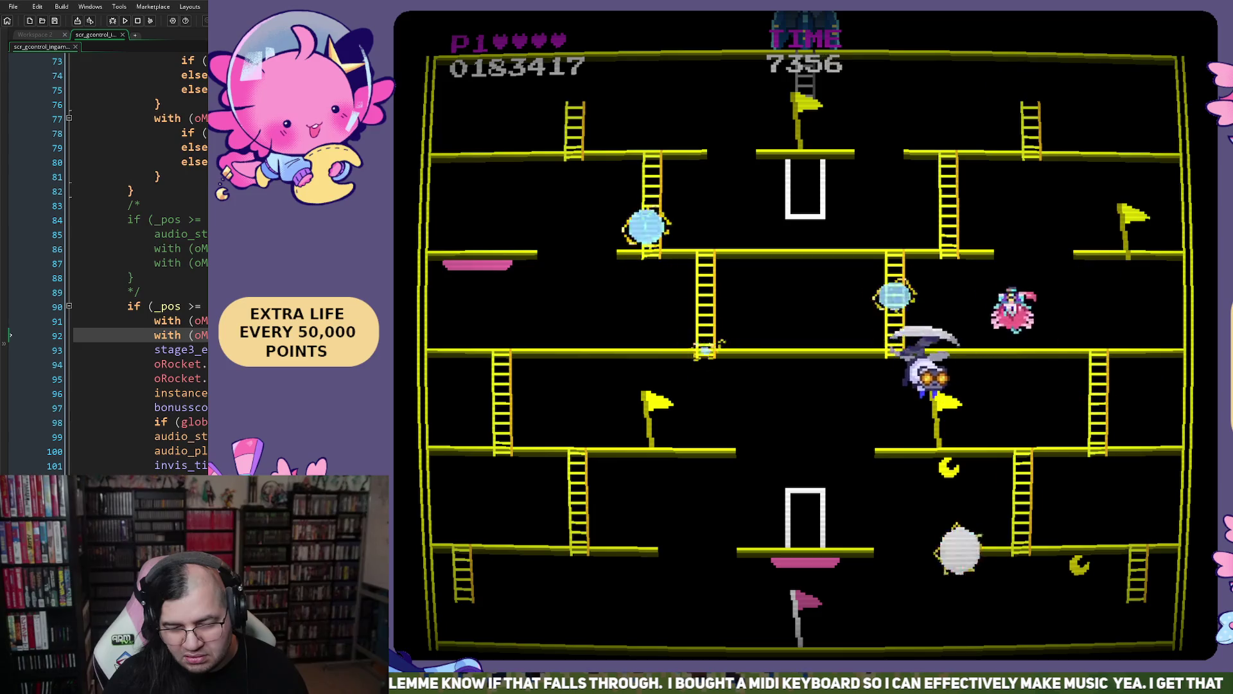
key("Left")
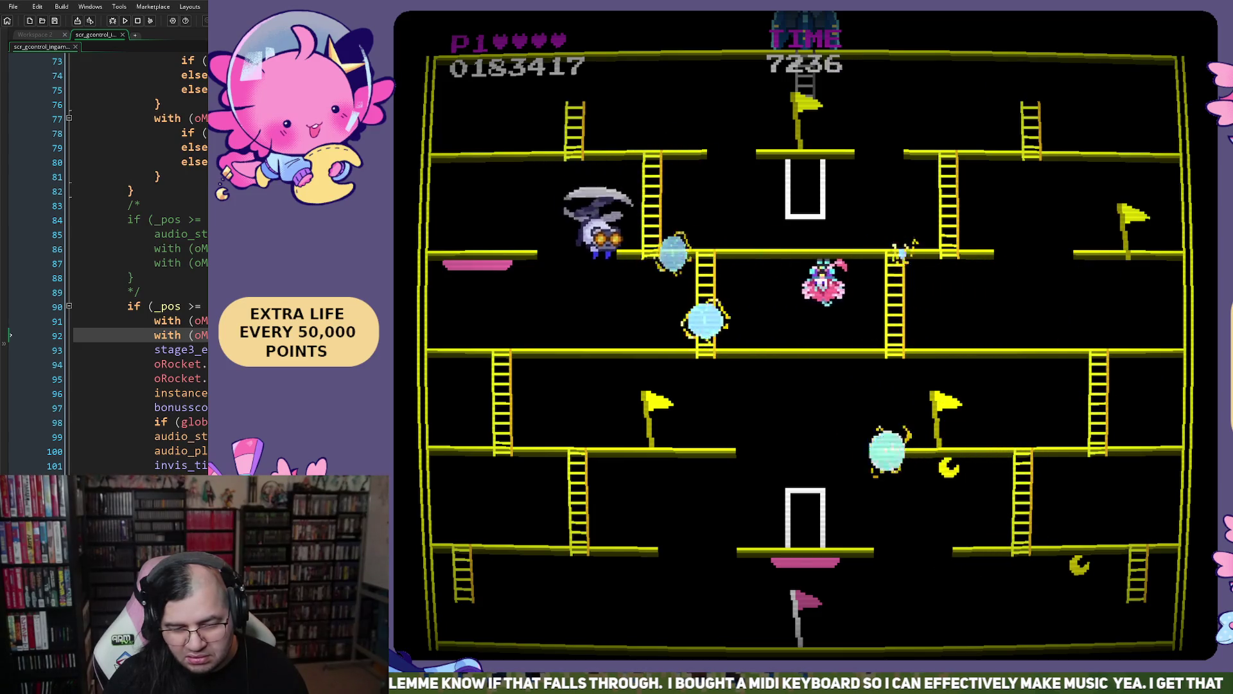
key("Left")
key("Left")
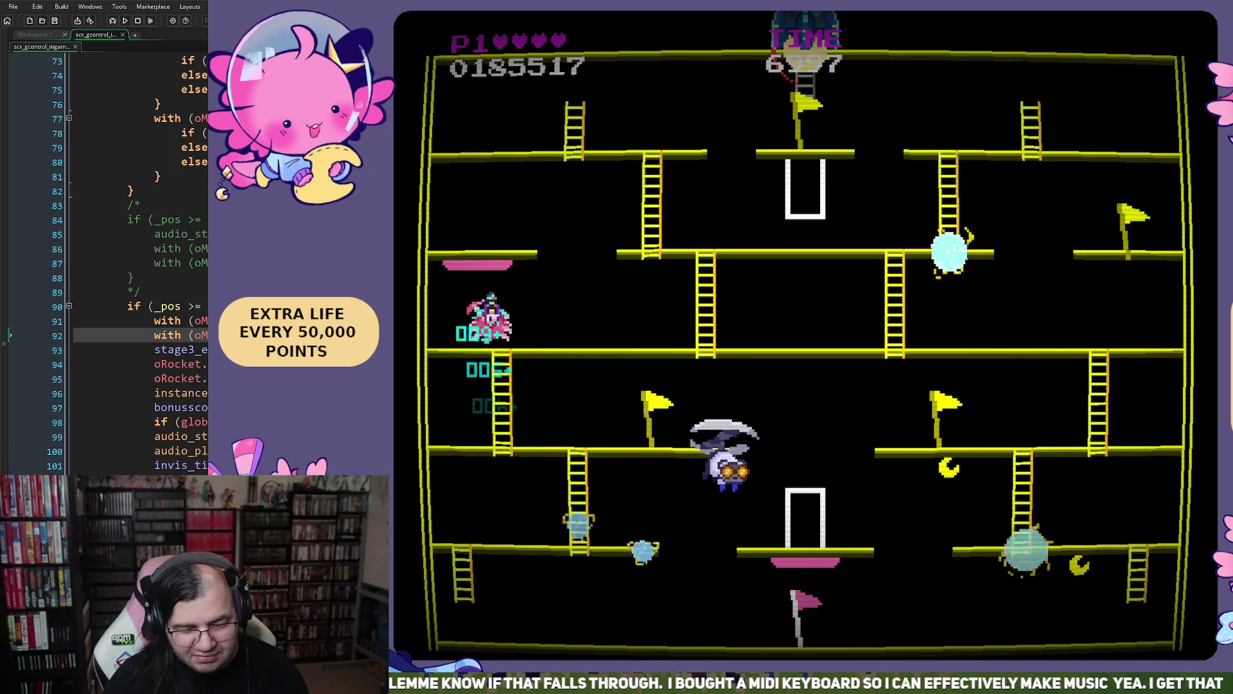
key("Right")
key("Right")
key("Left")
key("Right")
key("Left")
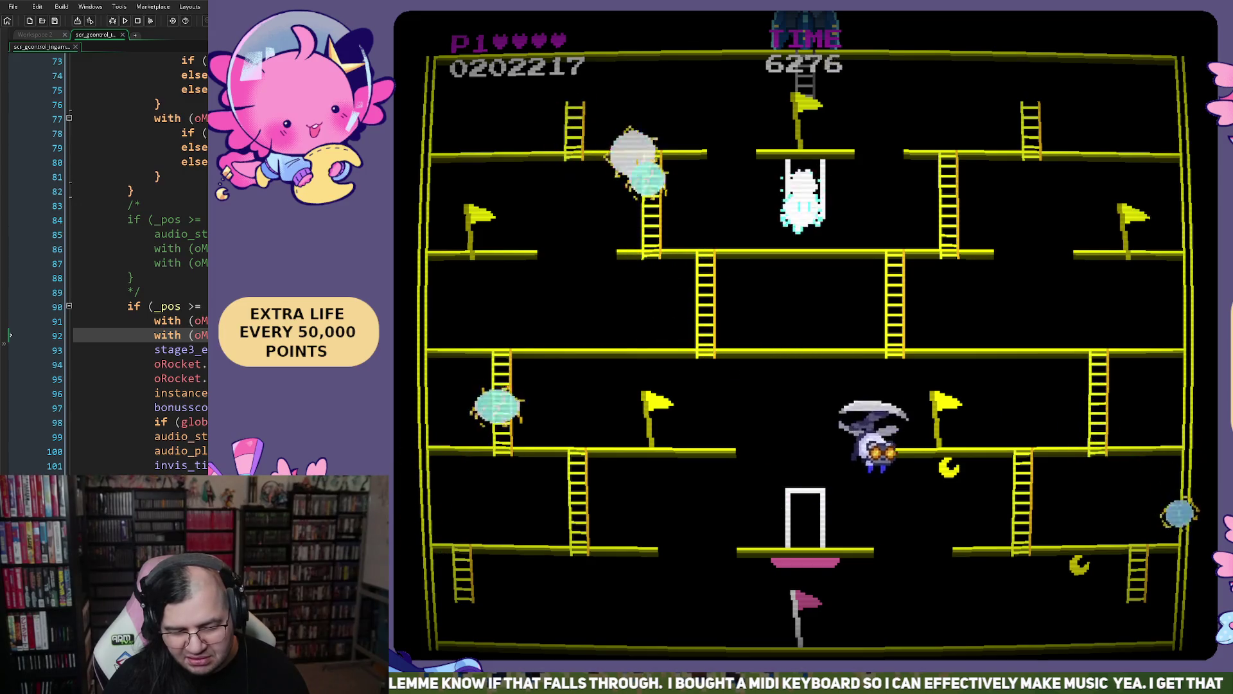
- Leave the top cage and work down the left ladders to the bottom floor
key("Left")
key("Down")
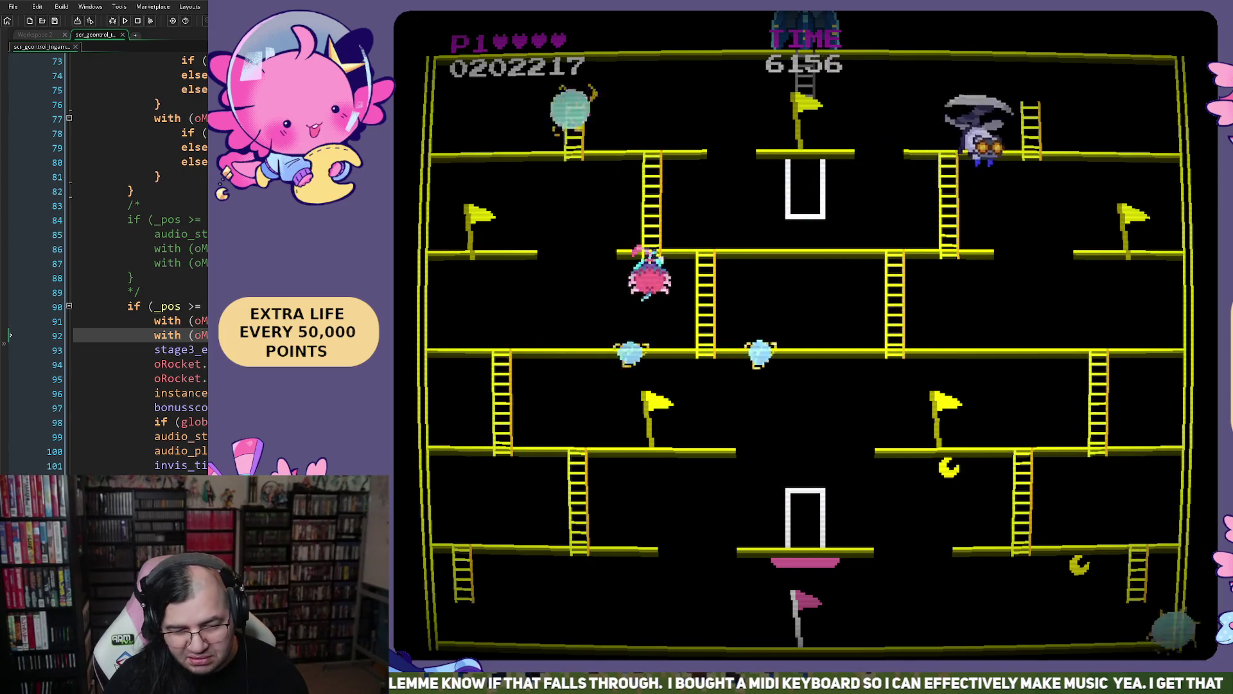
key("Left")
key("Down")
key("Right")
key("Down")
key("Right")
key("Right")
- Jump from the bottom floor, climb the right ladder upward, then drop back down
key("space")
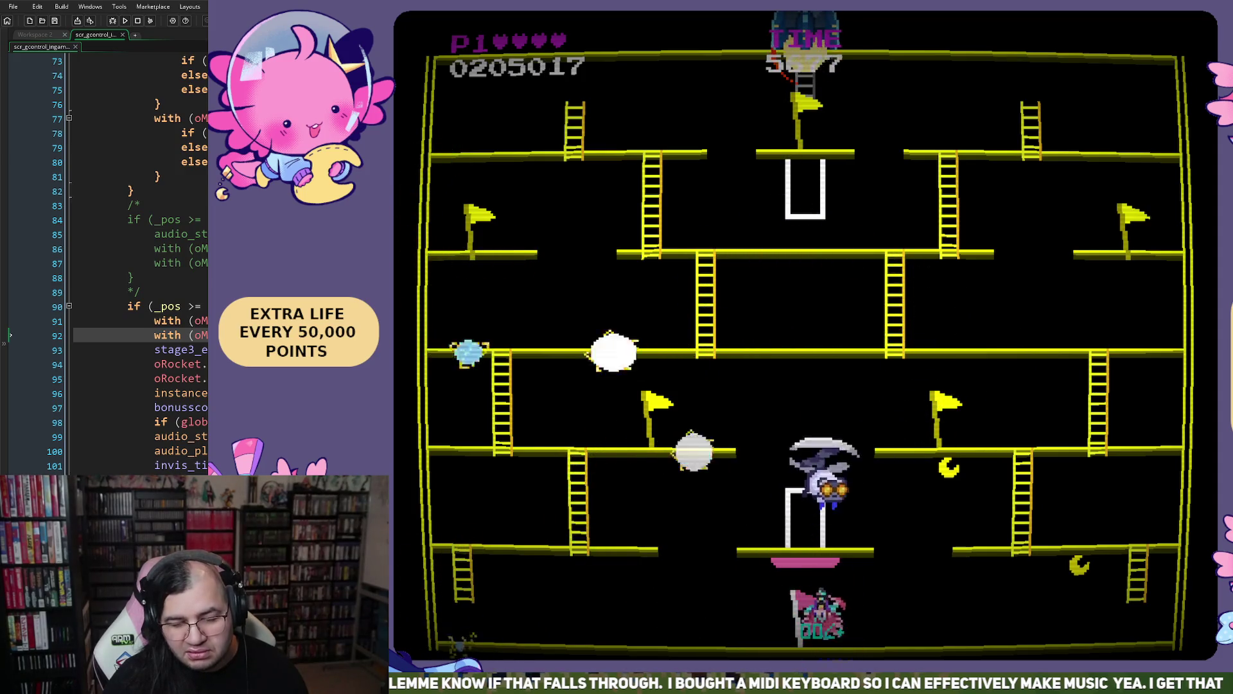
key("Right")
key("Right")
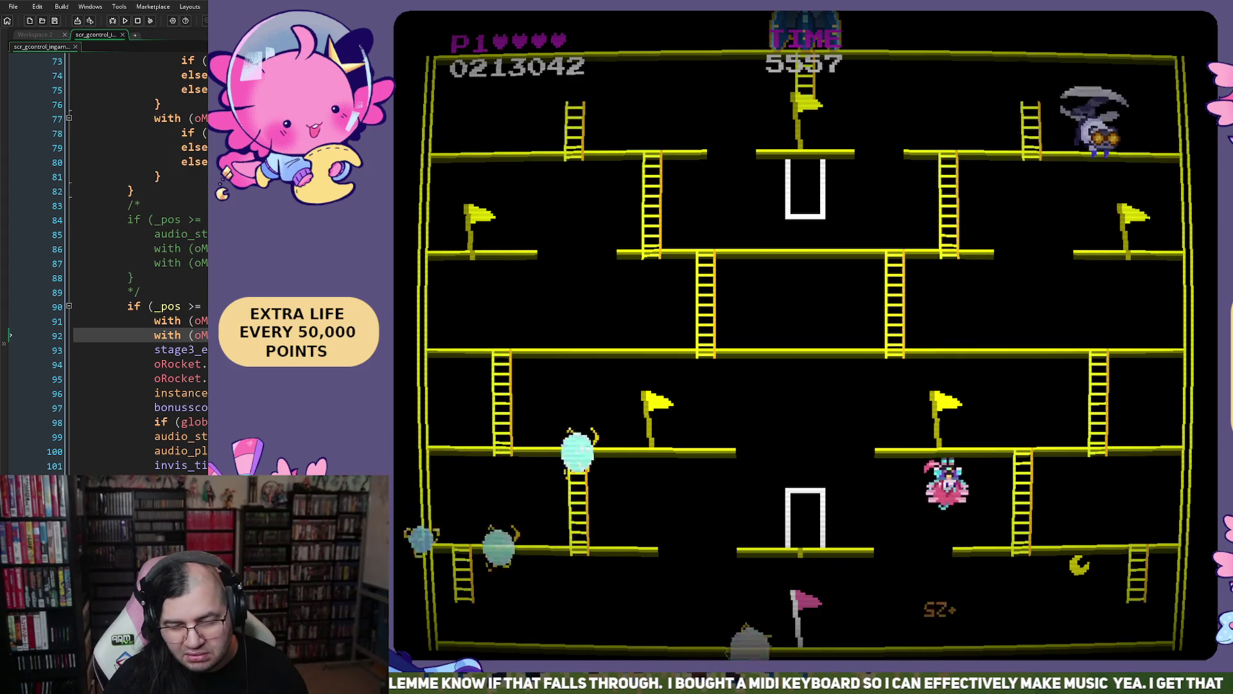
key("Up")
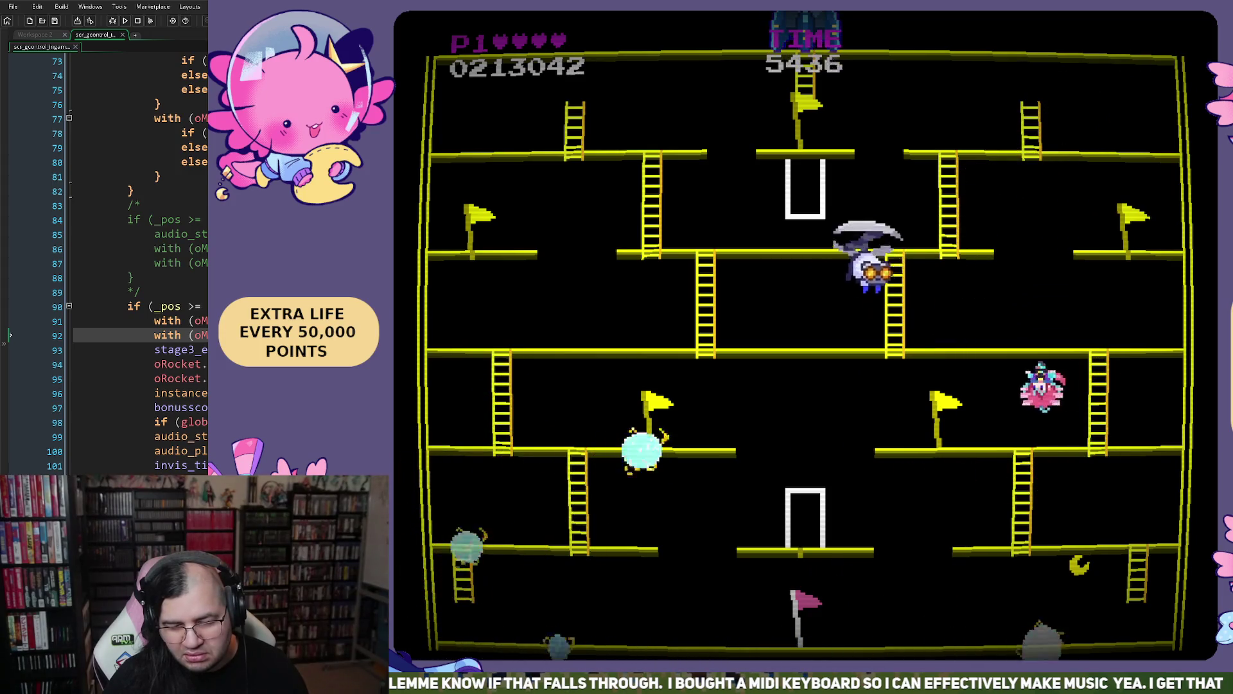
key("Up")
key("Left")
key("Right")
key("Right")
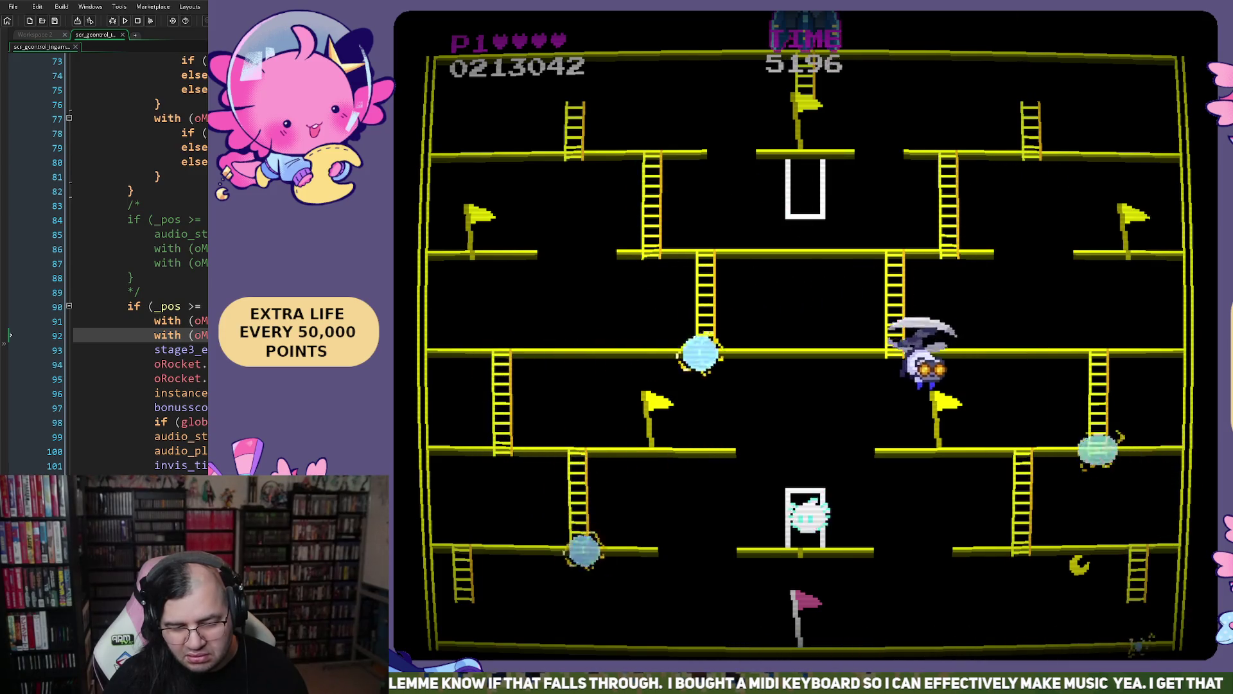
key("Right")
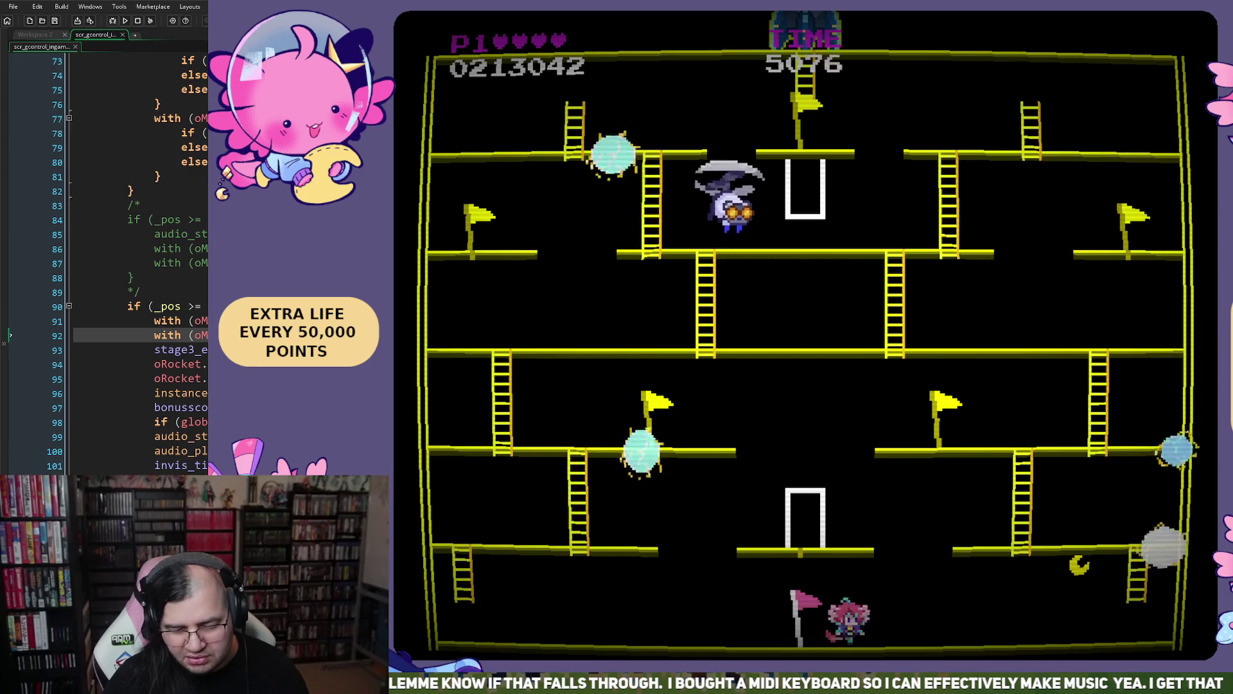
- Climb the right ladder, then the left ladders, up to the top ladder
key("Left")
key("Right")
key("Up")
key("Left")
key("Up")
key("Up")
key("Left")
key("Up")
key("Right")
key("Up")
key("Left")
key("Up")
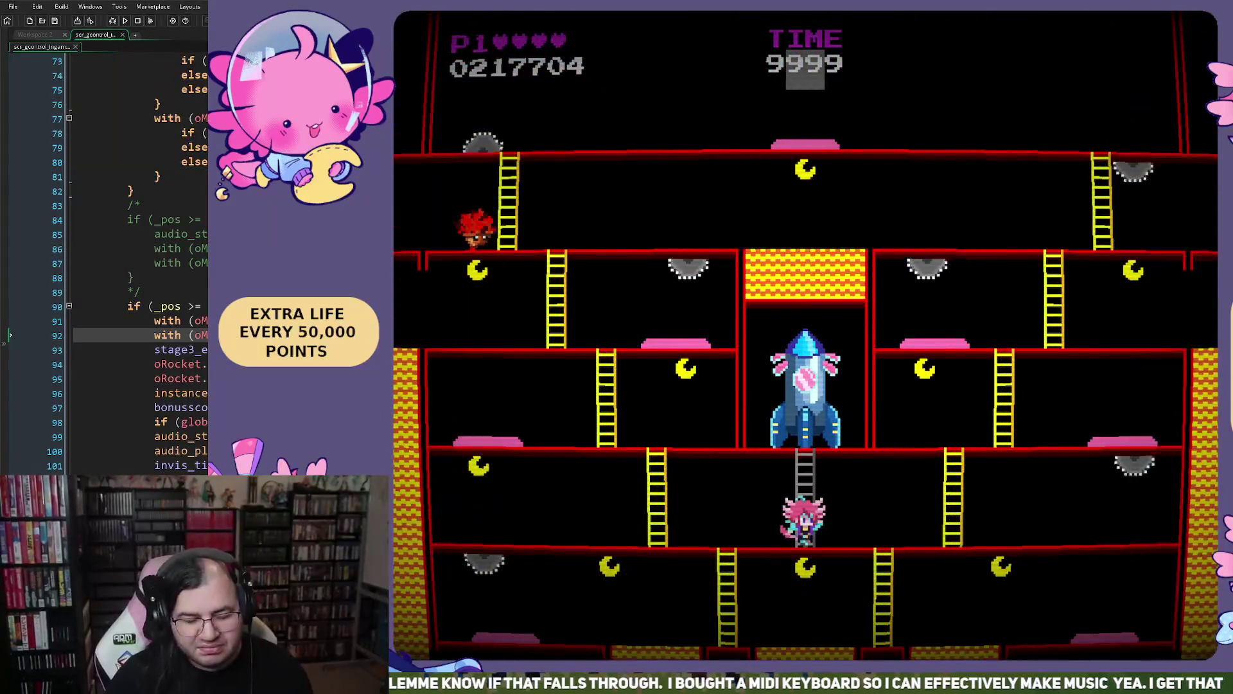
- Climb down to the bottom floor, collect the moon, and jump left over the saw
key("Left")
key("Down")
key("Left")
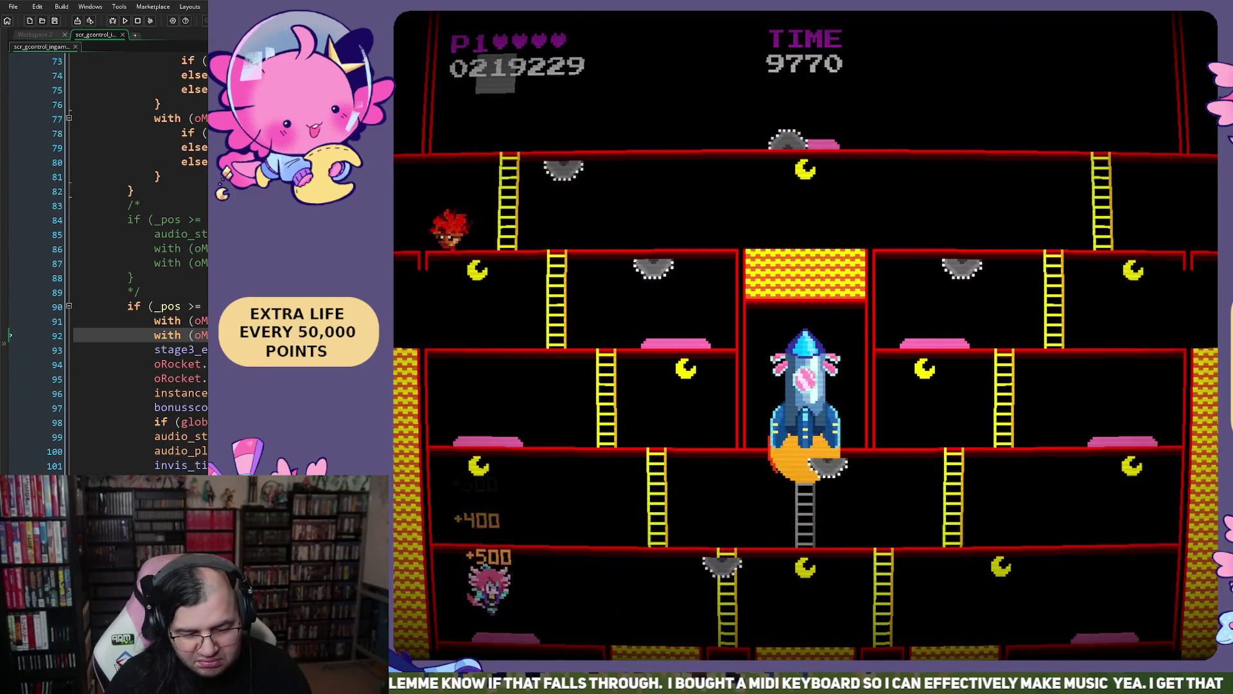
key("Right")
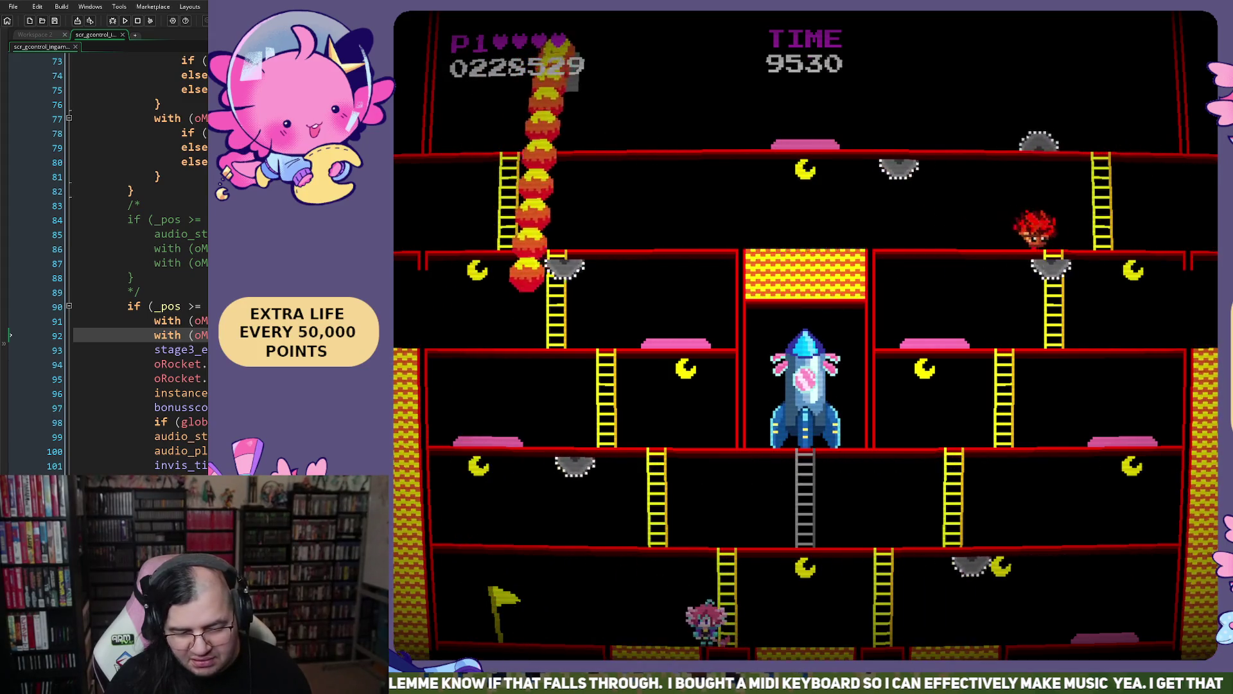
key("Right")
key("Right")
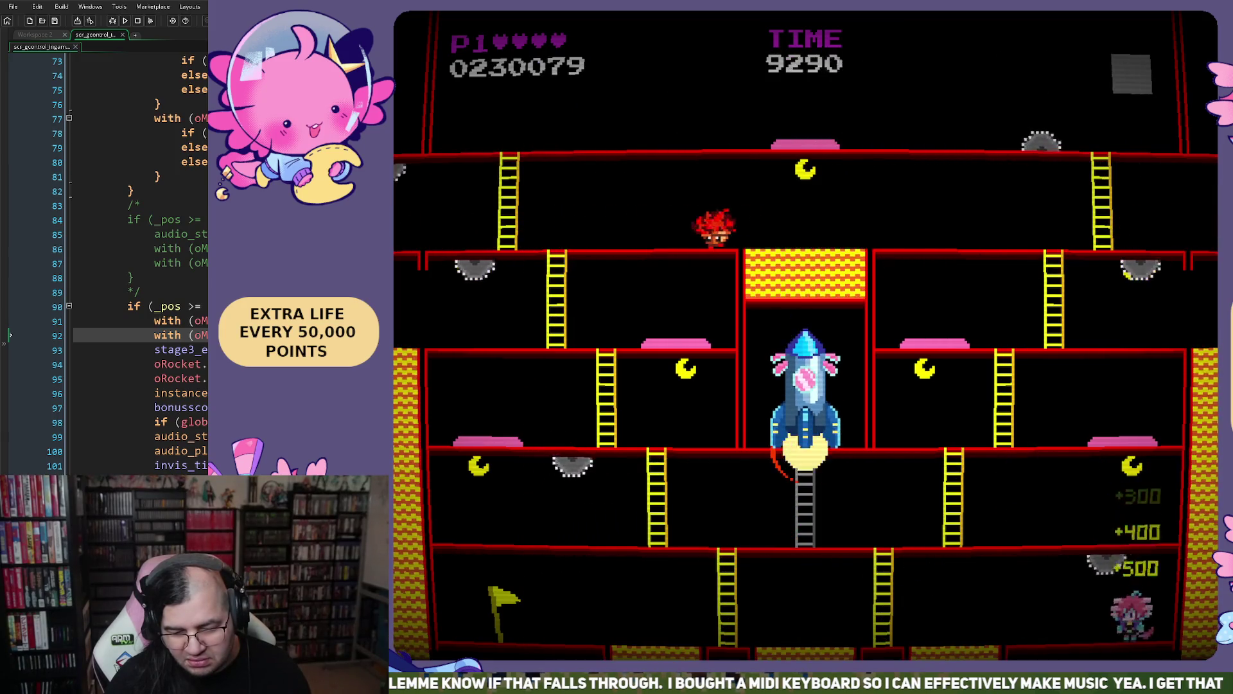
key("Left")
key("space")
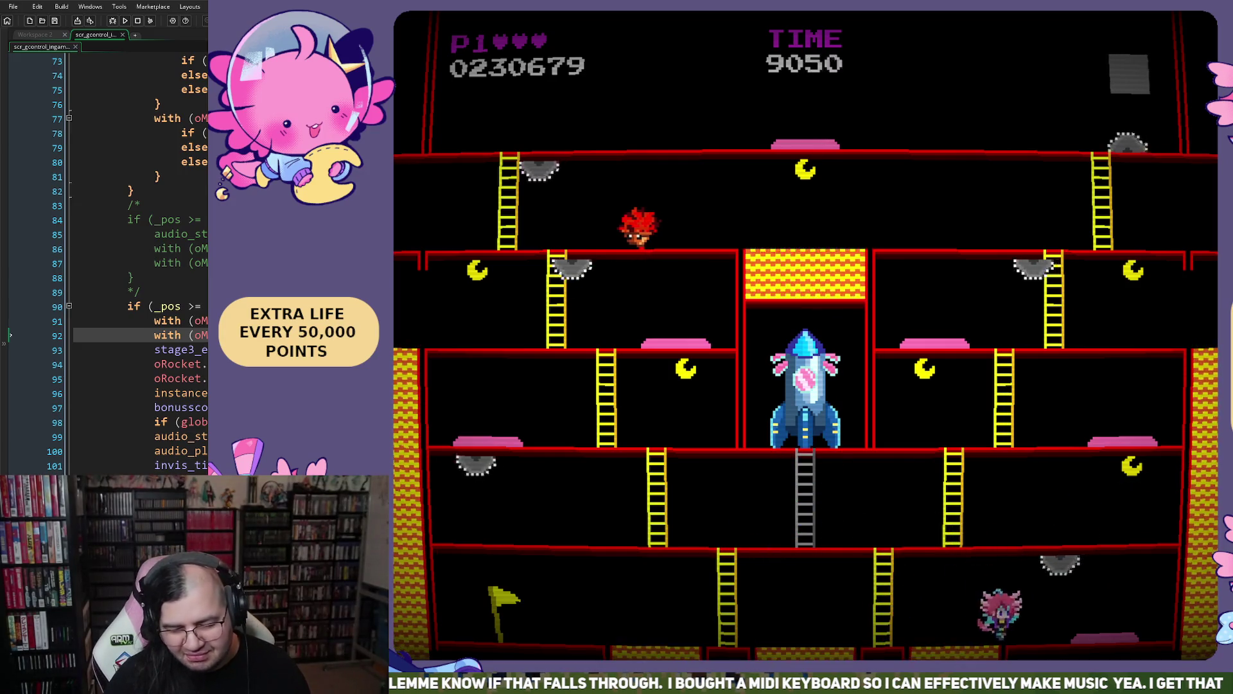
- Climb to the middle floor beside the rocket and run to its right end
key("Left")
key("Up")
key("Right")
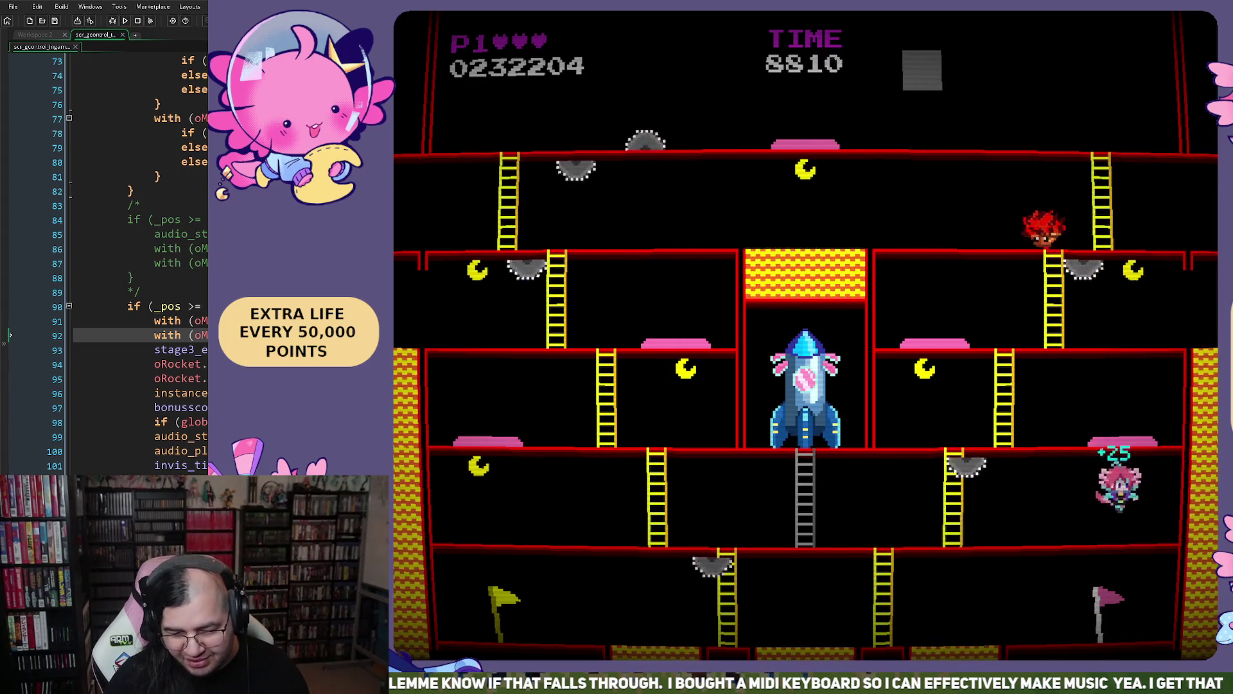
key("Left")
key("Up")
key("Right")
key("Left")
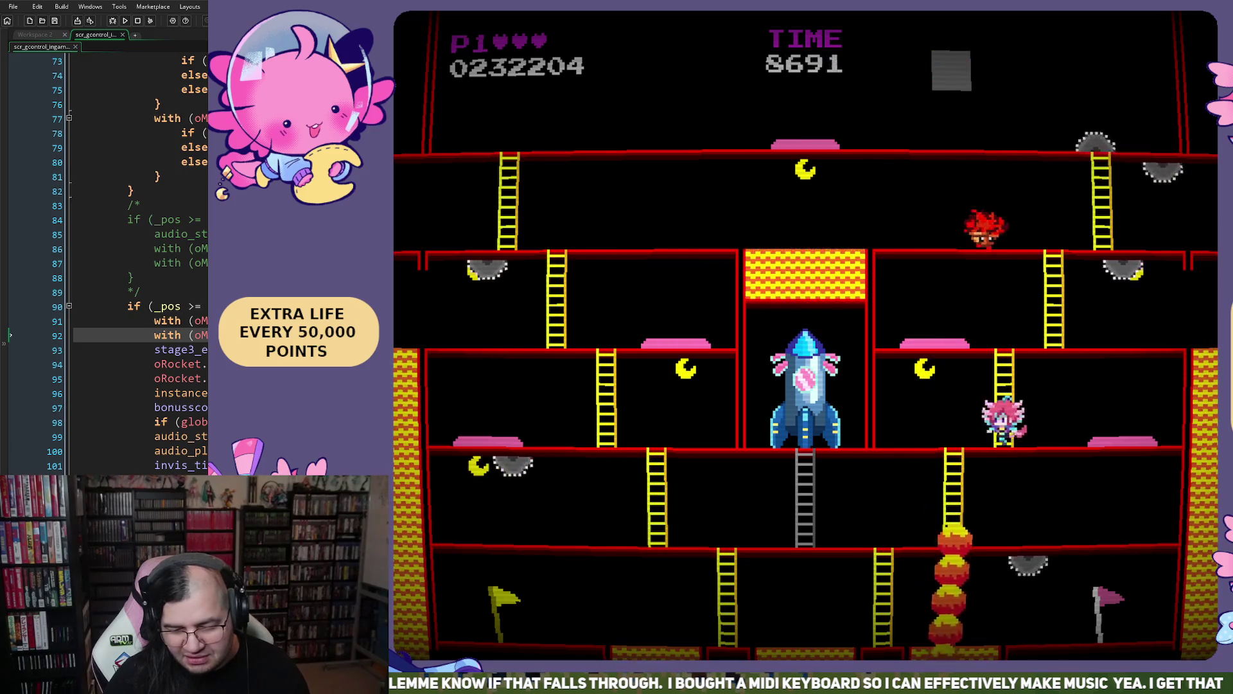
key("Right")
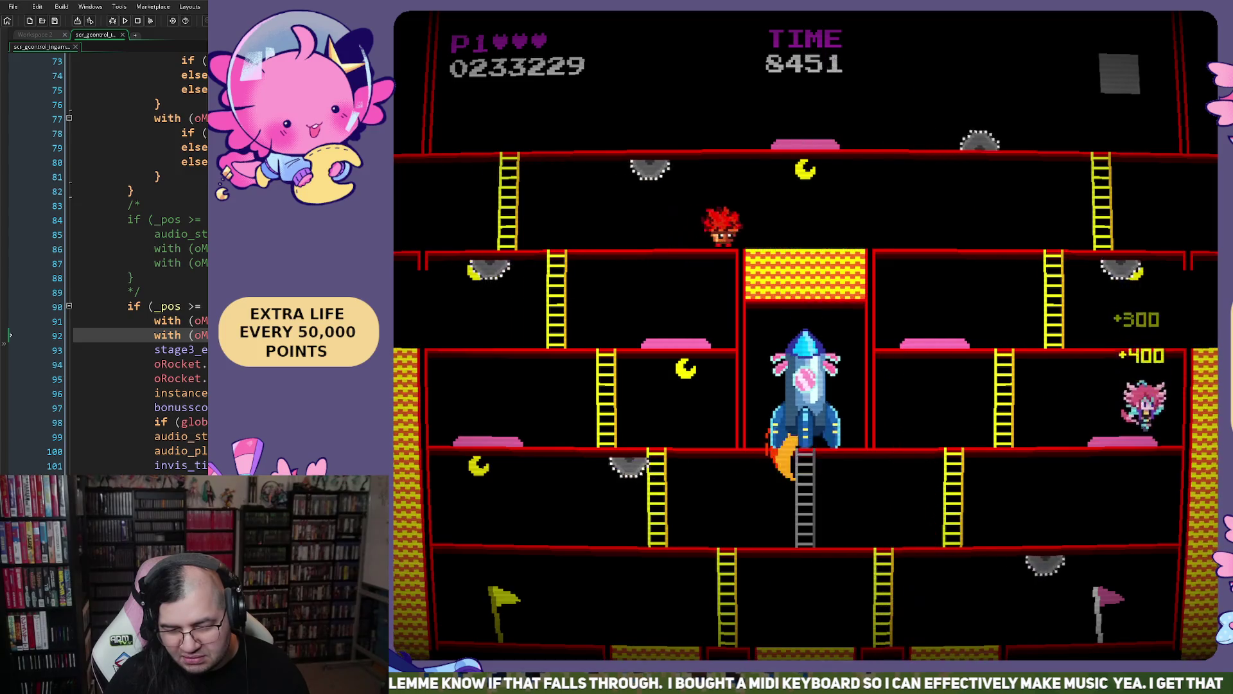
- Climb the ladders to the top floor, jumping in place for bonus points
key("Left")
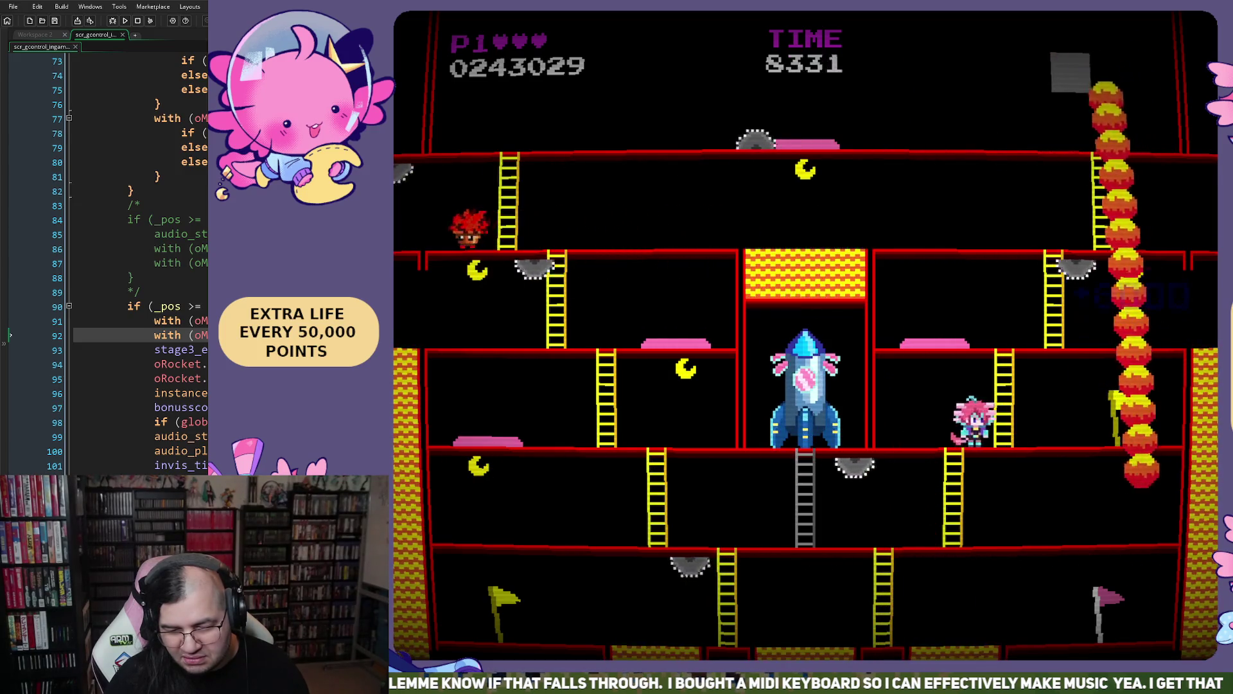
key("Up")
key("Up")
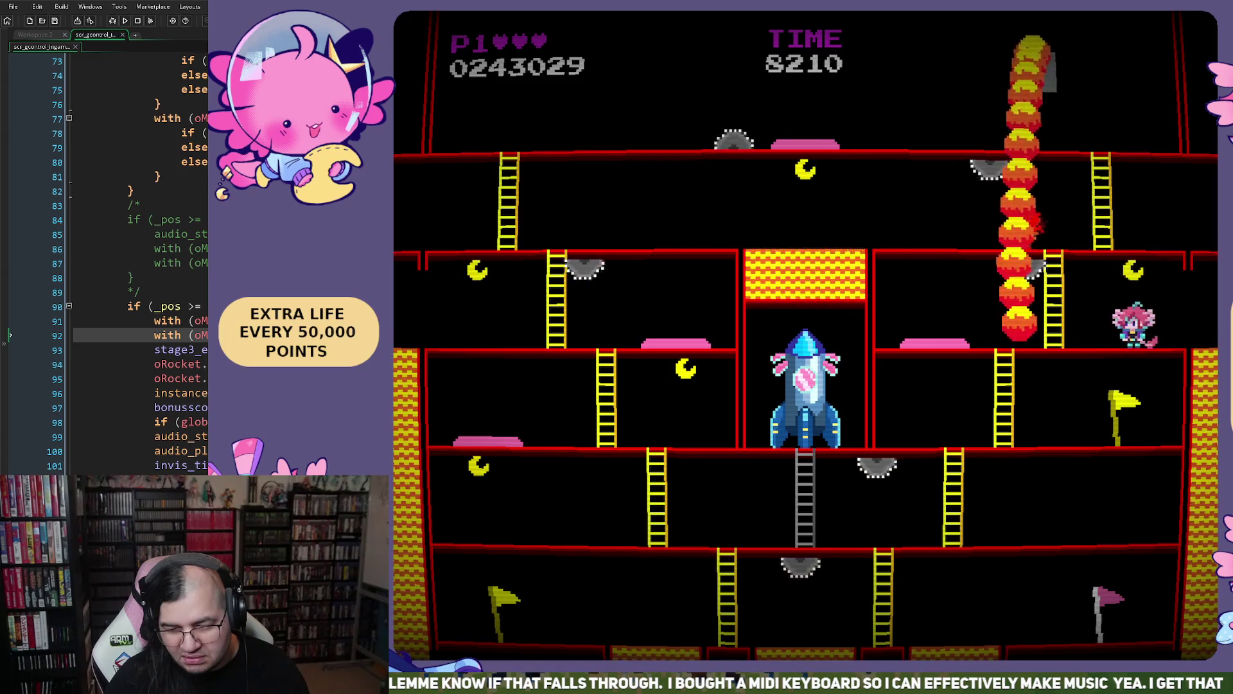
key("Left")
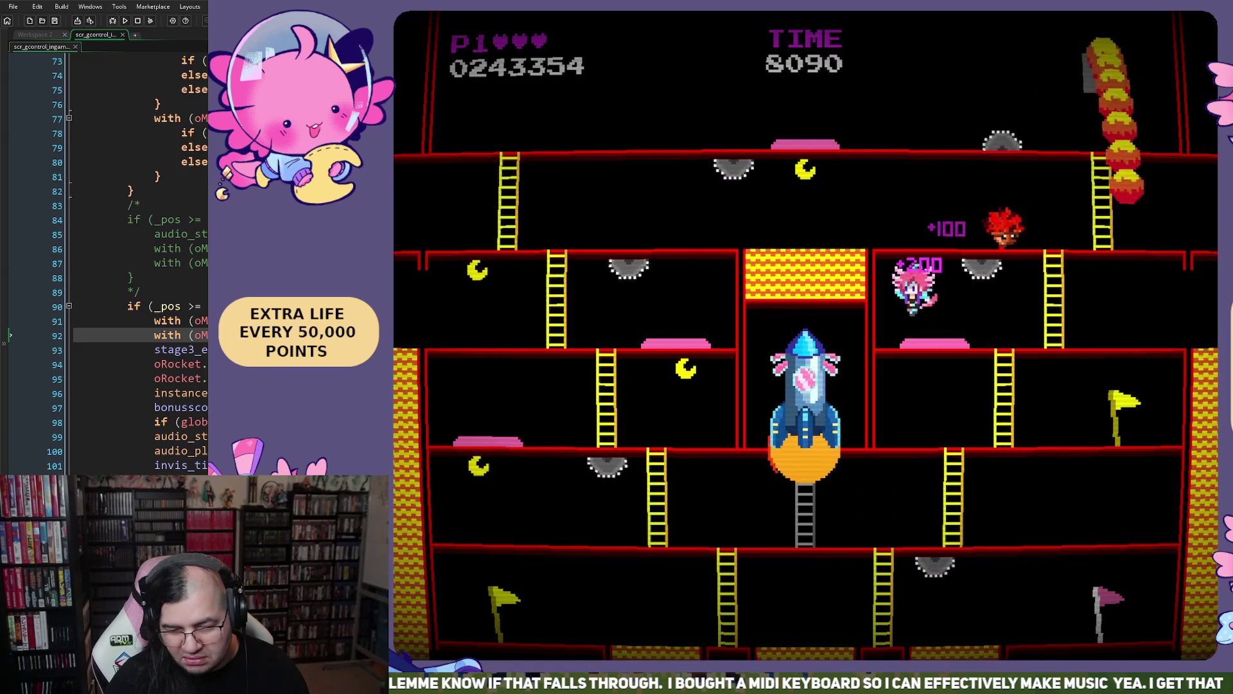
key("Right")
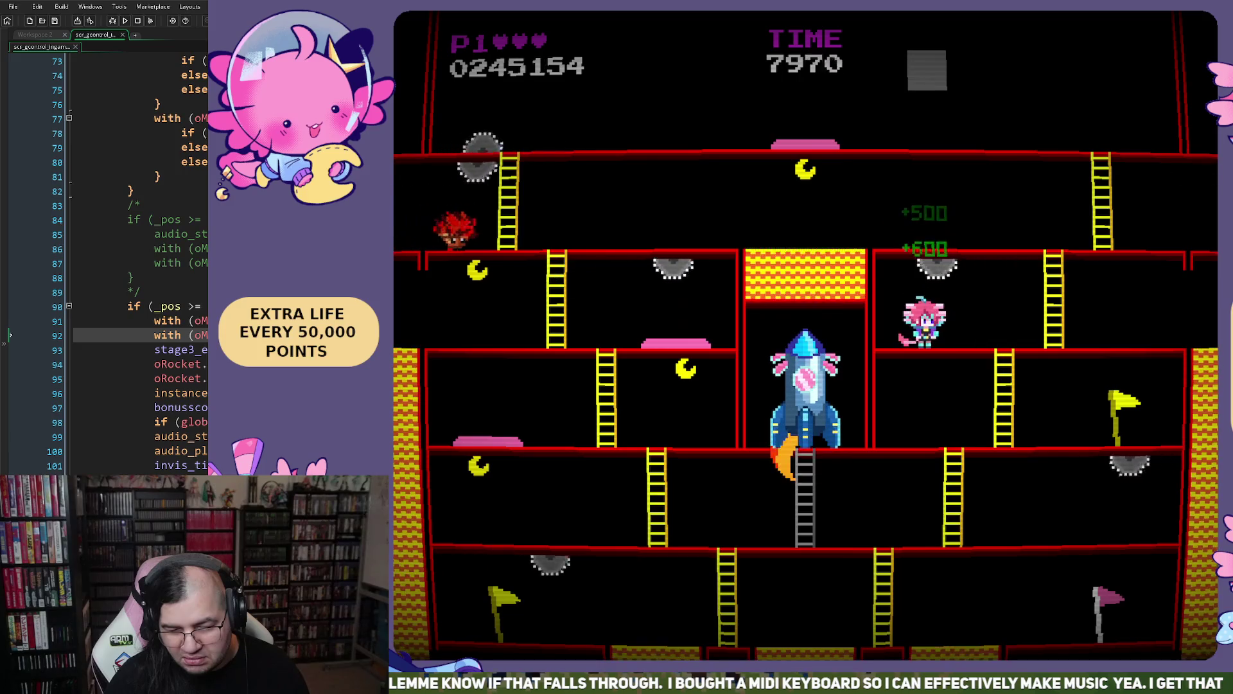
key("Right")
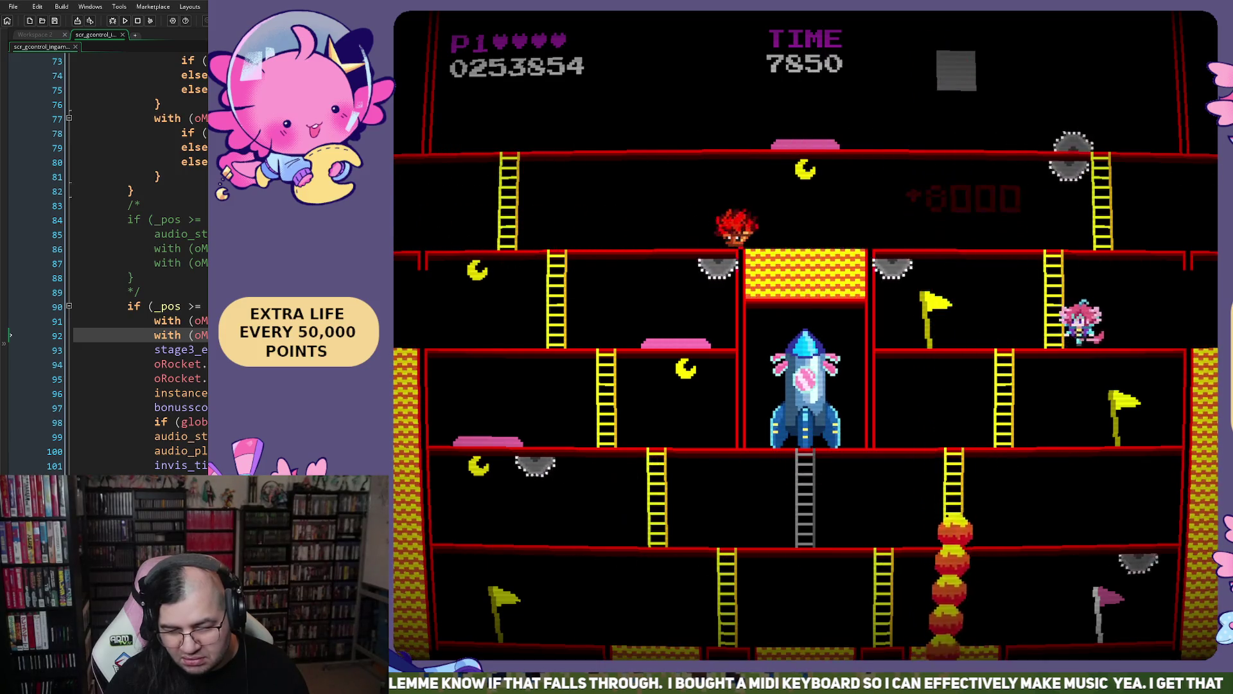
key("Up")
key("Left")
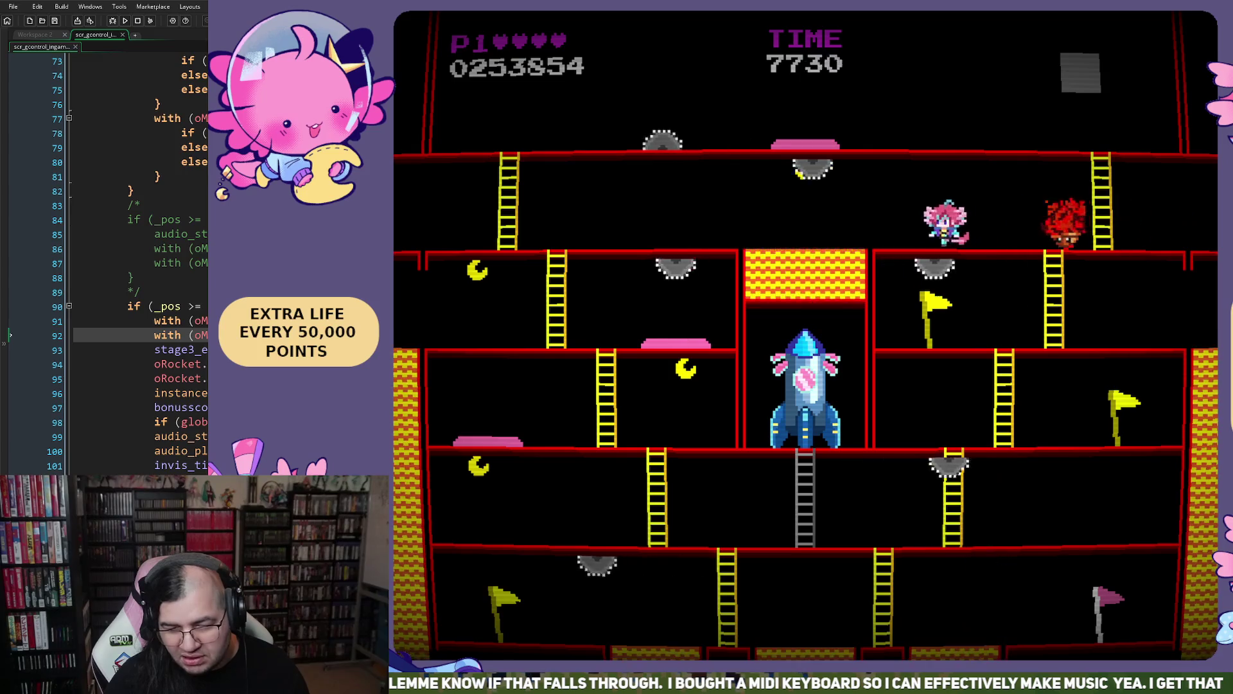
- Return to the top floor, head to the top-left ladder, then run along the lower floor
key("Left")
key("Up")
key("Right")
key("Right")
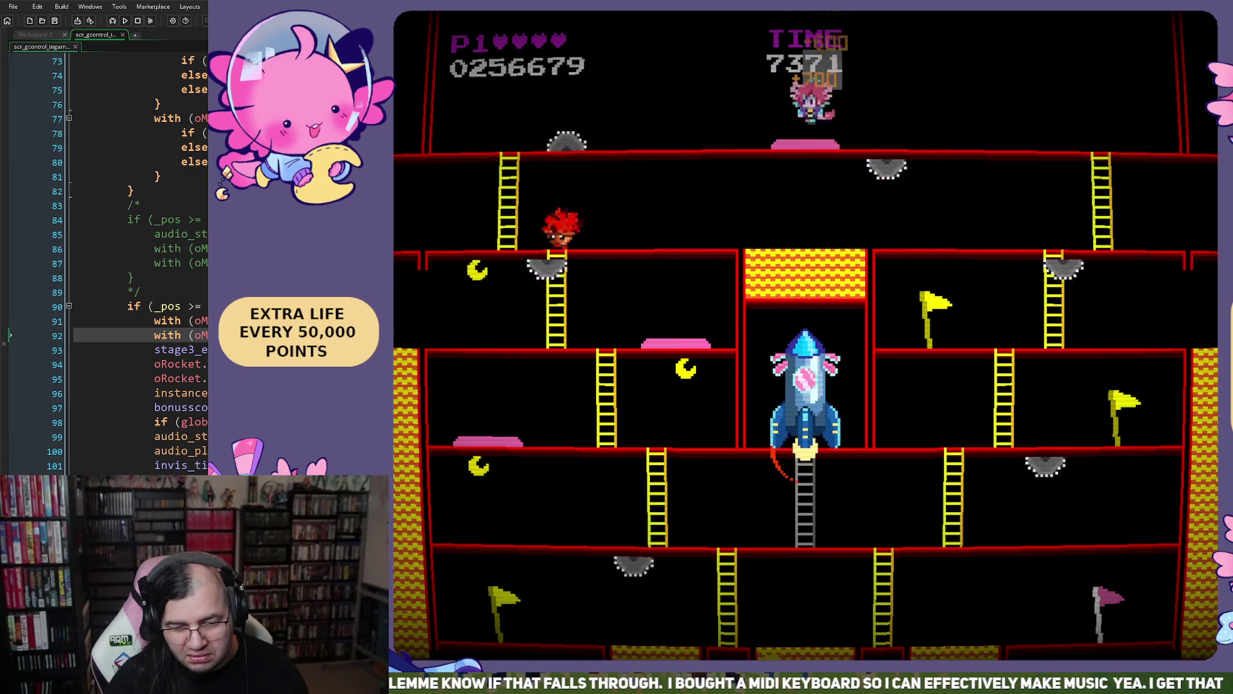
key("Left")
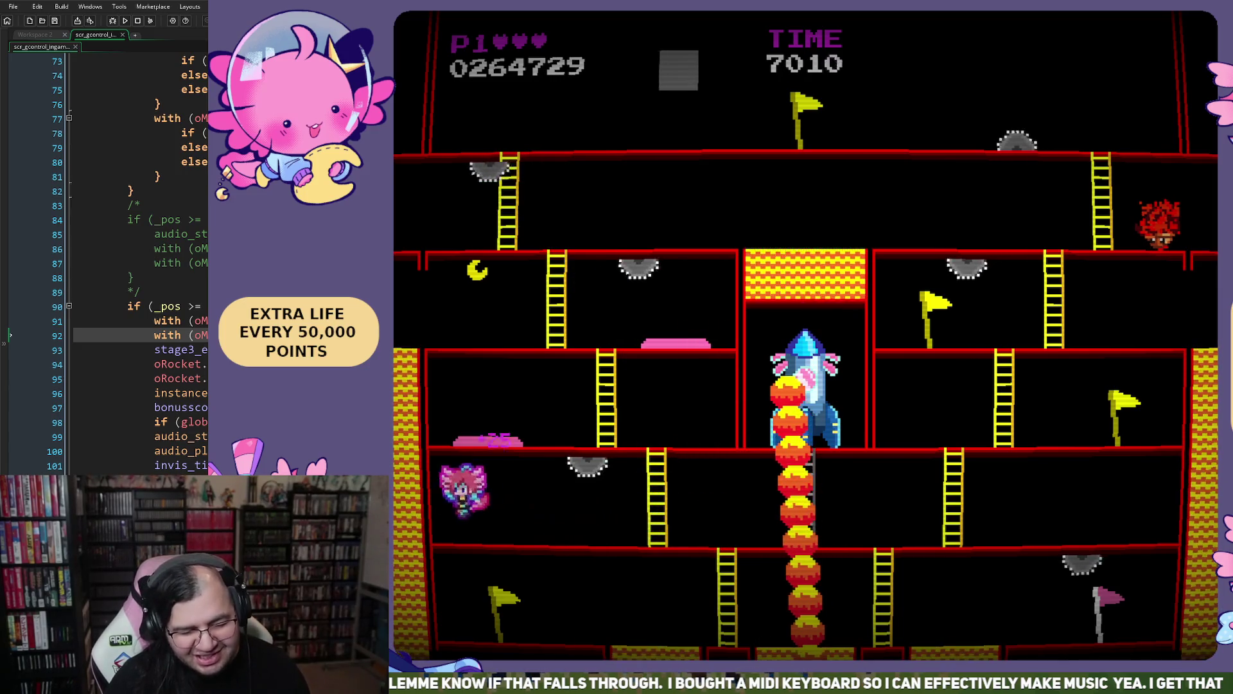
key("Right")
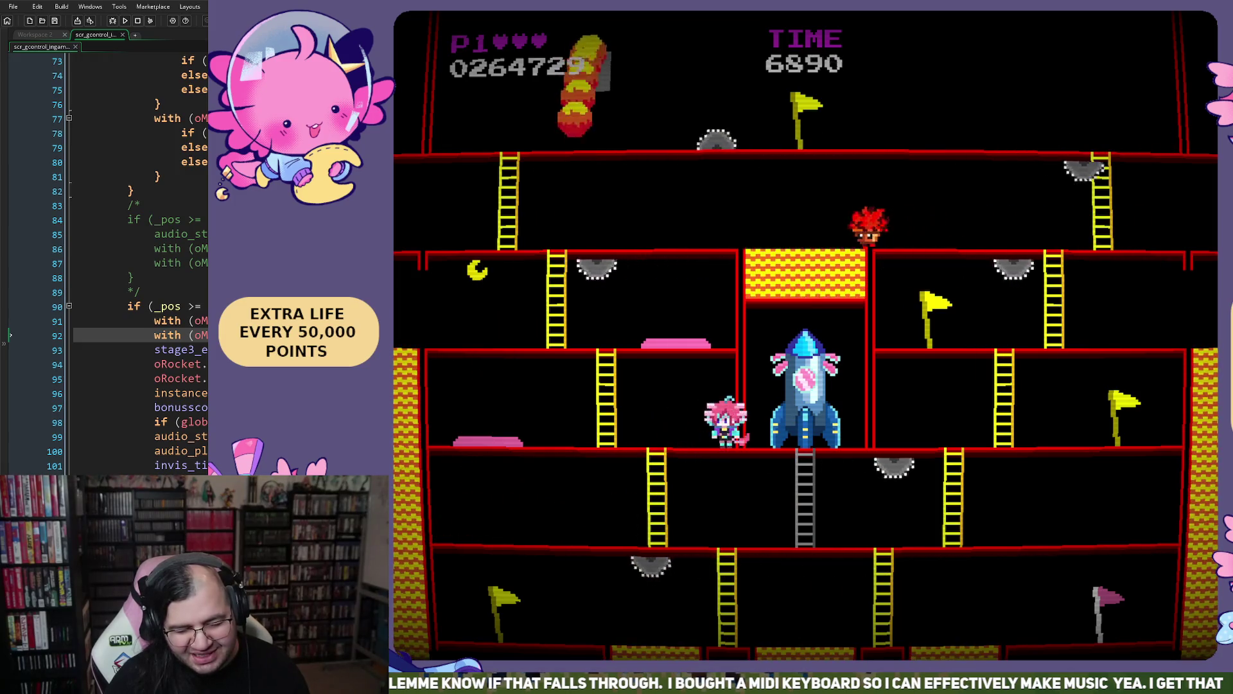
- Jump over a fireball, dodge the falling fire, and collect the big bonus
key("Left")
key("space")
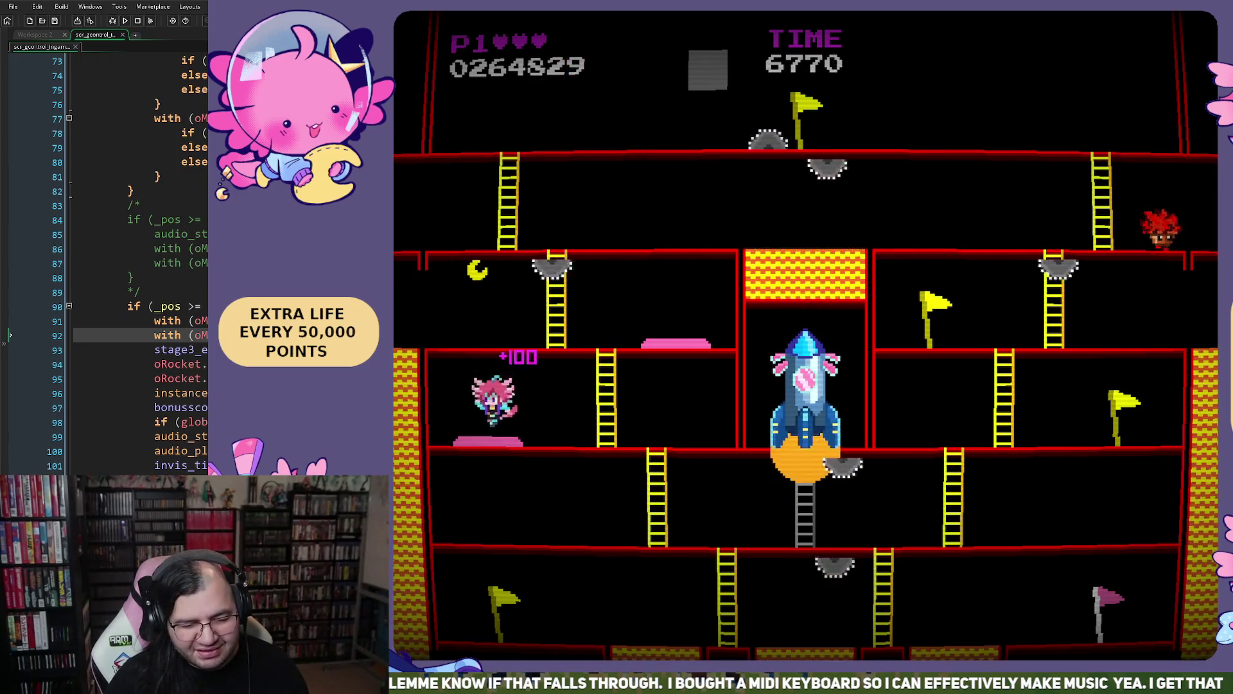
key("Left")
key("space")
key("space")
key("space")
key("Right")
- Grab the star under the rocket, jump a saw blade, and dodge the fire column
key("Right")
key("space")
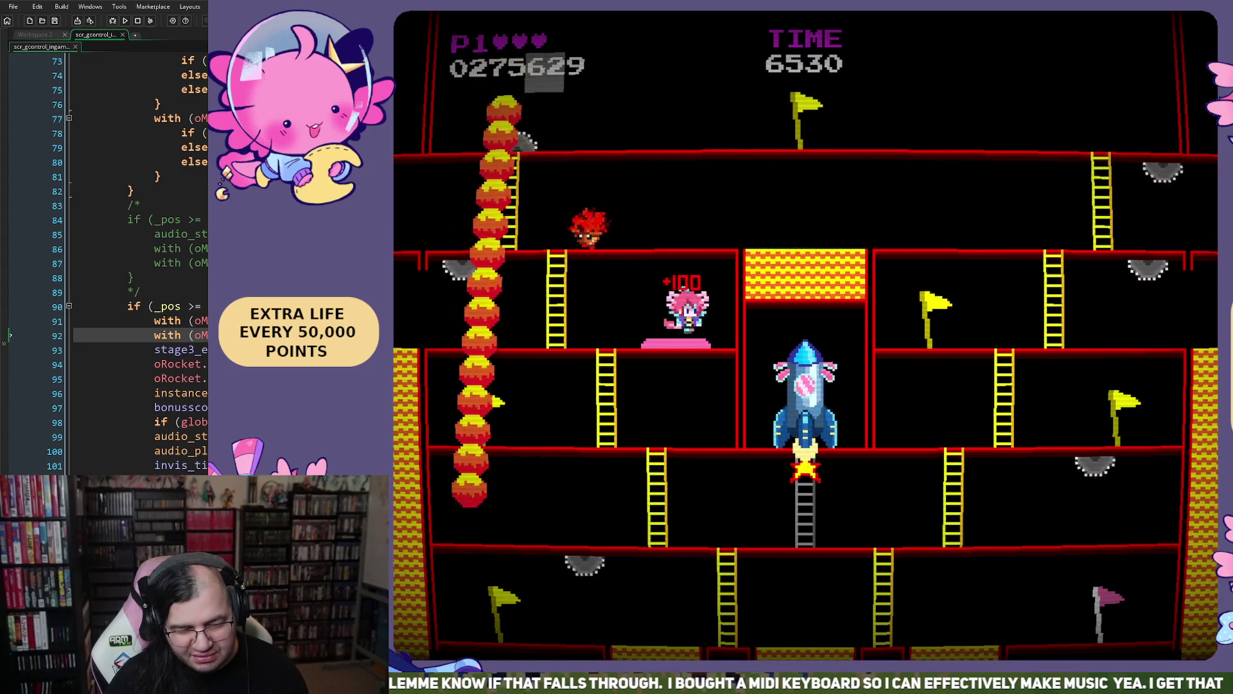
key("Down")
key("Right")
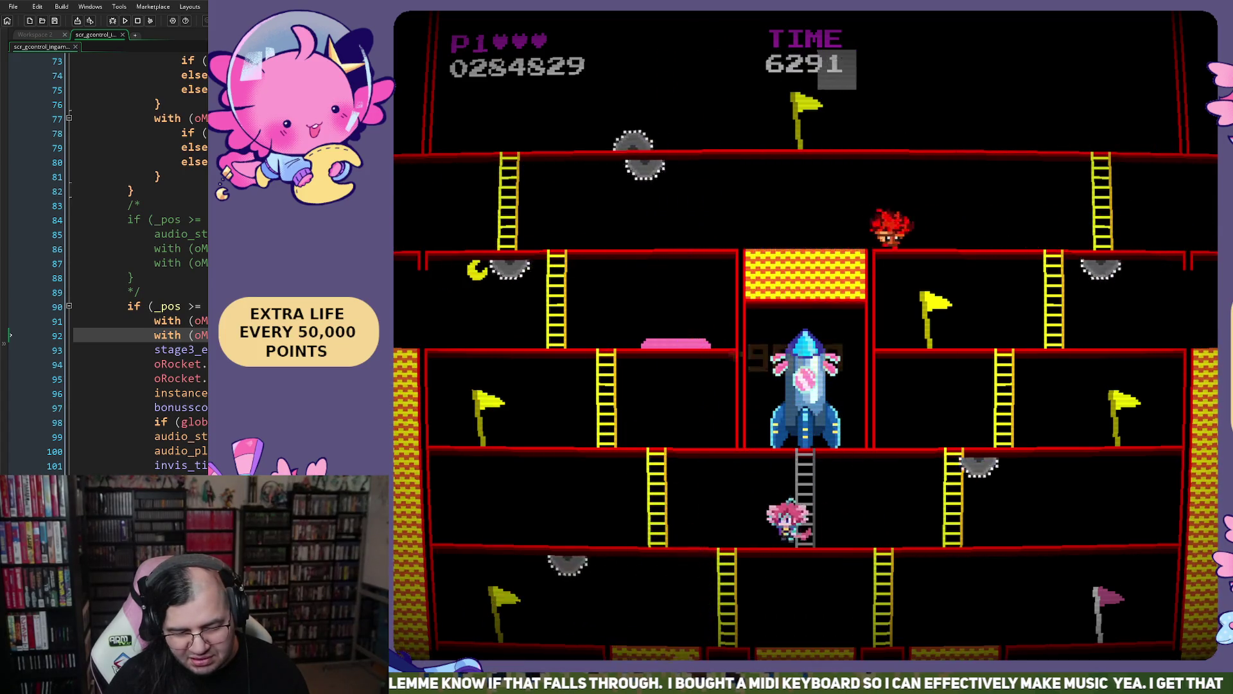
key("Up")
key("Right")
key("space")
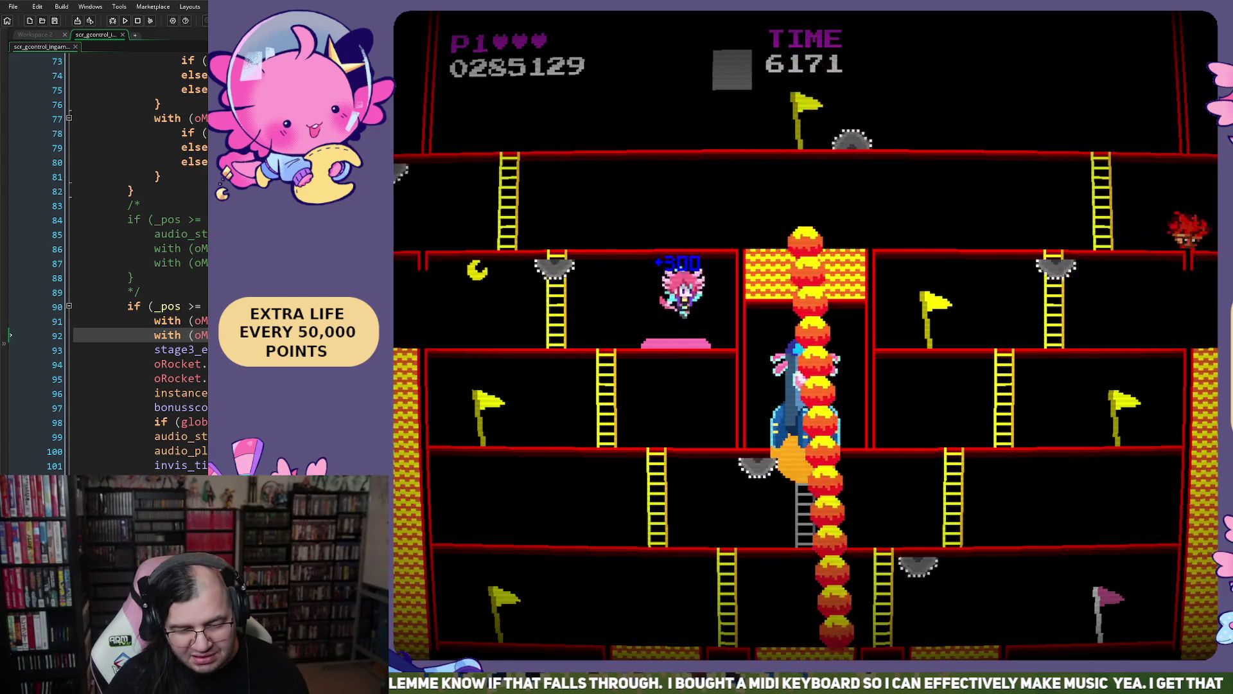
key("Left")
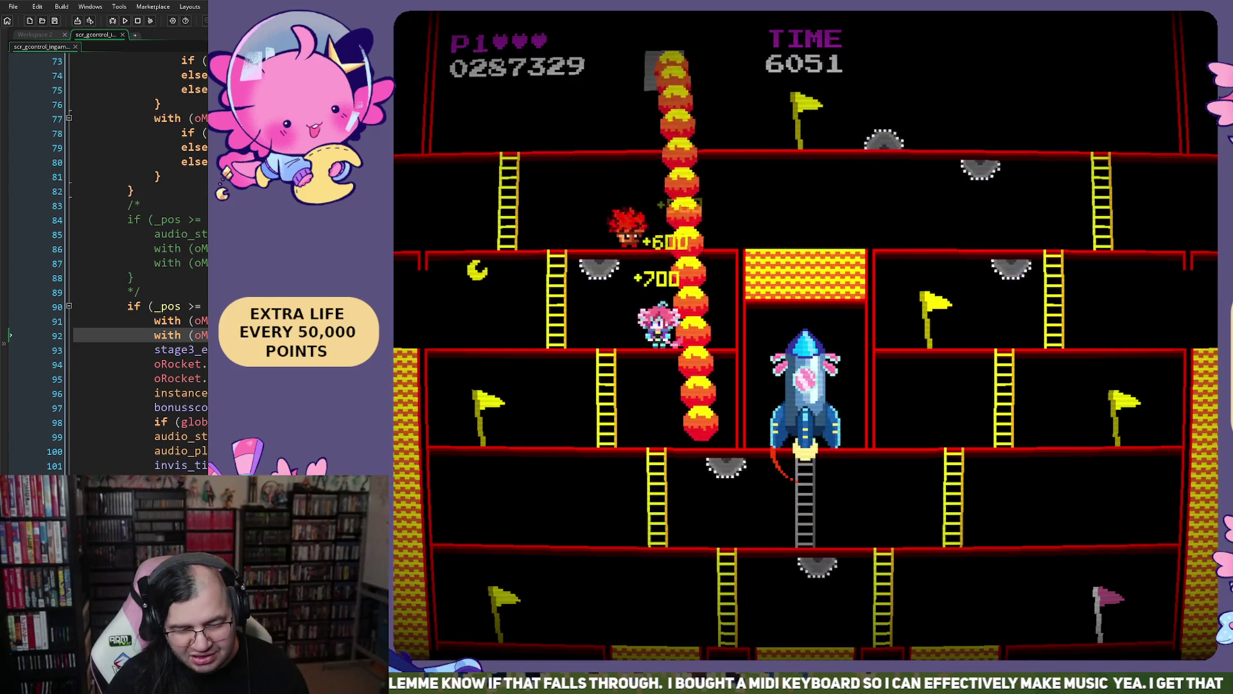
key("Right")
key("Right")
key("Left")
key("Left")
- Get back to the ladder and climb into the rocket to clear the Mars stage
key("Right")
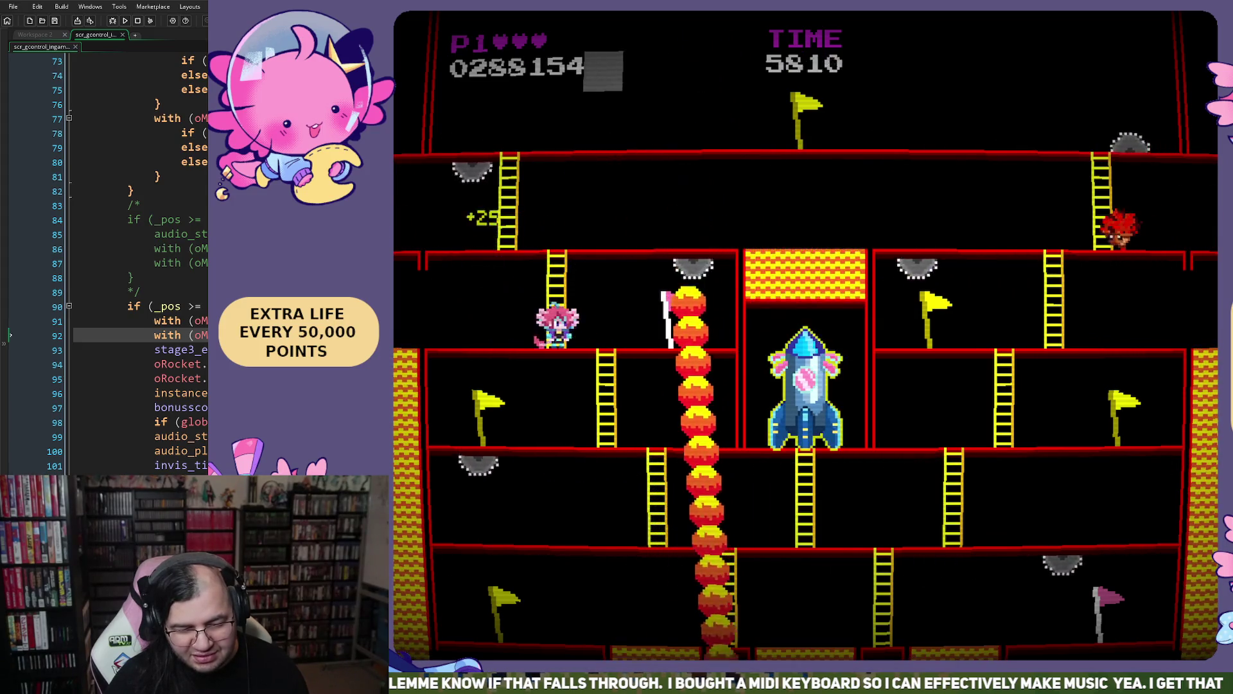
key("Right")
key("Down")
key("Right")
key("Down")
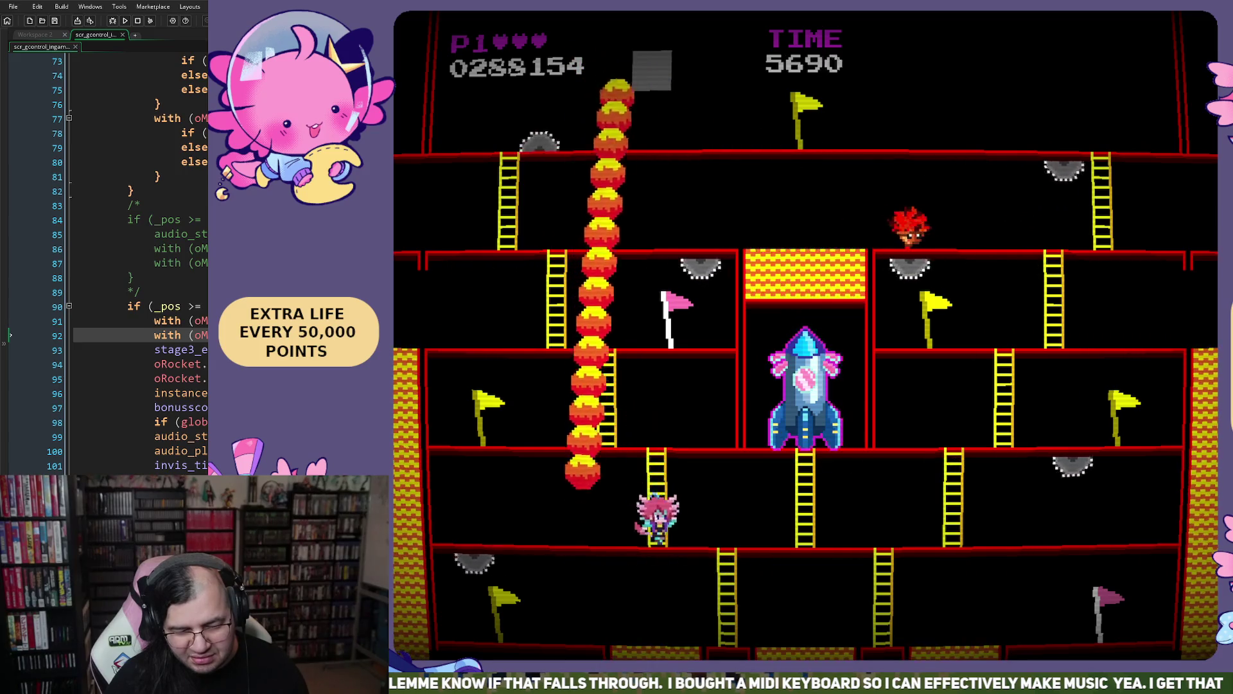
key("Right")
key("Up")
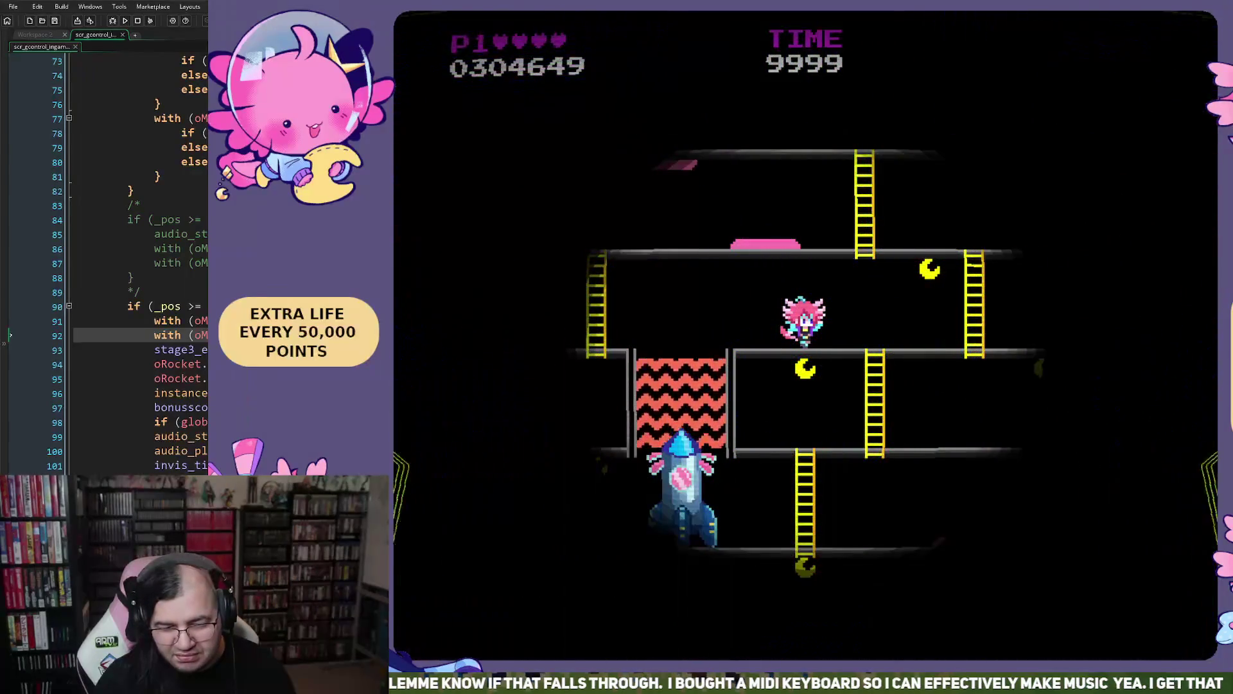
- Climb the right ladder and run left across the upper platform, jumping over enemies
key("Right")
key("Up")
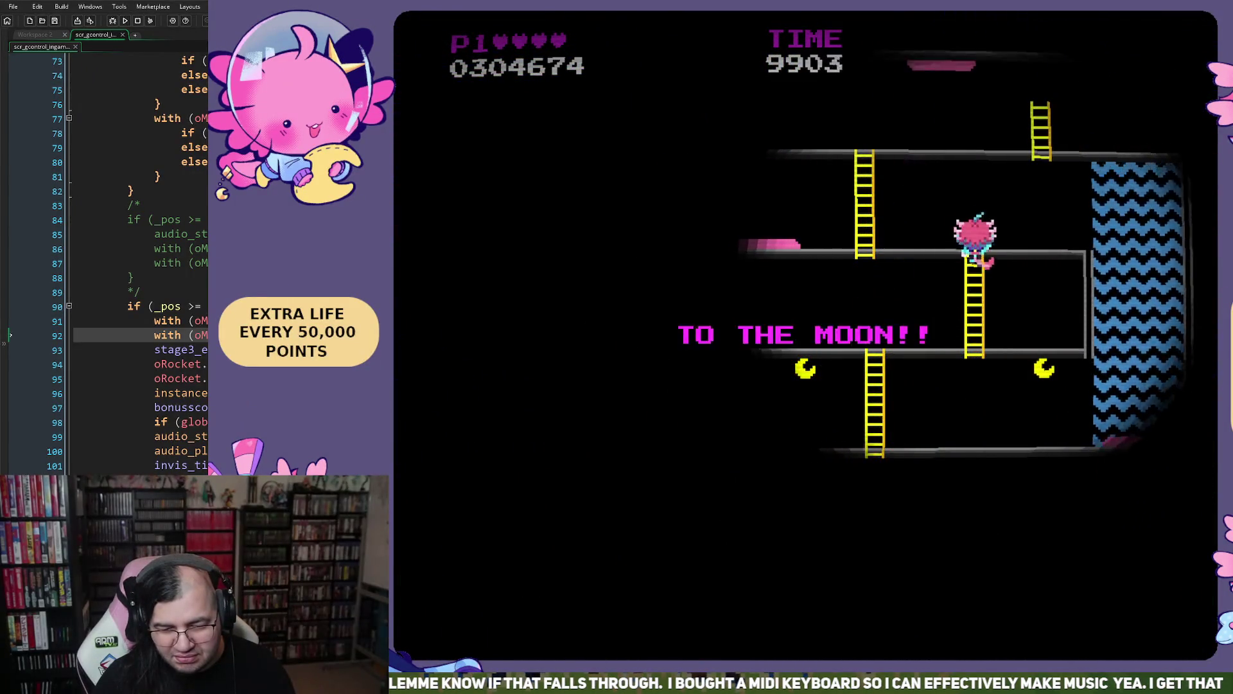
key("Left")
key("space")
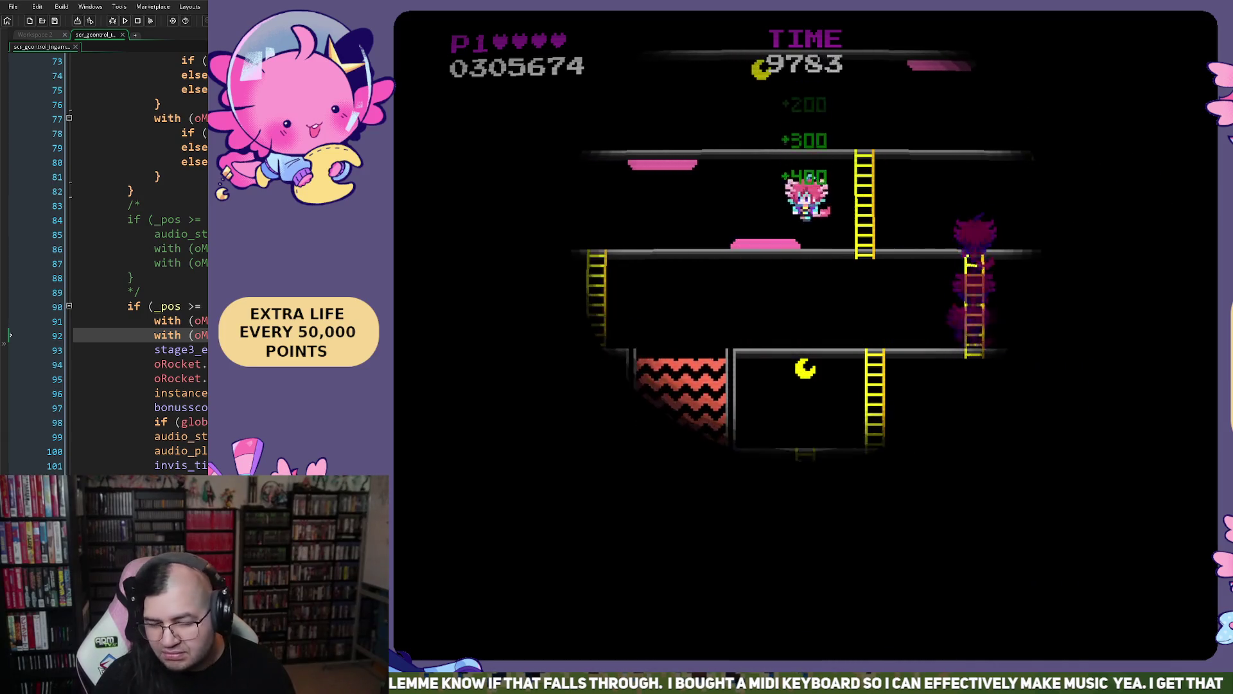
key("Left")
key("space")
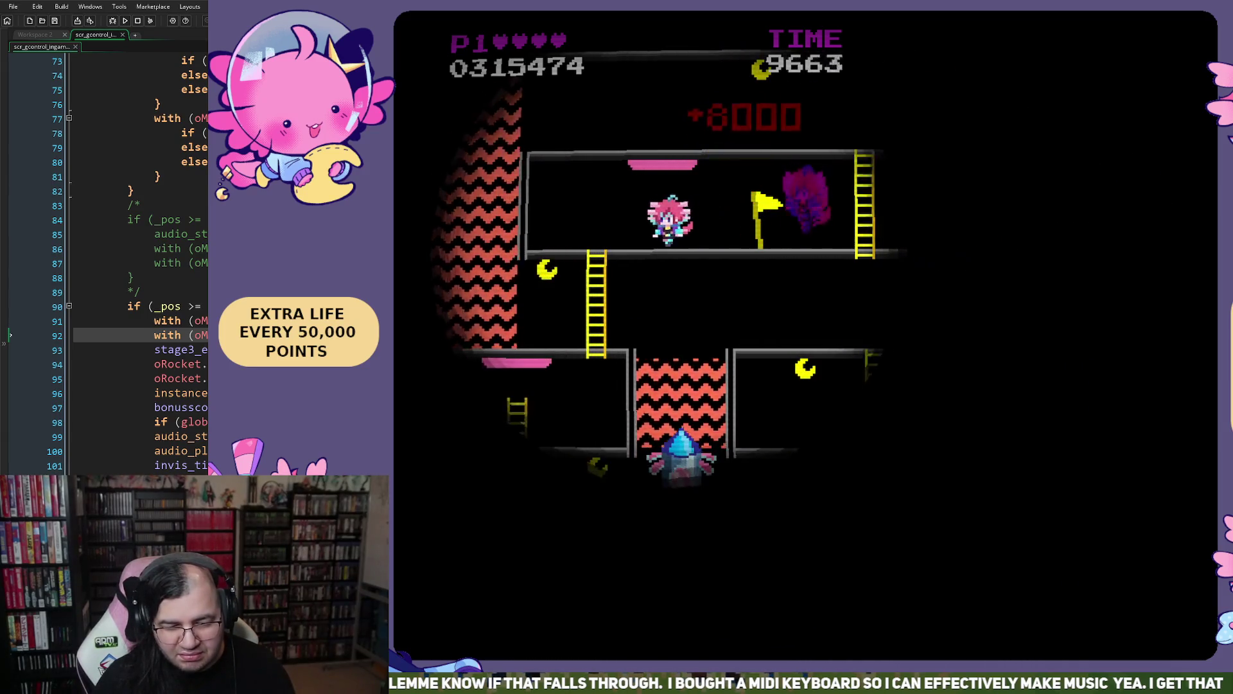
- Climb up the left wall, cross the top platform, and drop through the blue zigzag column
key("Down")
key("Left")
key("Up")
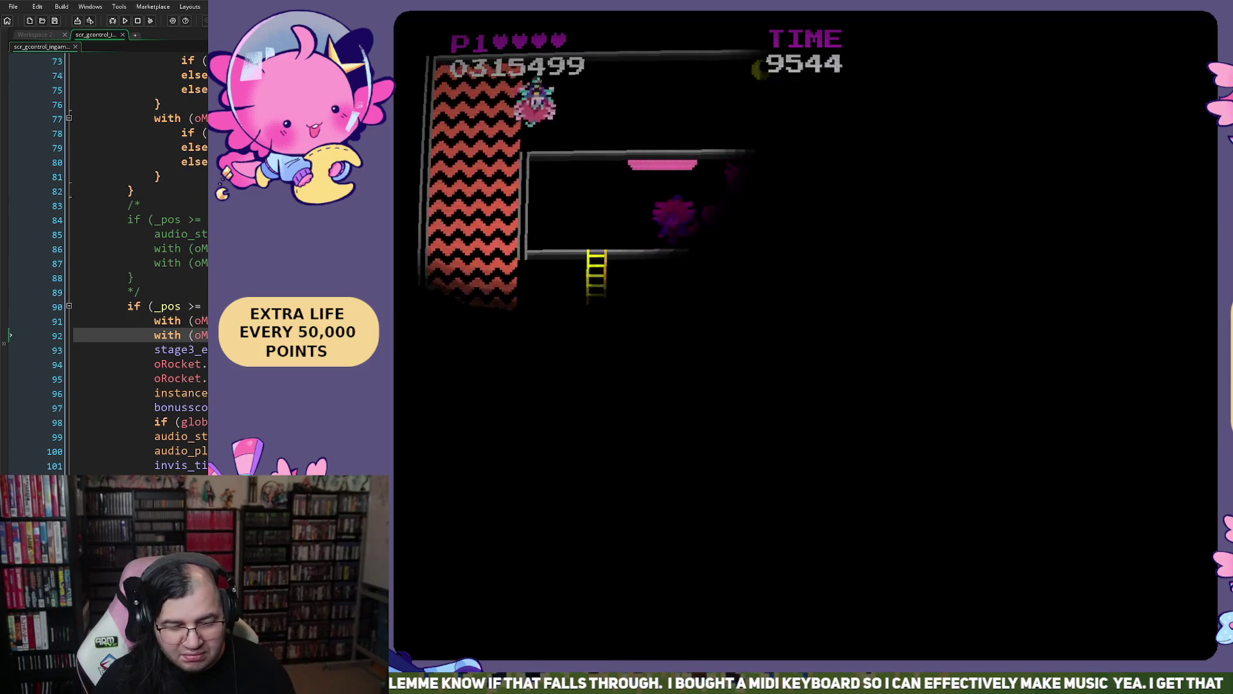
key("Right")
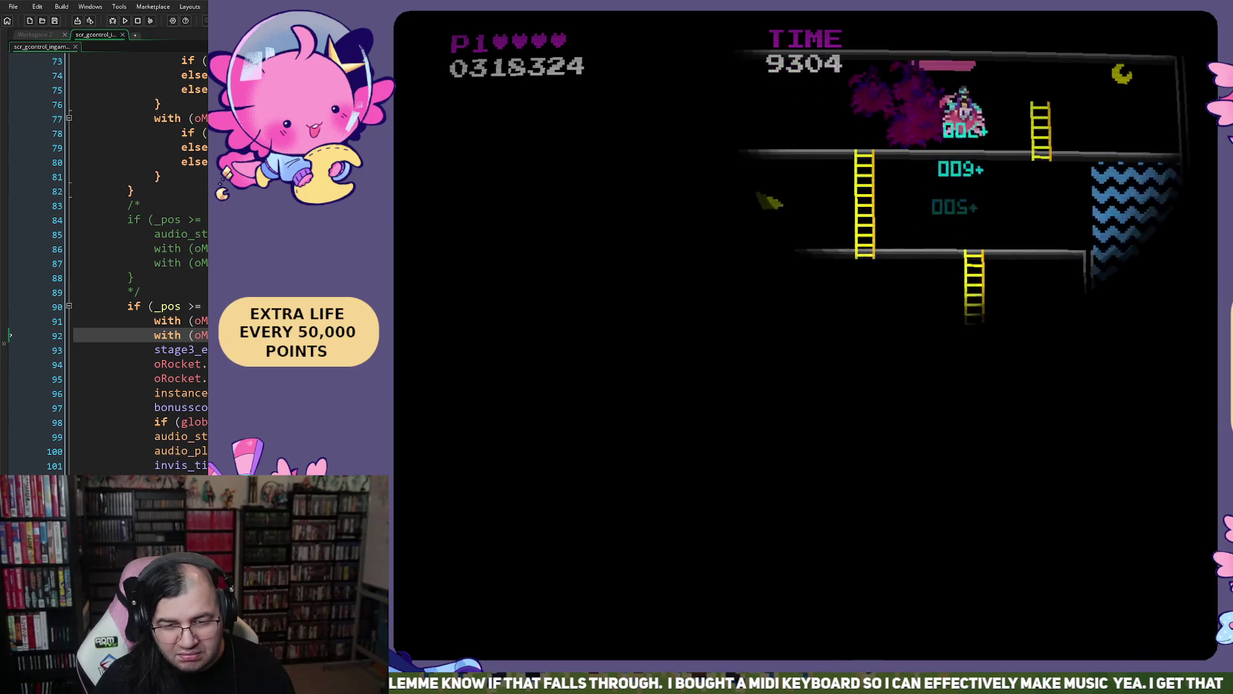
key("Right")
key("Left")
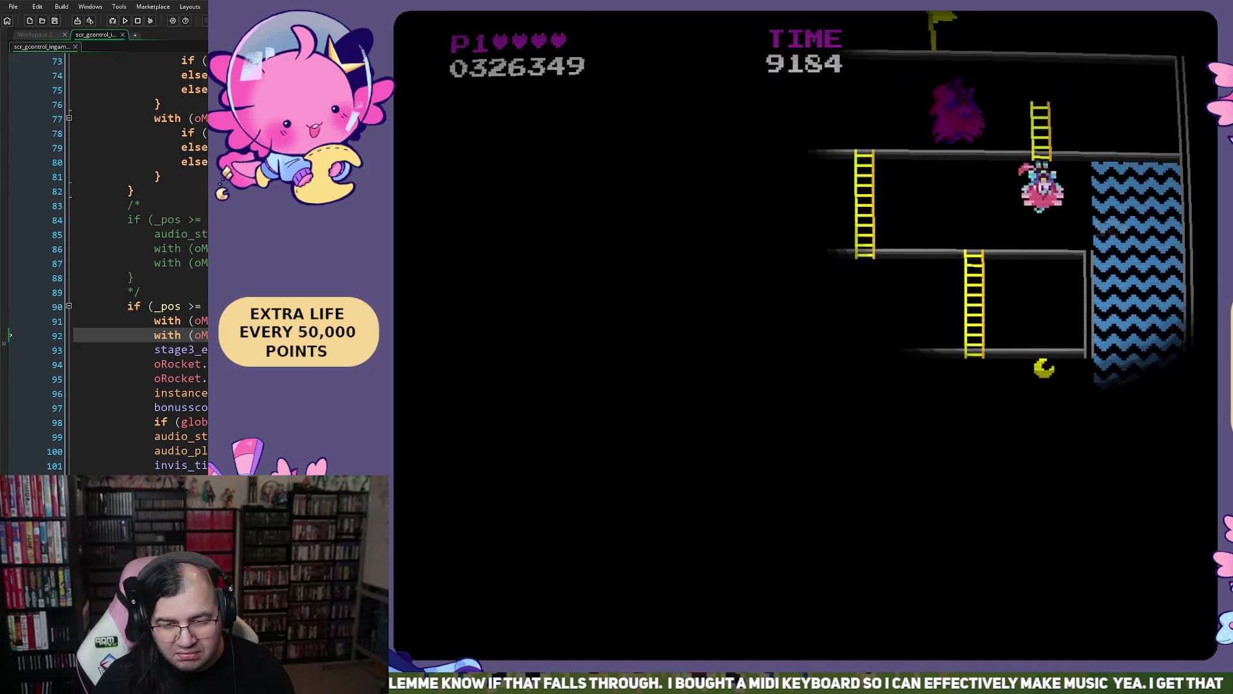
key("Right")
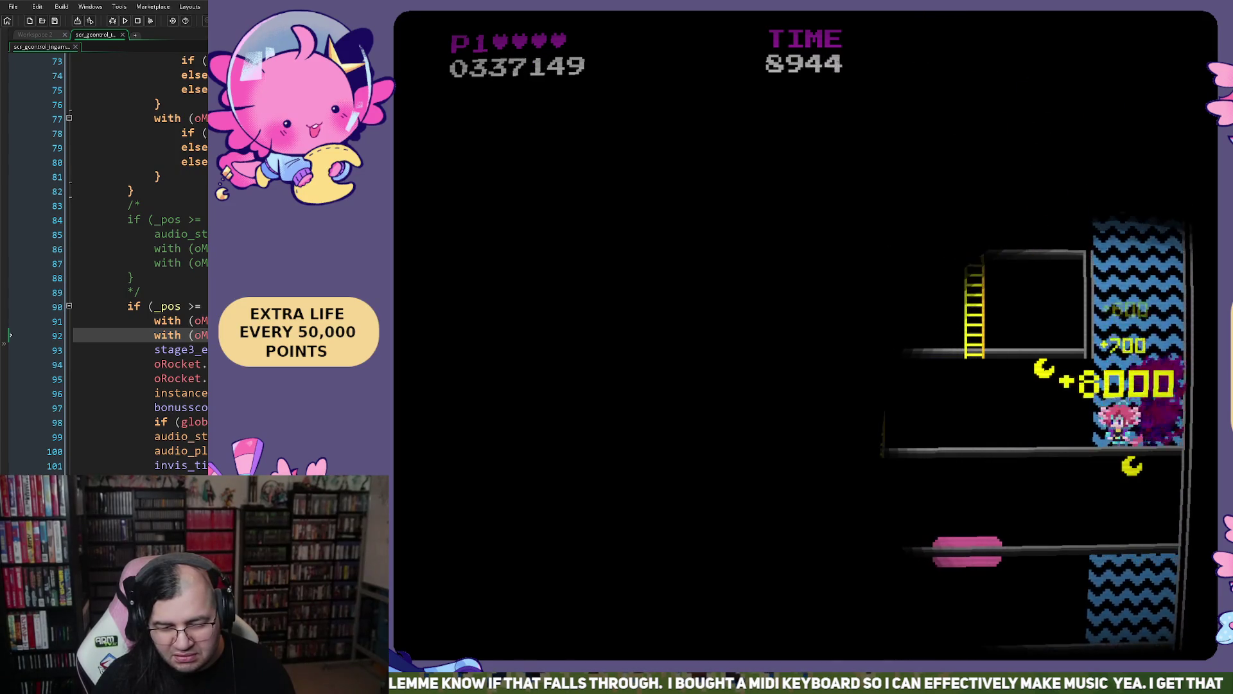
- Cross the pink platform clearing enemies, pick up the moon, and reach the rocket pad
key("Left")
key("Left")
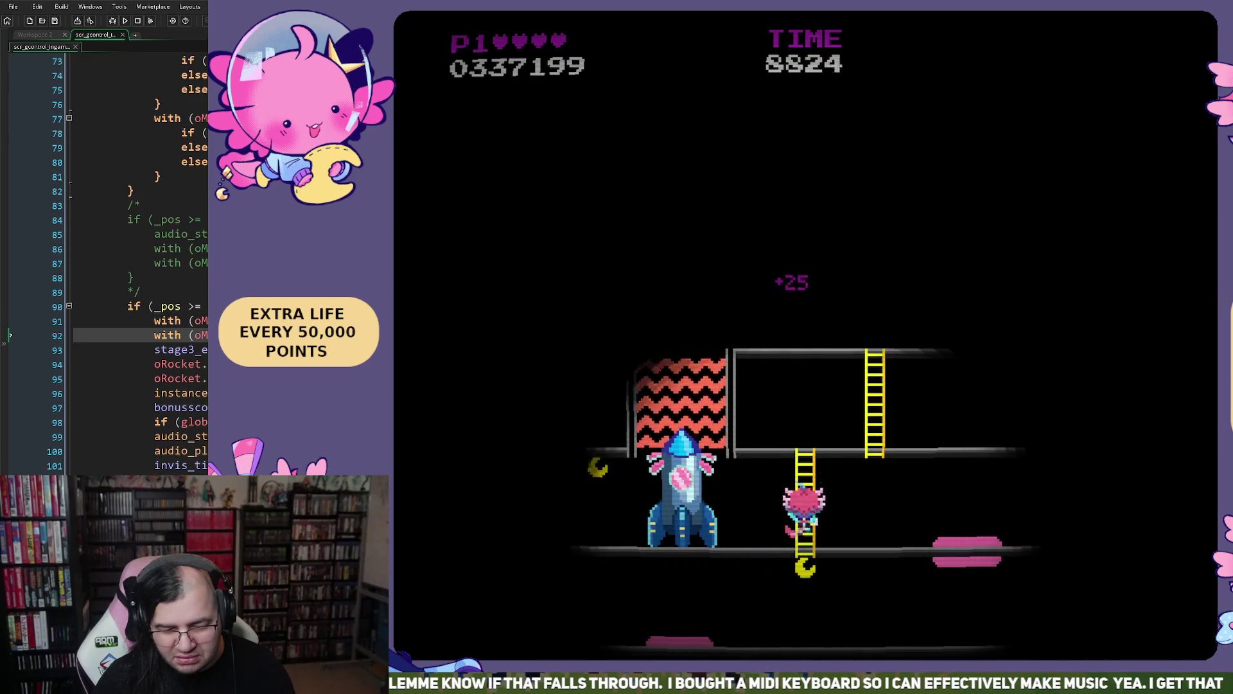
key("Right")
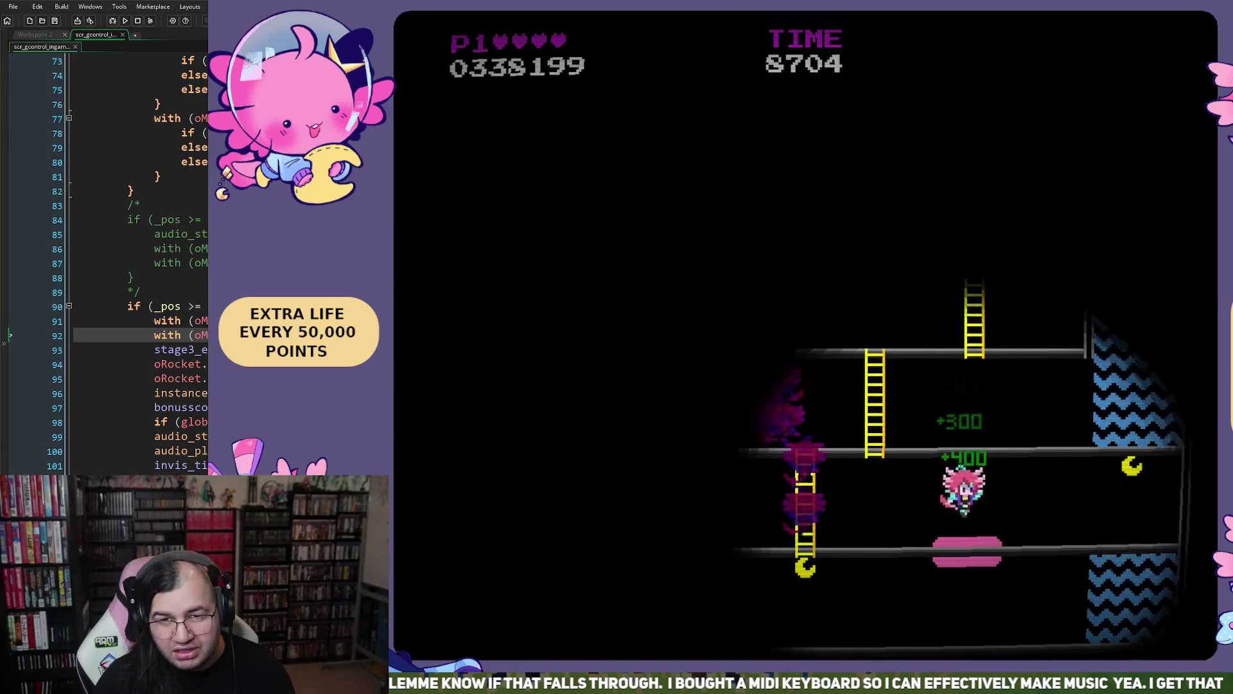
key("Right")
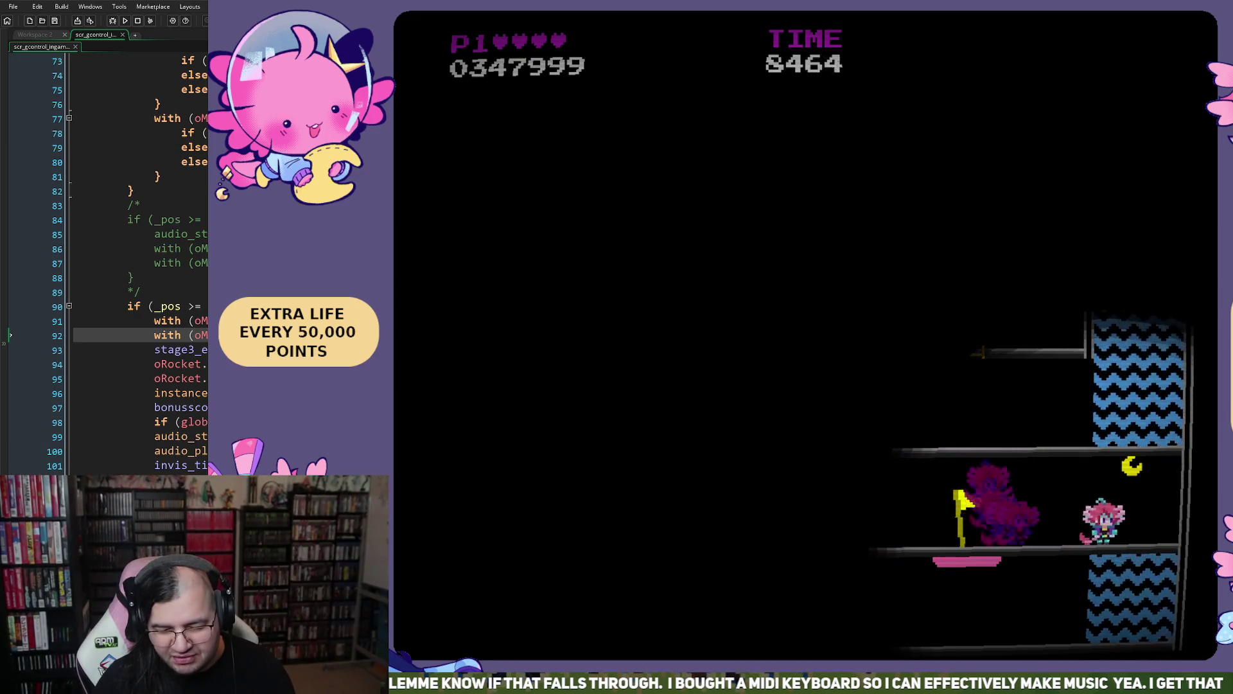
key("Right")
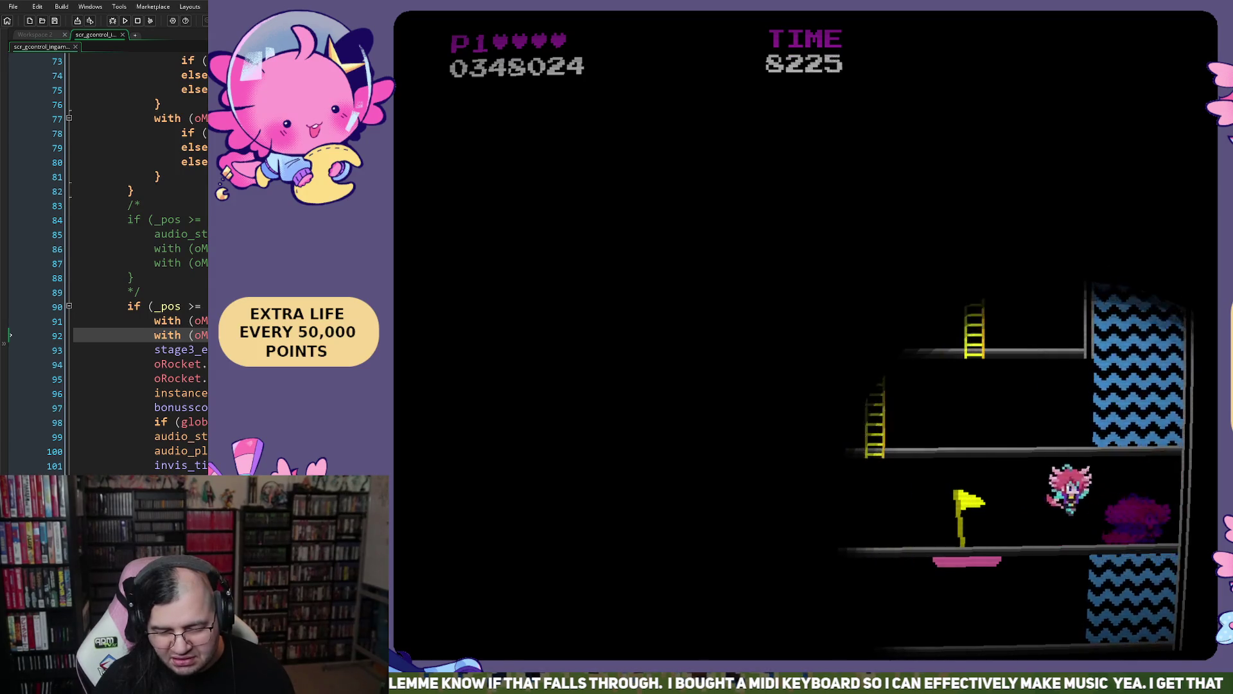
key("Left")
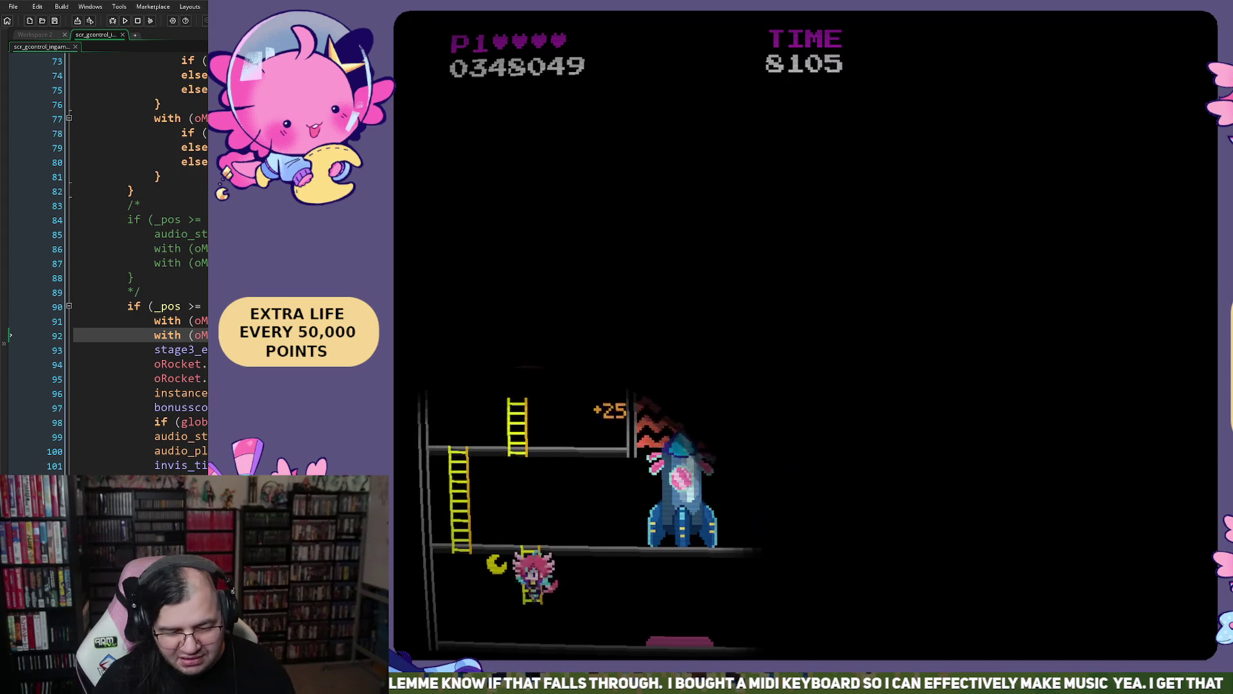
key("Right")
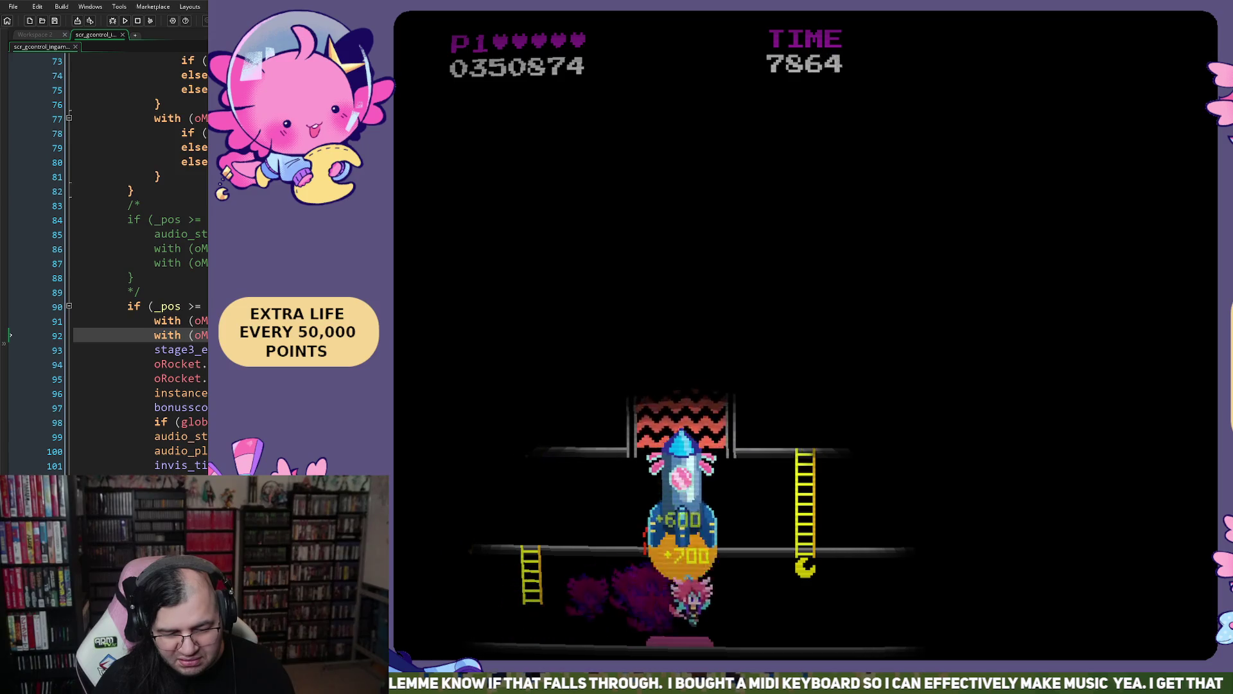
key("Right")
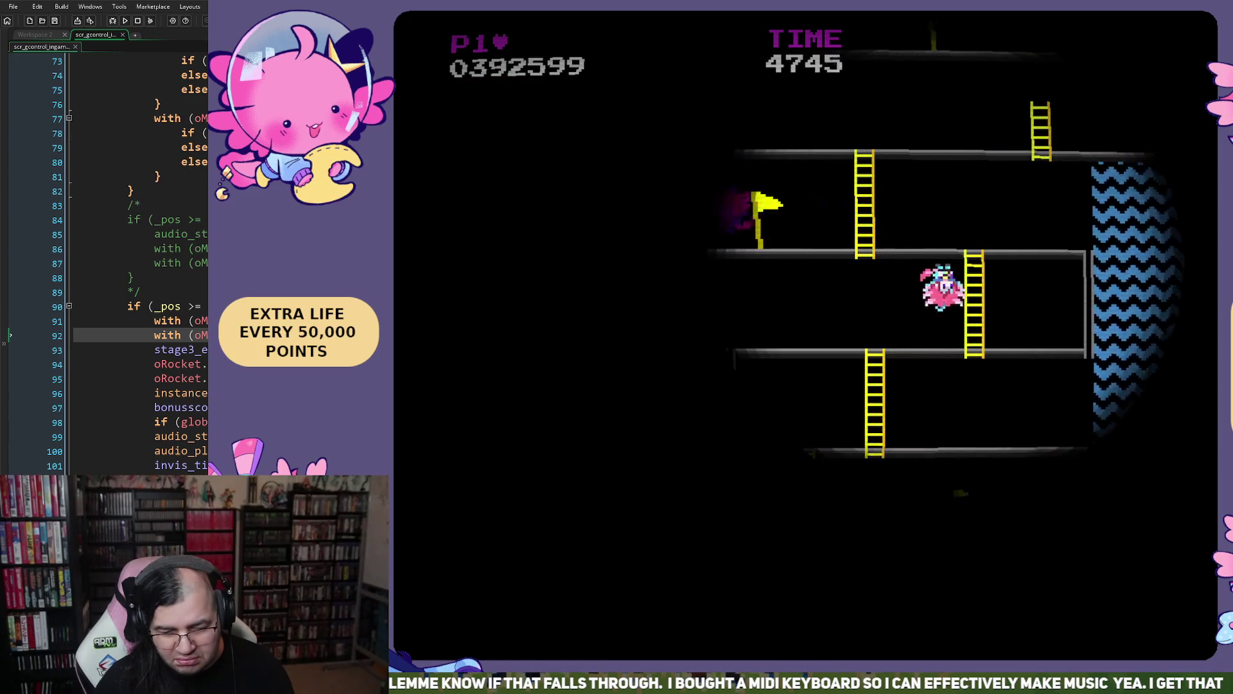
- Walk past the yellow flag toward the rocket, then close the game at 398285 points
key("Left")
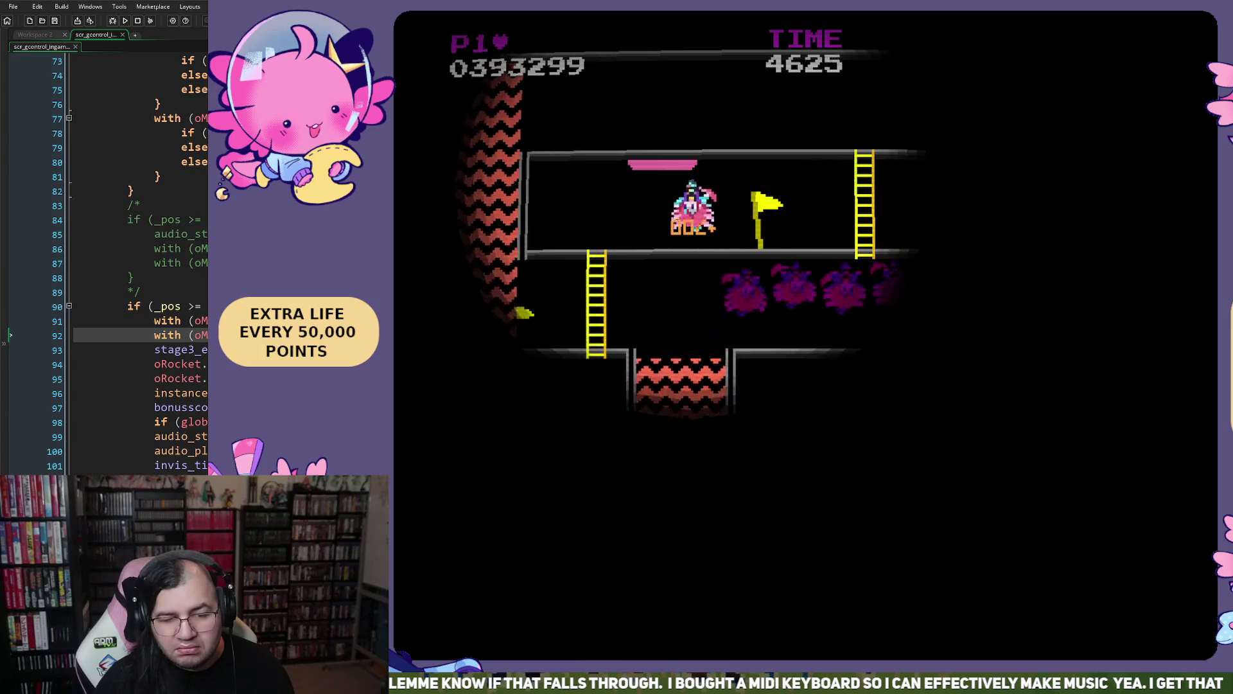
key("Left")
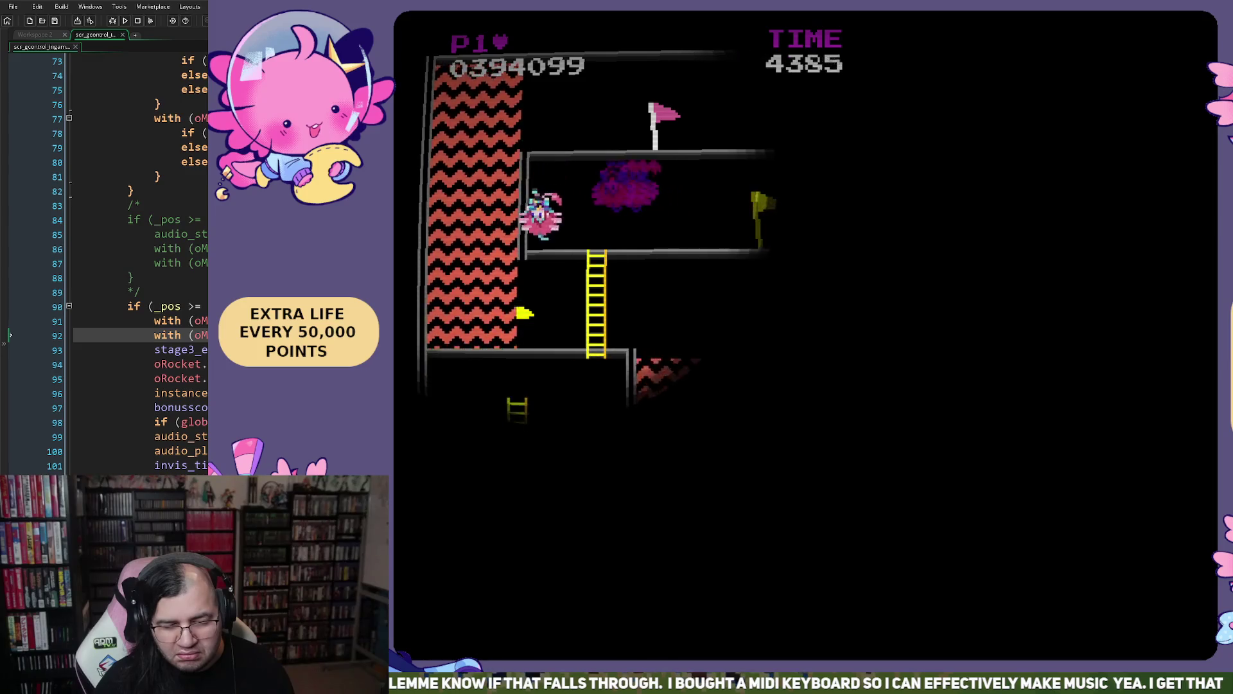
key("Right")
key("Left")
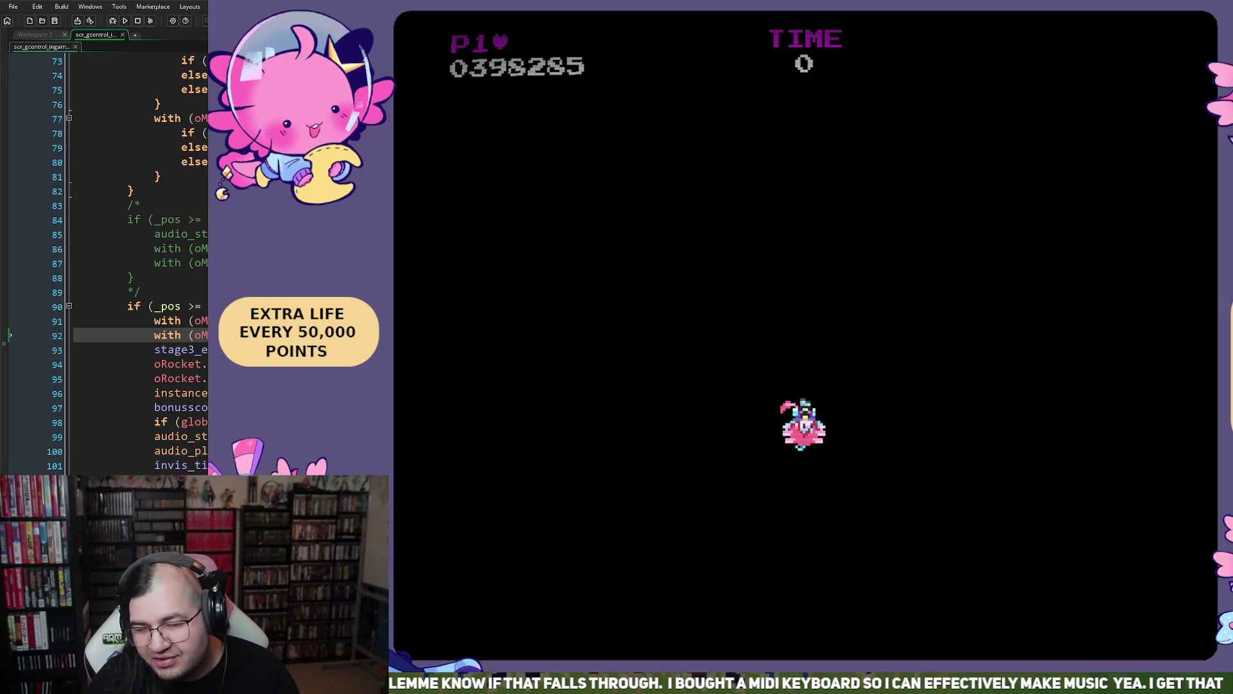
key("Escape")
scroll(1130, 602, "down", 1)
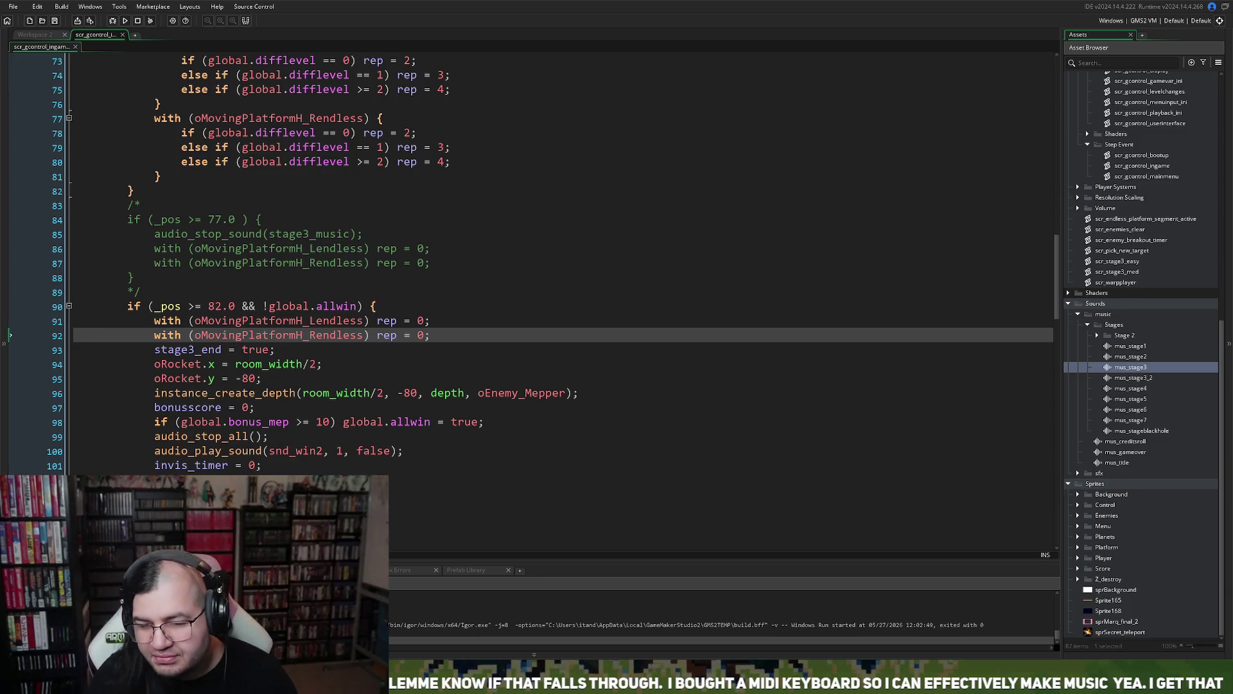
- Open the mus_stageblackhole sound asset to check it, then close its editor
scroll(1141, 347, "up", 1)
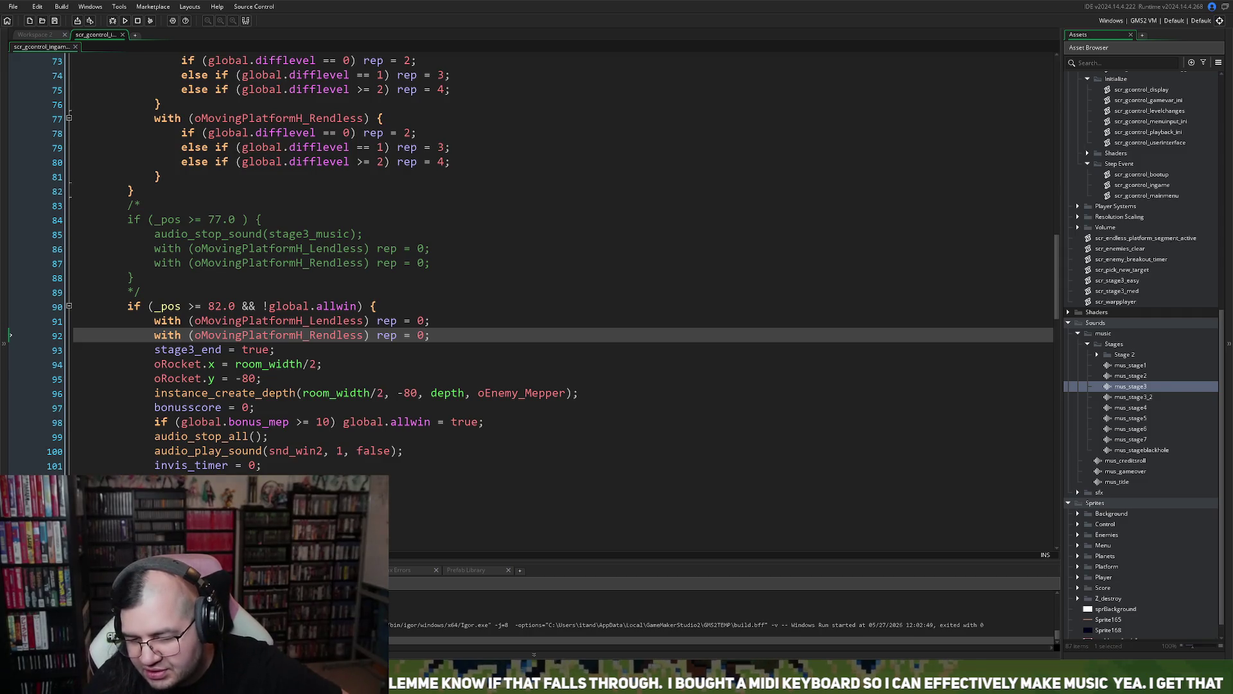
double_click(1141, 450)
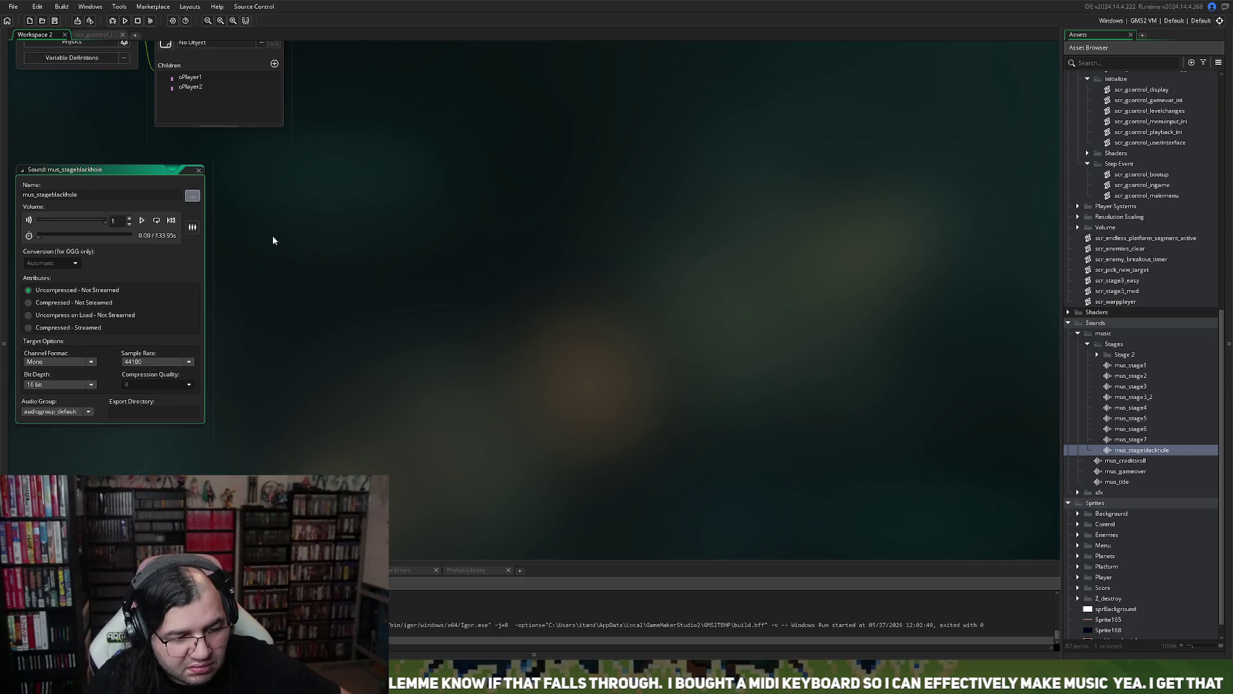
left_click(199, 170)
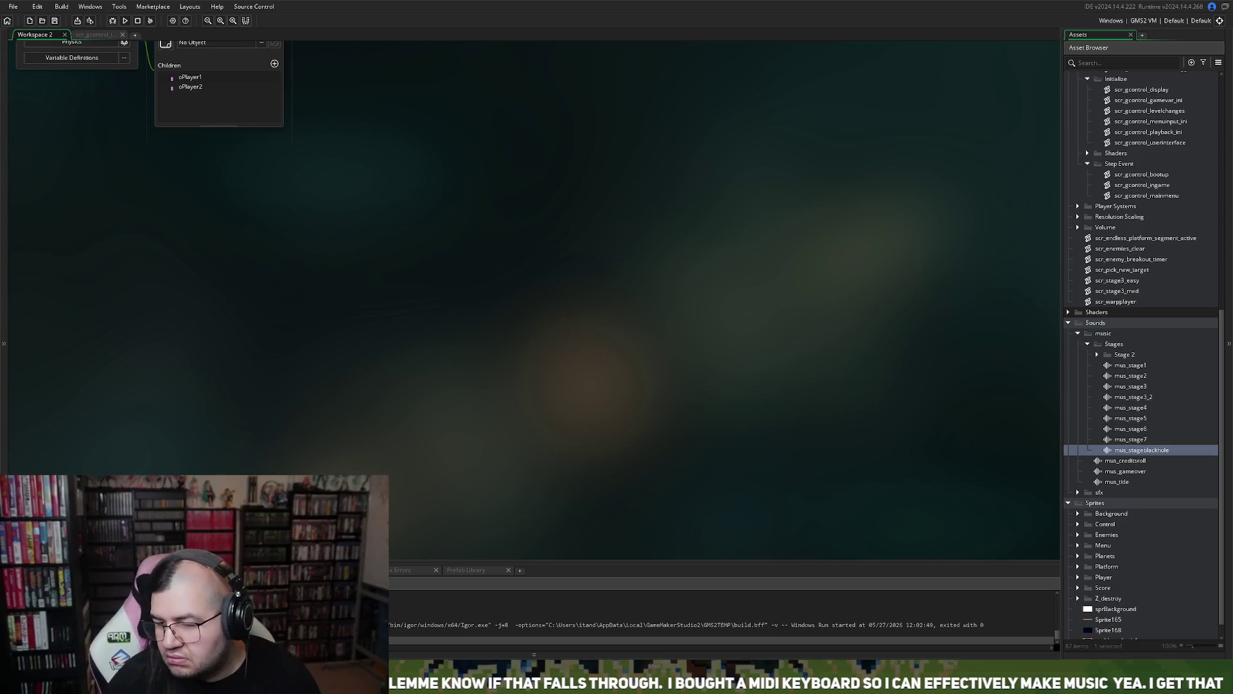
- Close the oPlayer_parent editor windows and return to the scr_gcontrol_ingame script
scroll(421, 253, "up", 5)
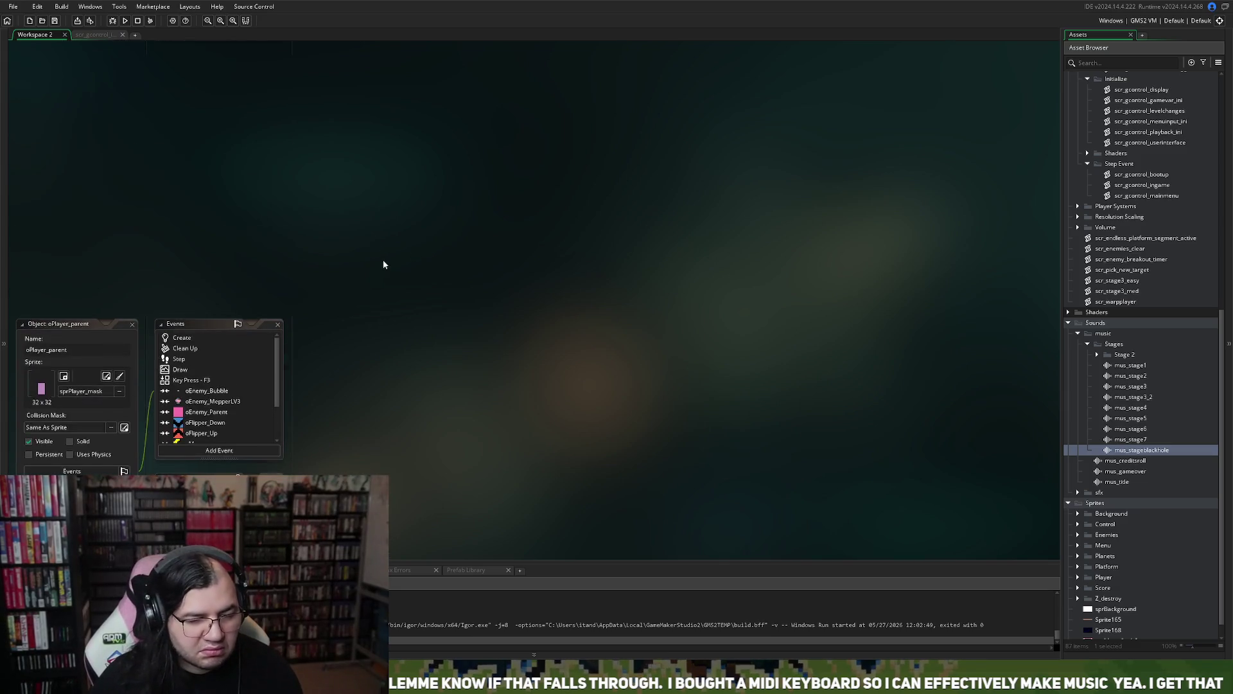
double_click(122, 324)
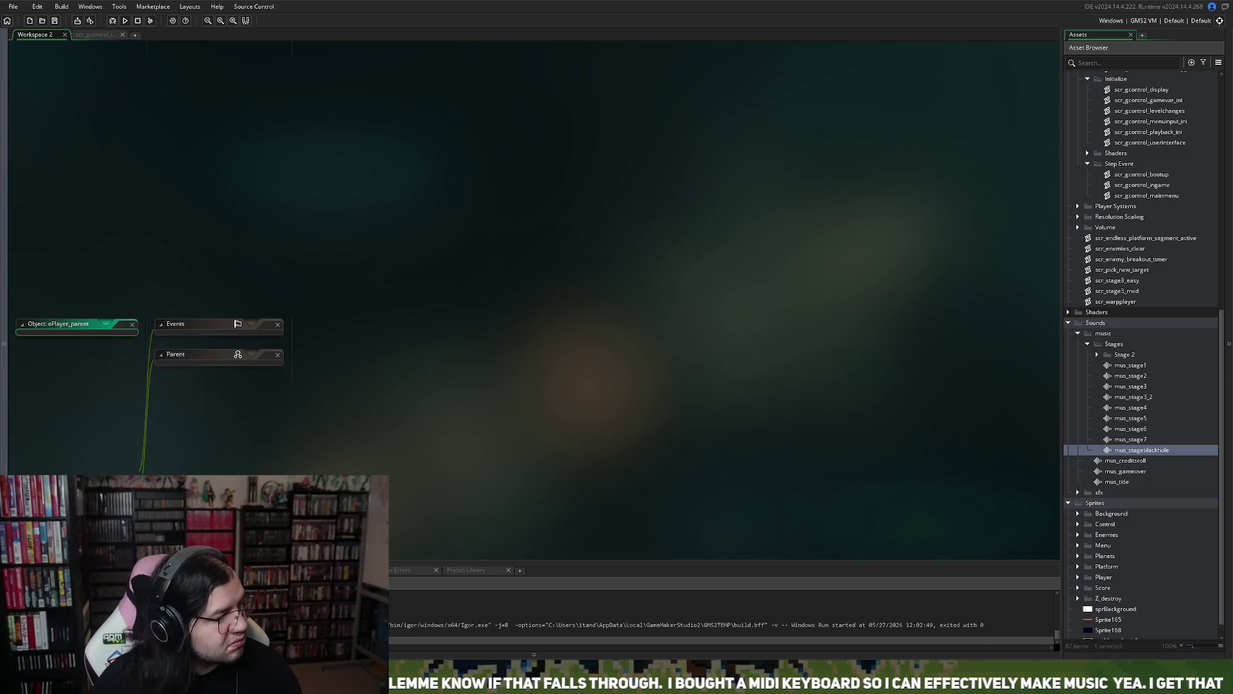
left_click(133, 324)
scroll(630, 388, "up", 5)
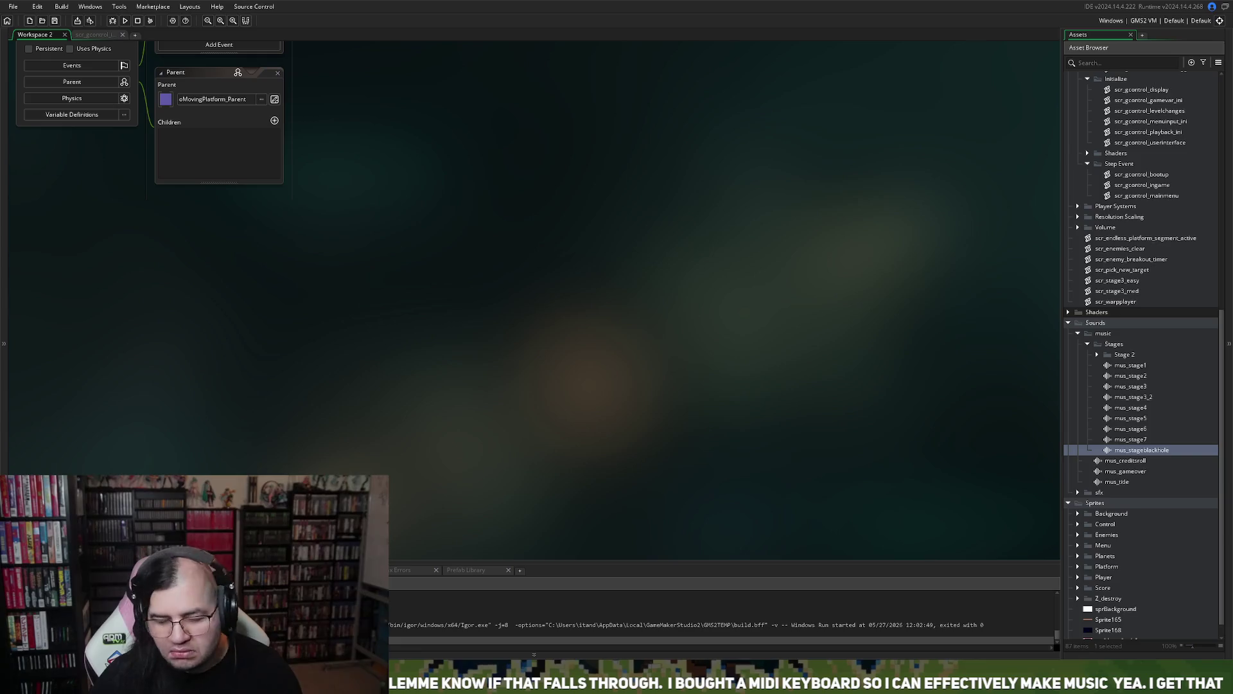
scroll(446, 270, "up", 5)
scroll(448, 275, "up", 3)
scroll(448, 275, "down", 3)
scroll(448, 275, "up", 6)
scroll(442, 276, "down", 8)
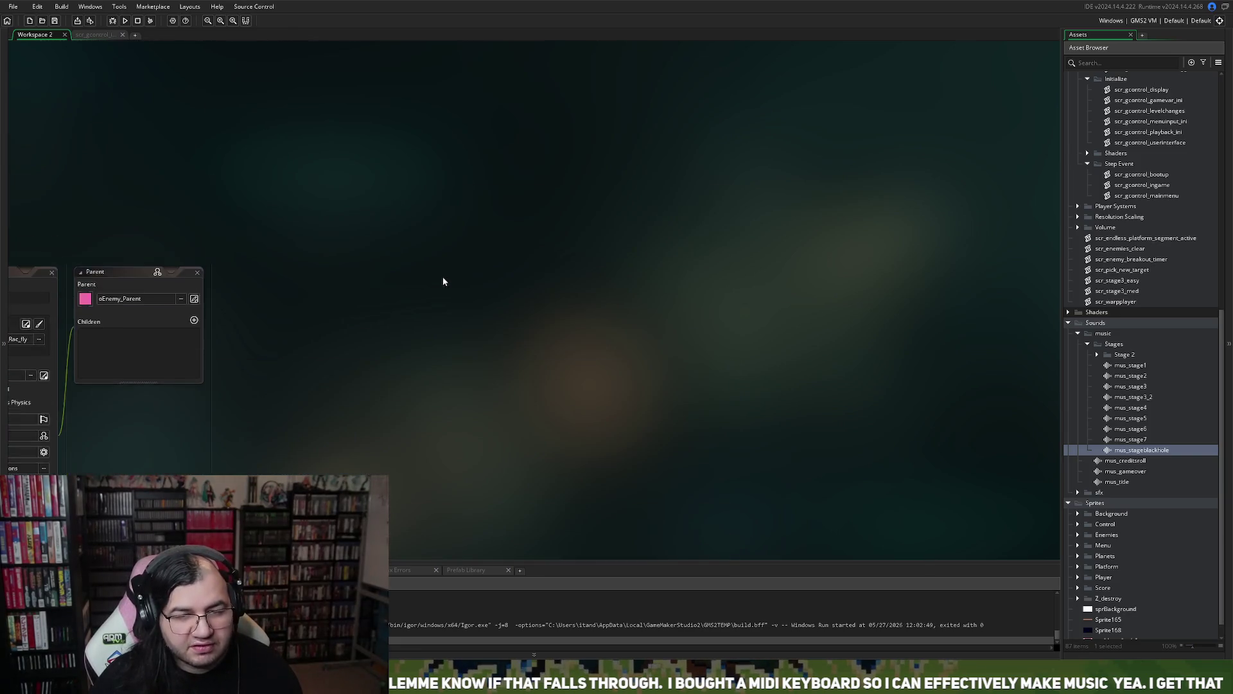
left_click(94, 34)
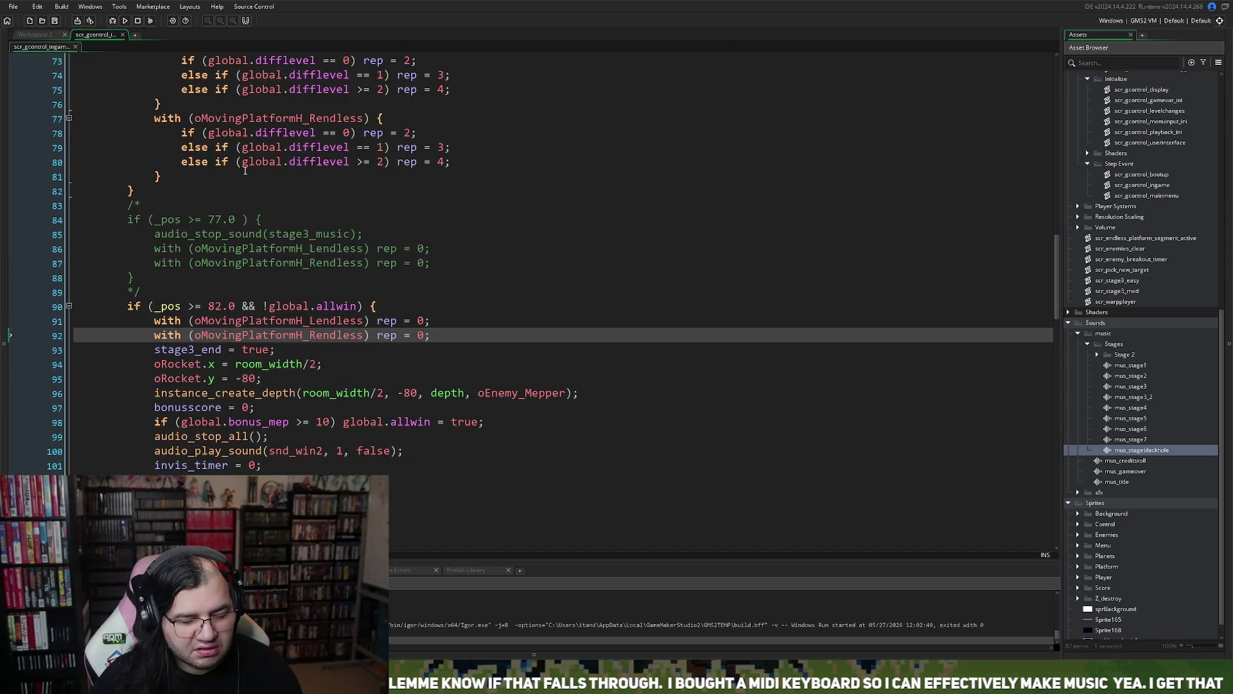
- Close the scr_gcontrol_ingame script tab, leaving Workspace 2 empty
left_click(122, 34)
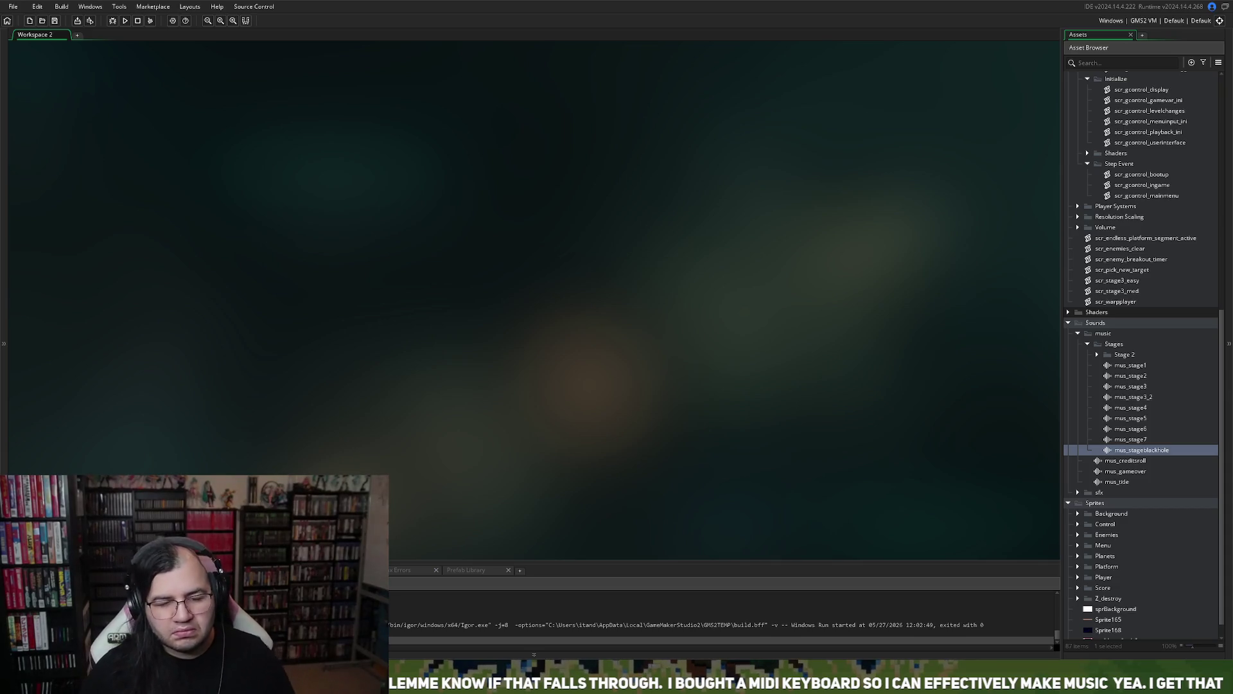
- Reopen oPlayer_parent from Objects > Player and show its Draw event code
scroll(1142, 347, "down", 1)
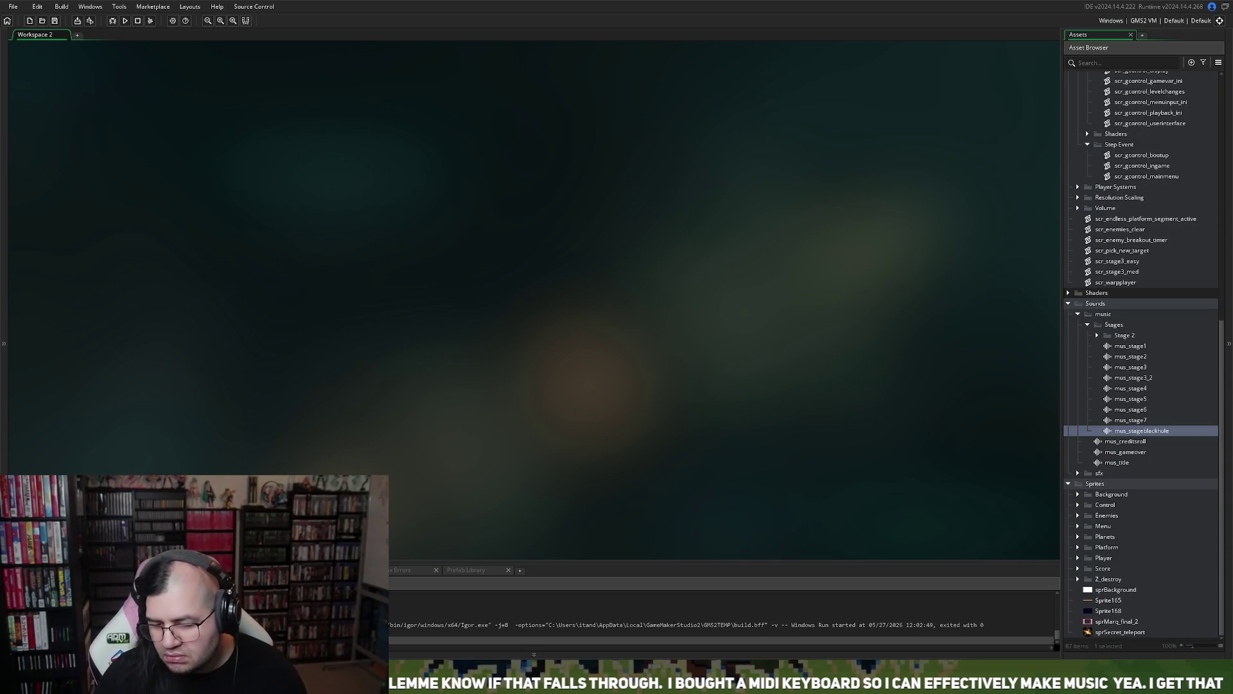
scroll(1087, 374, "up", 5)
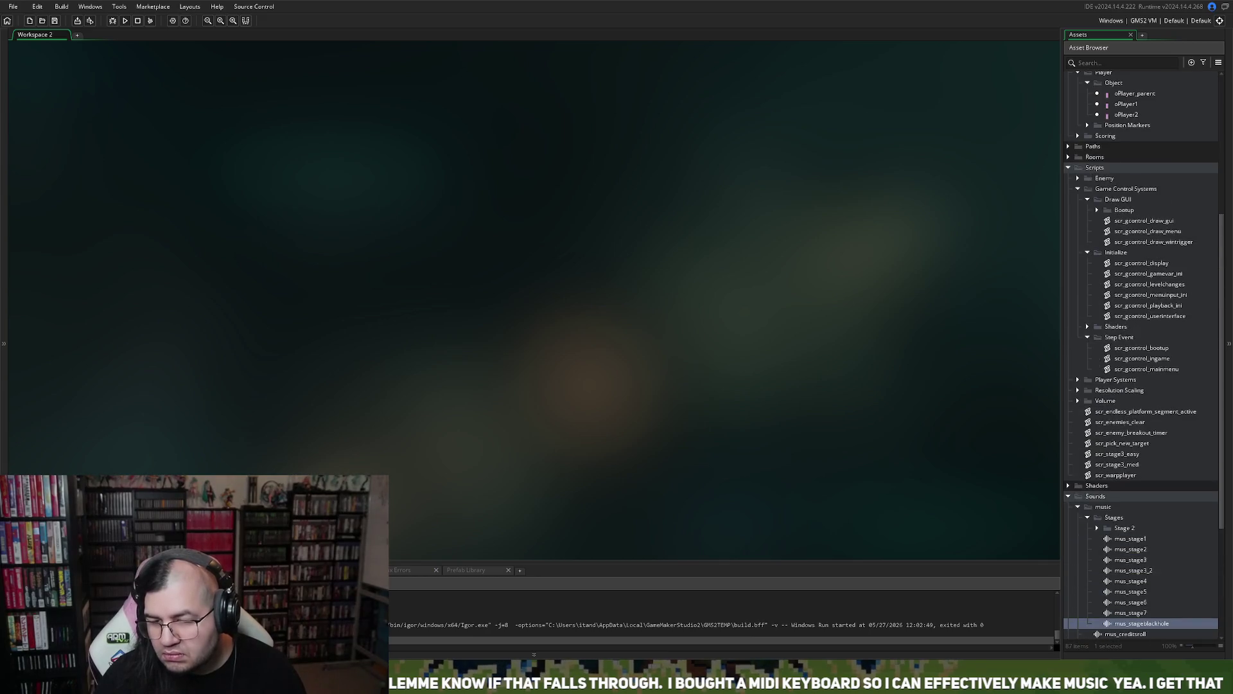
scroll(1087, 451, "up", 2)
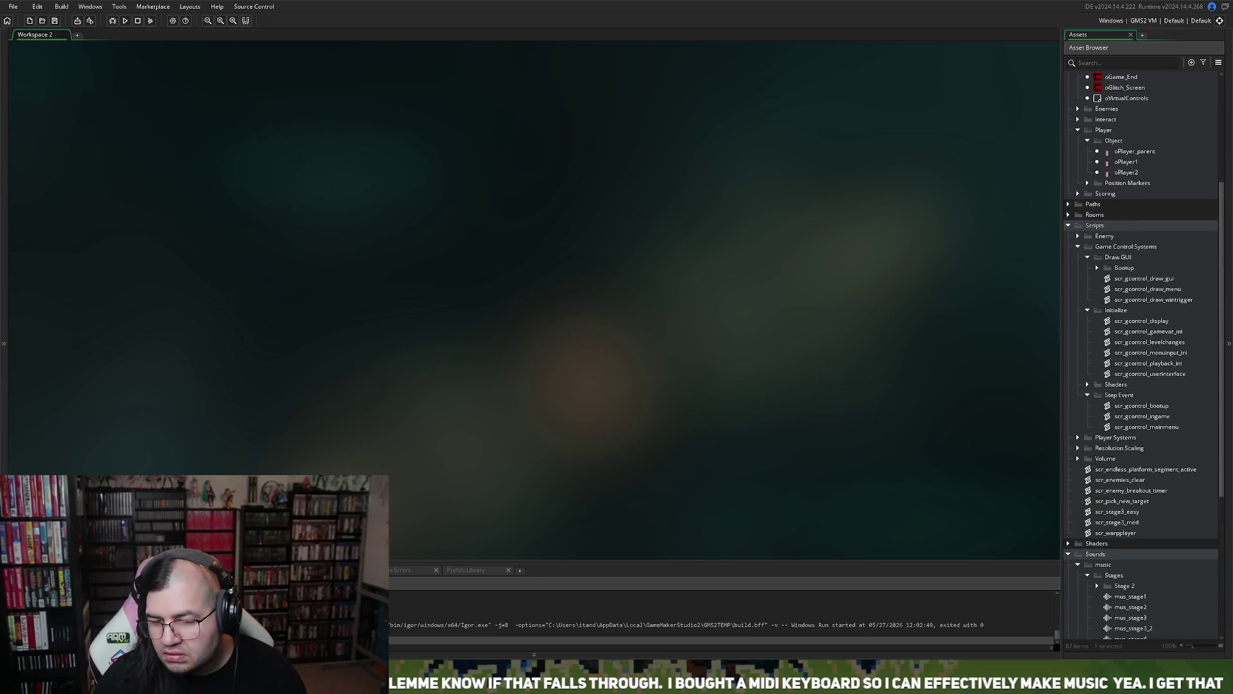
scroll(1096, 514, "up", 5)
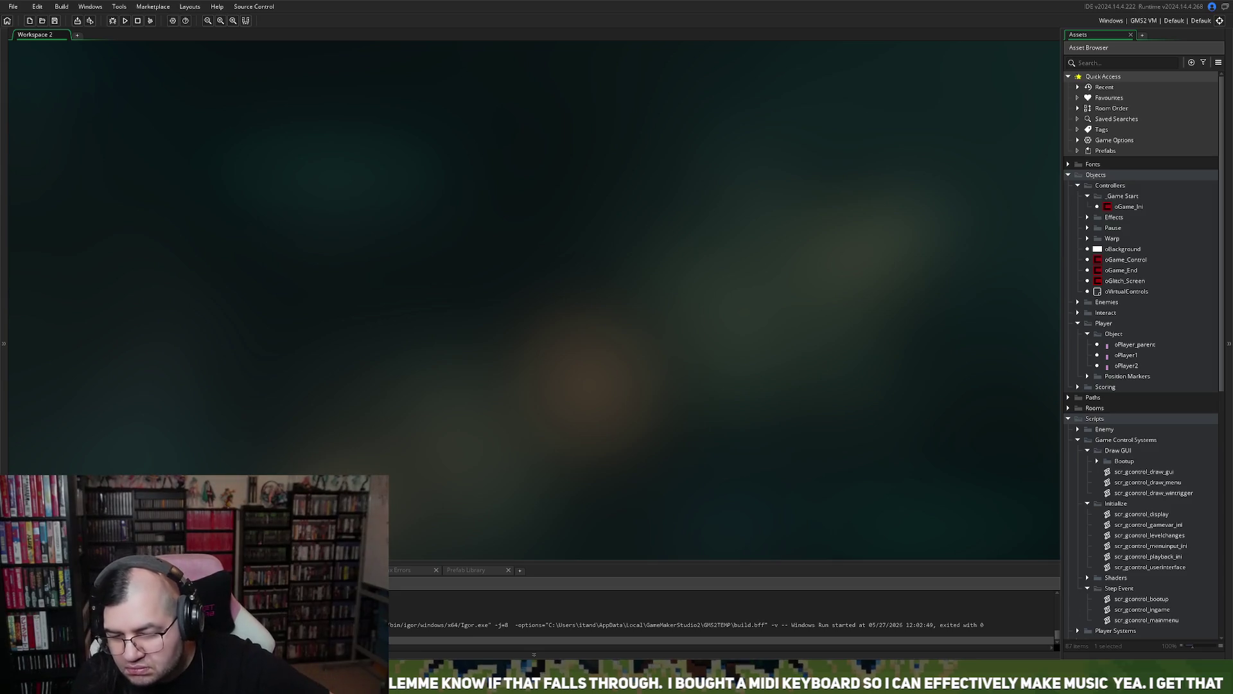
double_click(1107, 345)
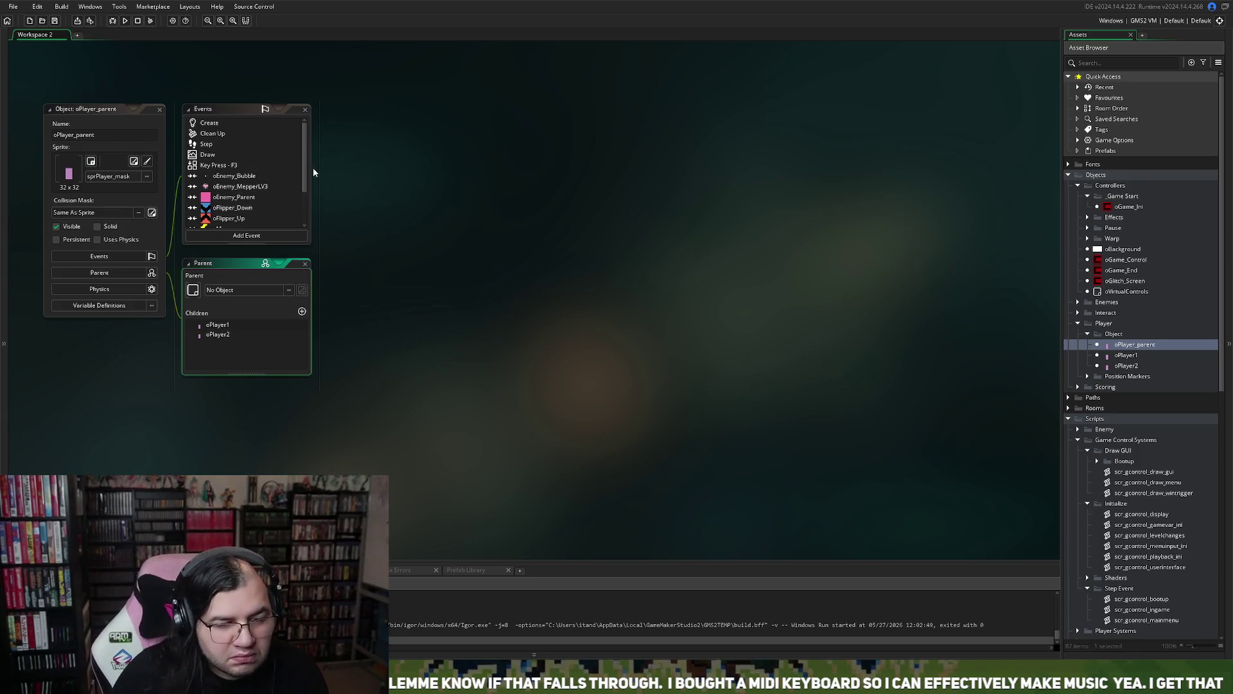
left_click(307, 188)
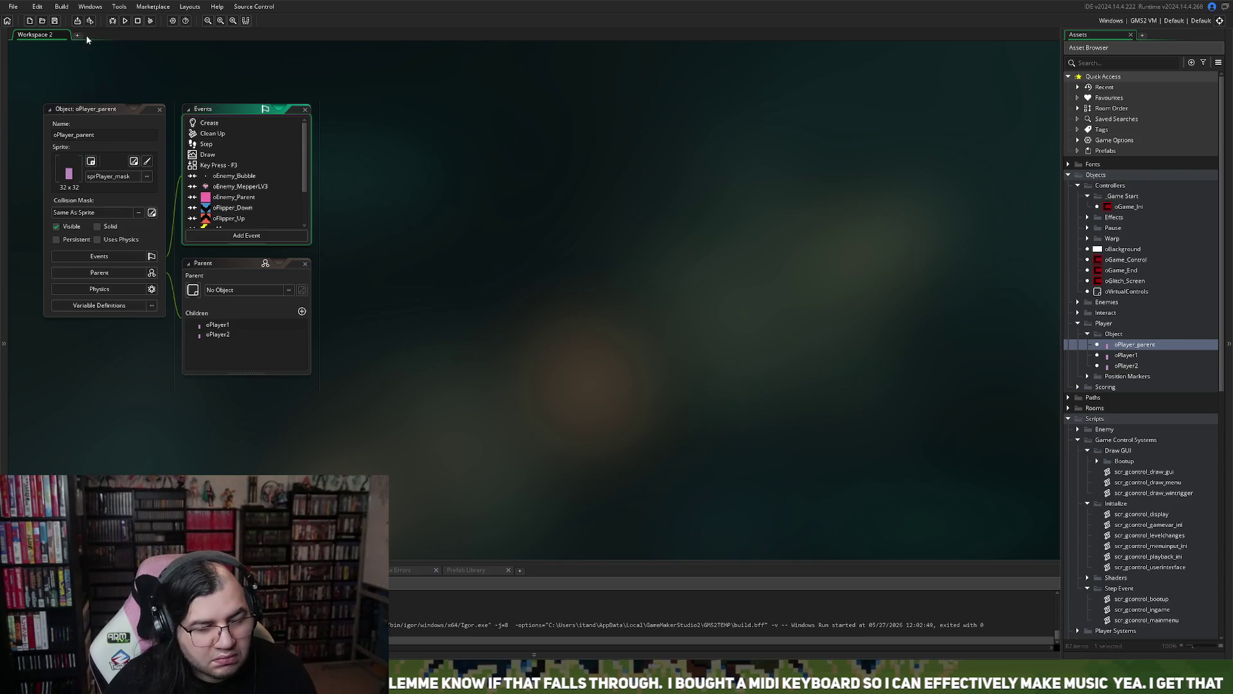
double_click(1129, 347)
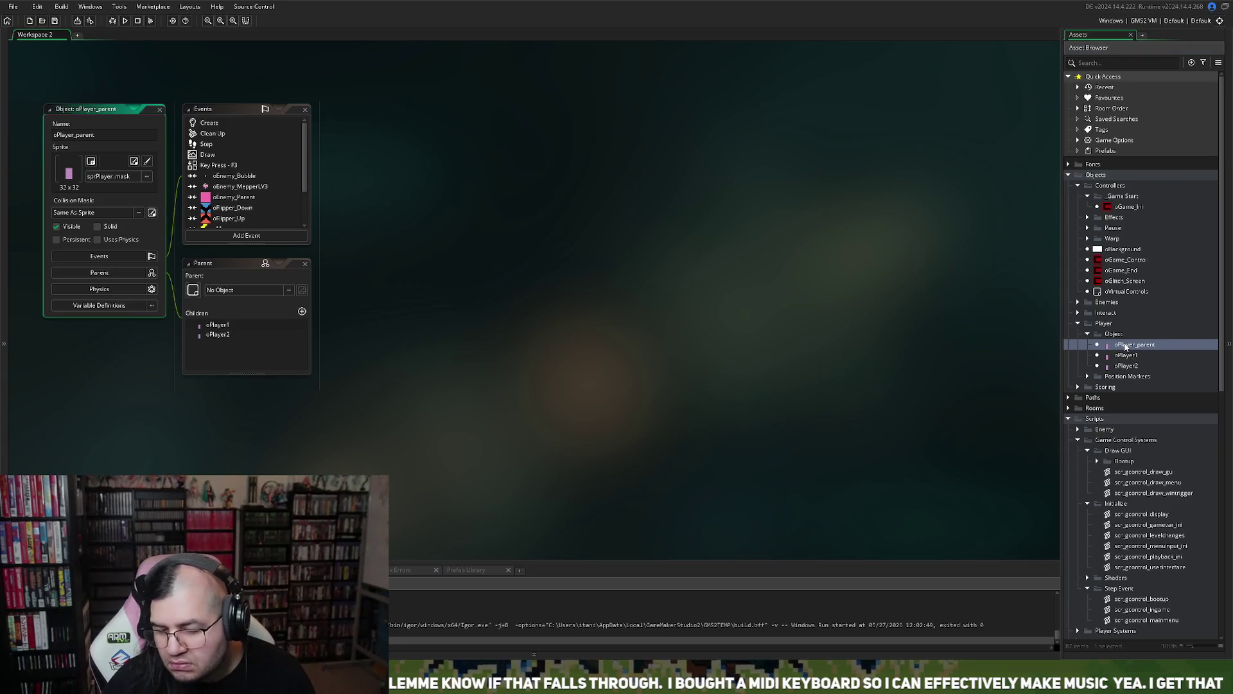
left_click(206, 156)
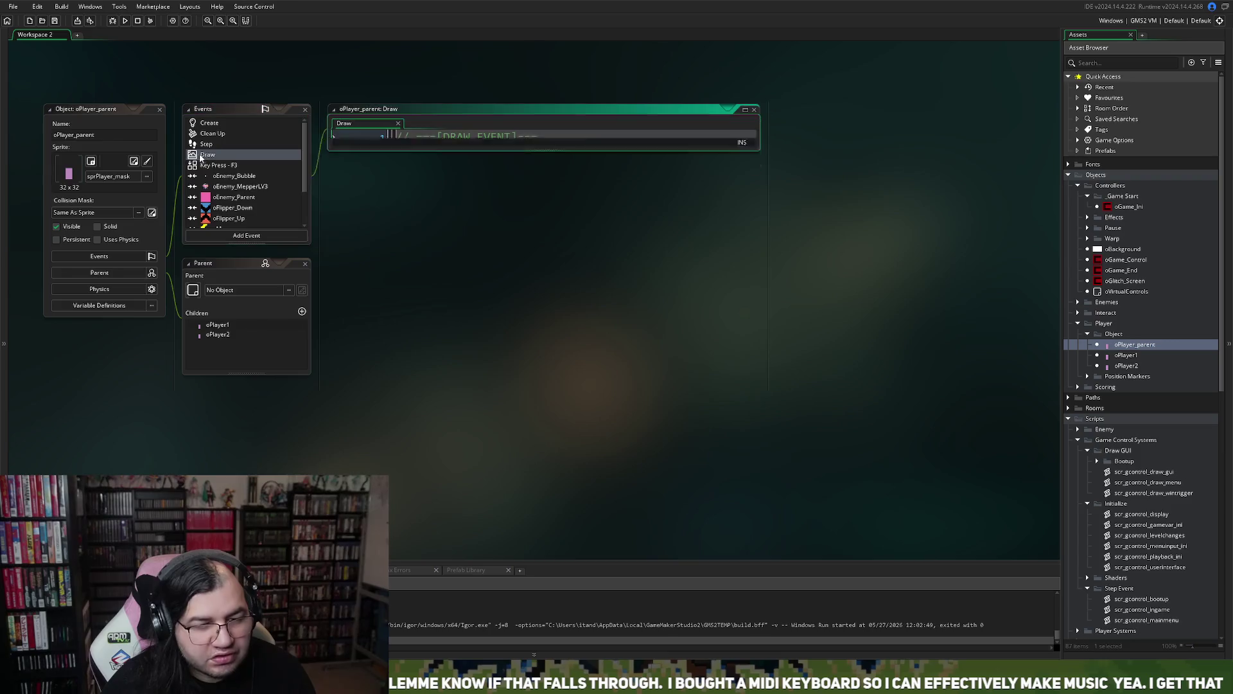
- Expand the Draw code editor and delete the two PERFORMANCE FIX comment lines
left_click(745, 109)
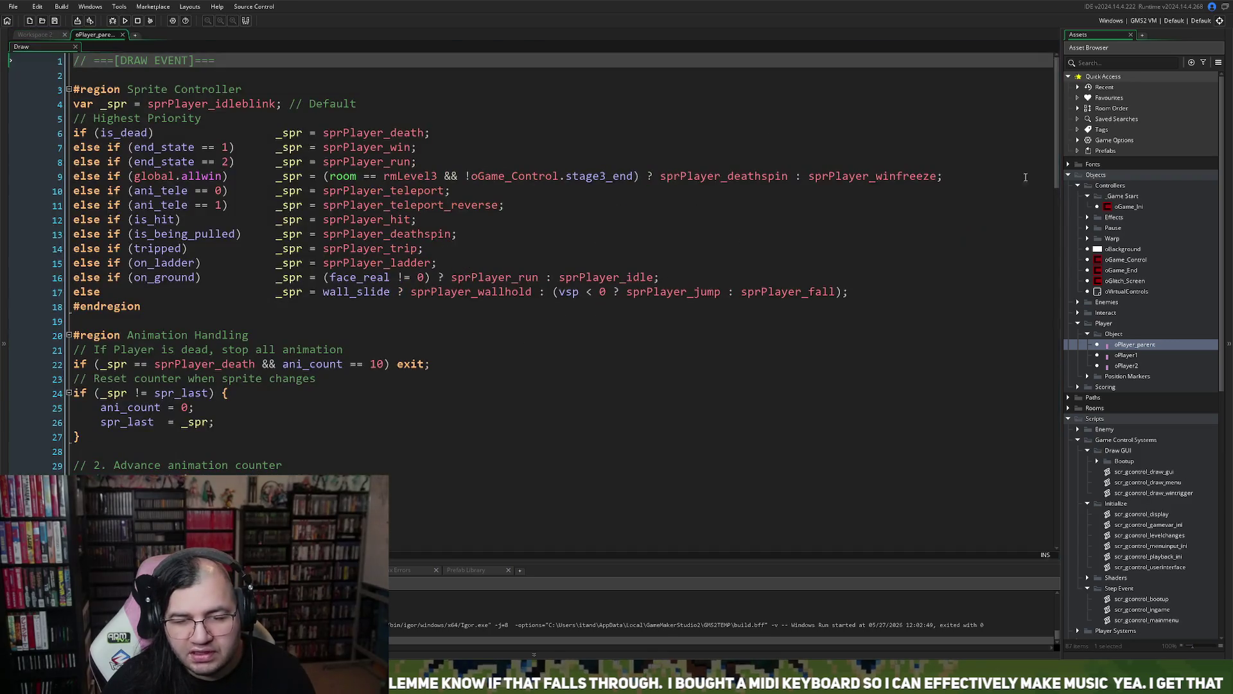
mouse_move(1058, 171)
left_mouse_down()
mouse_move(1059, 230)
mouse_move(994, 519)
left_mouse_up()
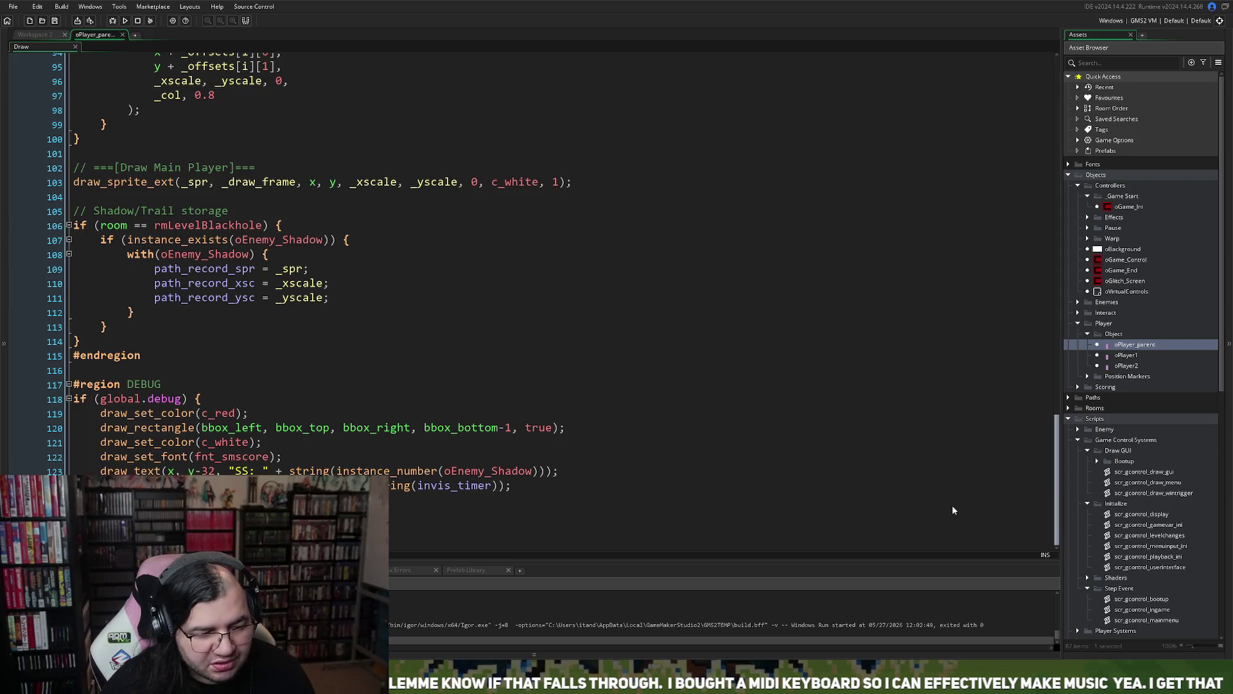
scroll(953, 475, "up", 5)
scroll(951, 430, "up", 5)
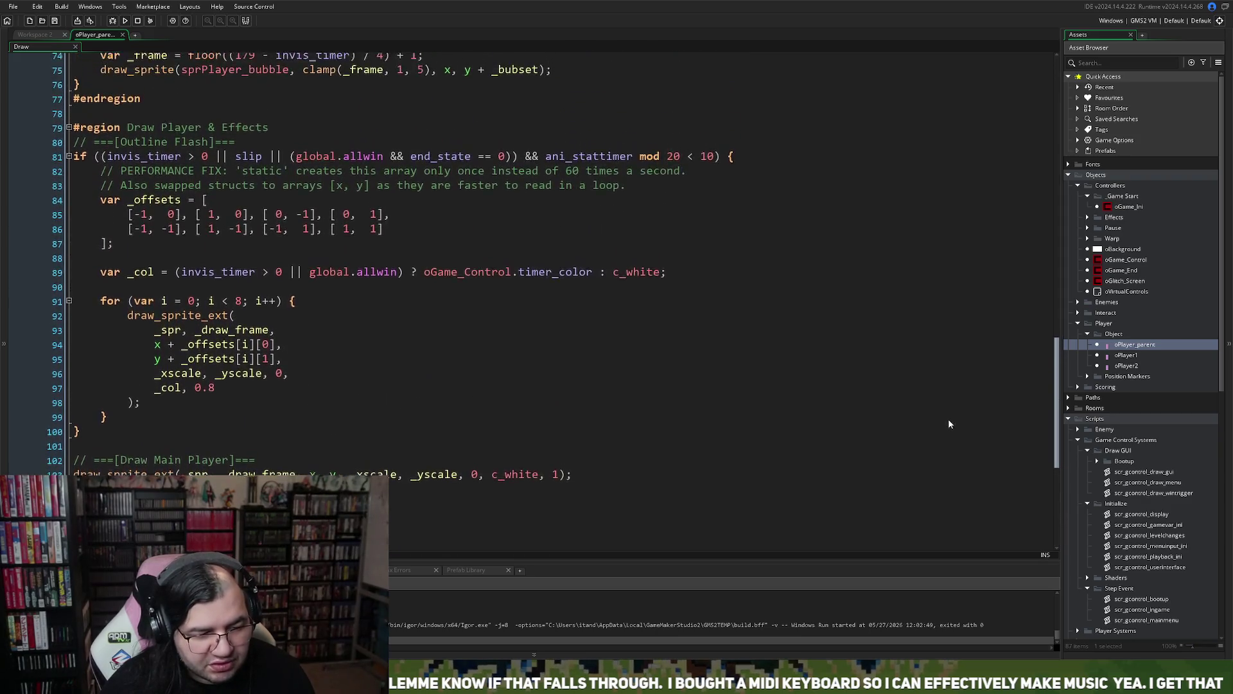
scroll(943, 443, "down", 10)
scroll(941, 520, "up", 10)
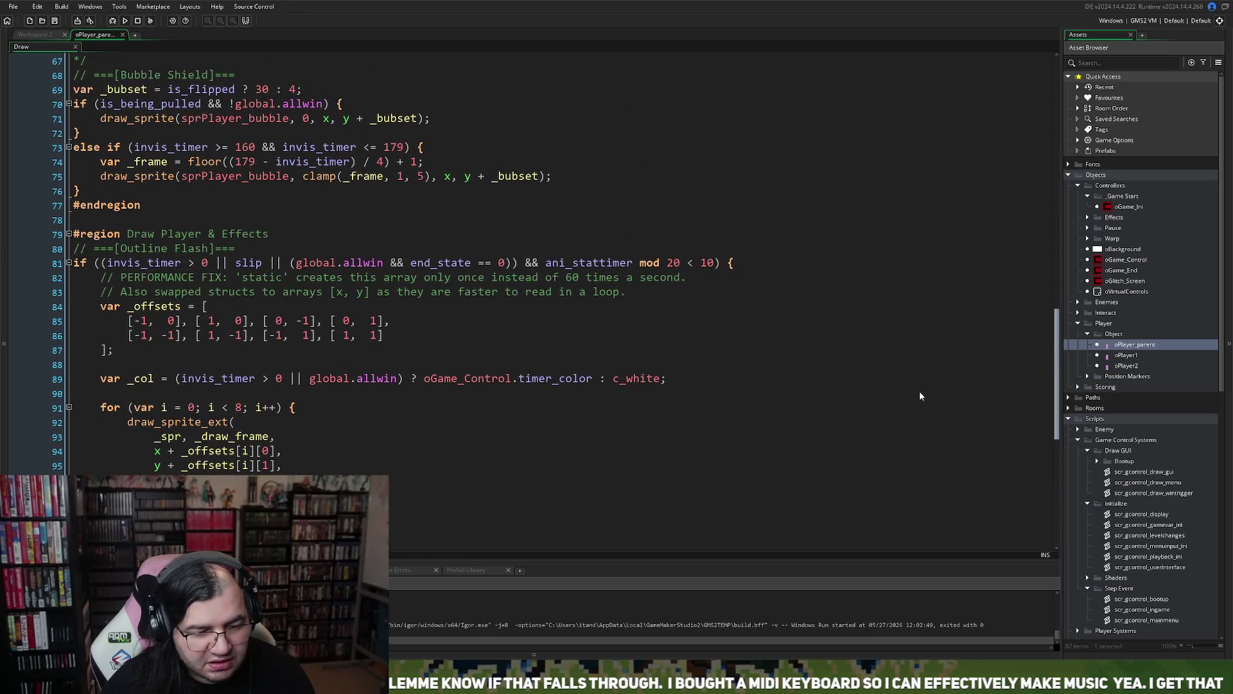
mouse_move(626, 293)
left_mouse_down()
mouse_move(96, 291)
mouse_move(71, 259)
left_mouse_up()
left_click(37, 276)
key("Delete")
key("Delete")
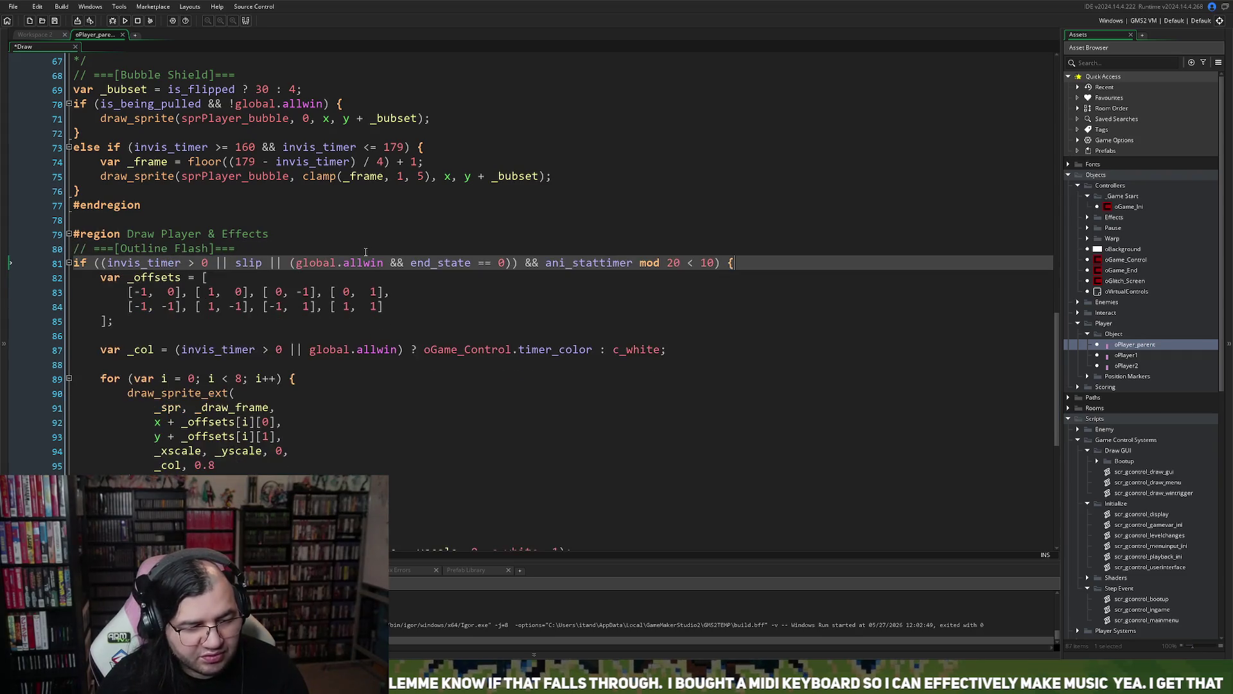
- Highlight every is_flipped use in the Draw code, then open oGame_Control's Step event at the scr_gcontrol_ingame call
scroll(352, 256, "down", 3)
scroll(352, 256, "down", 5)
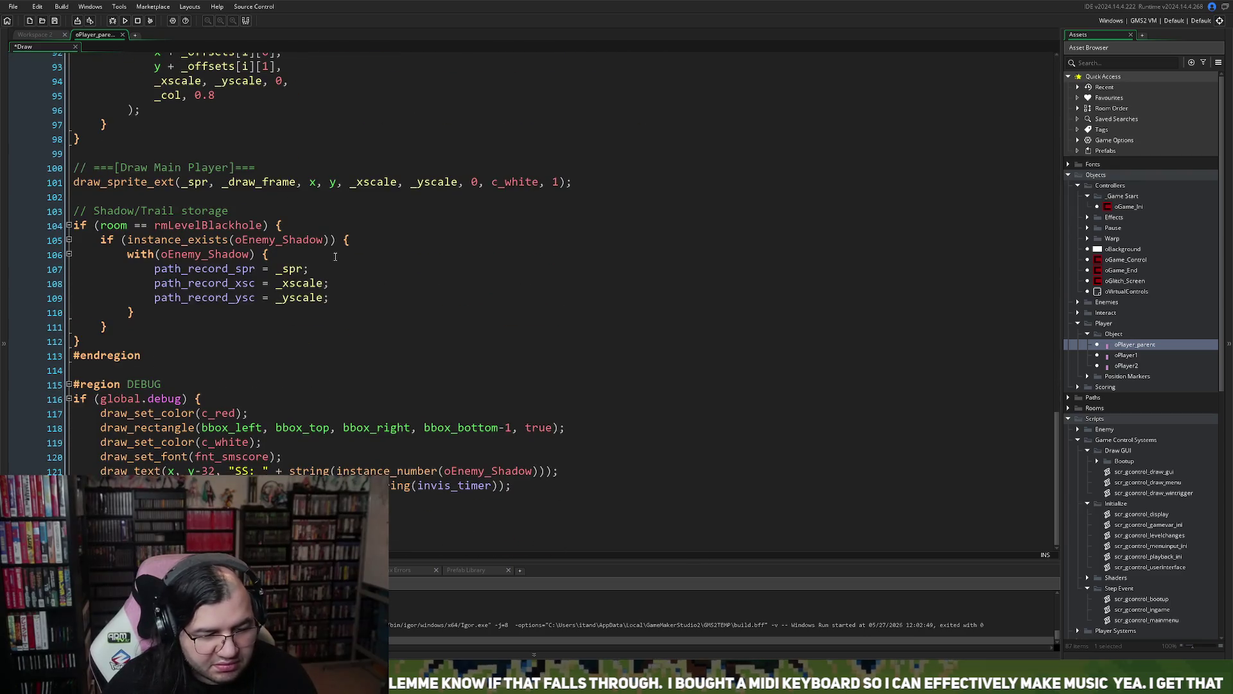
scroll(315, 254, "up", 12)
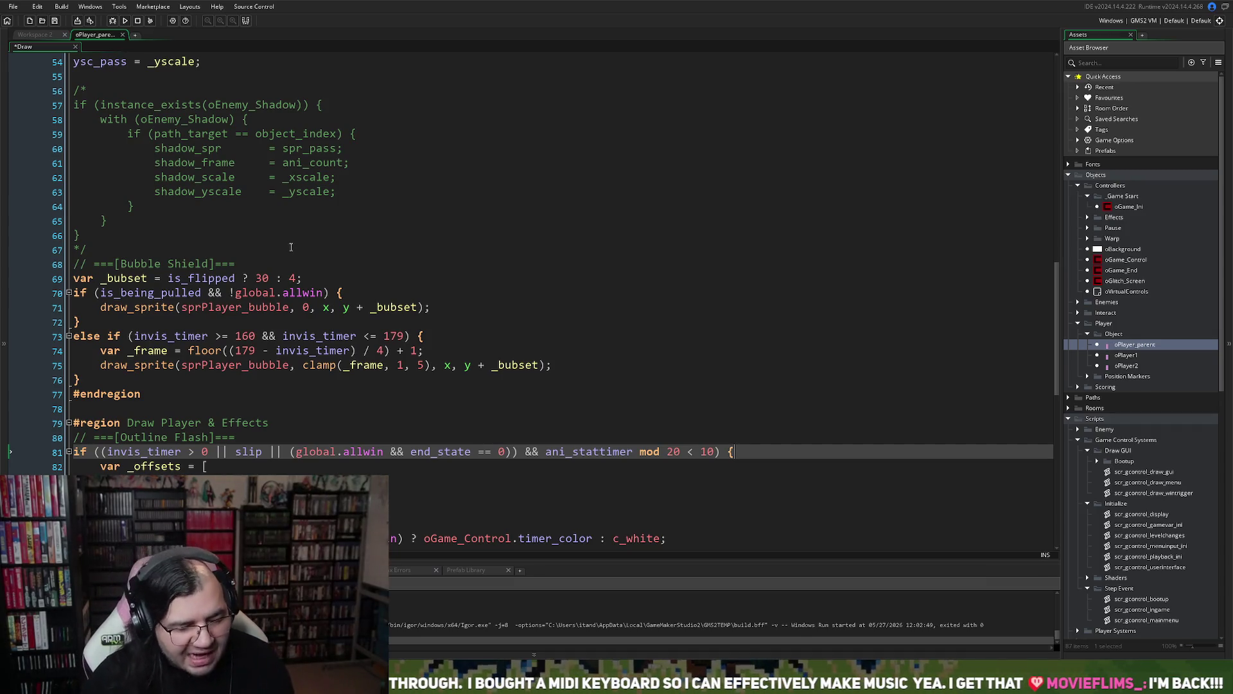
scroll(344, 212, "up", 2)
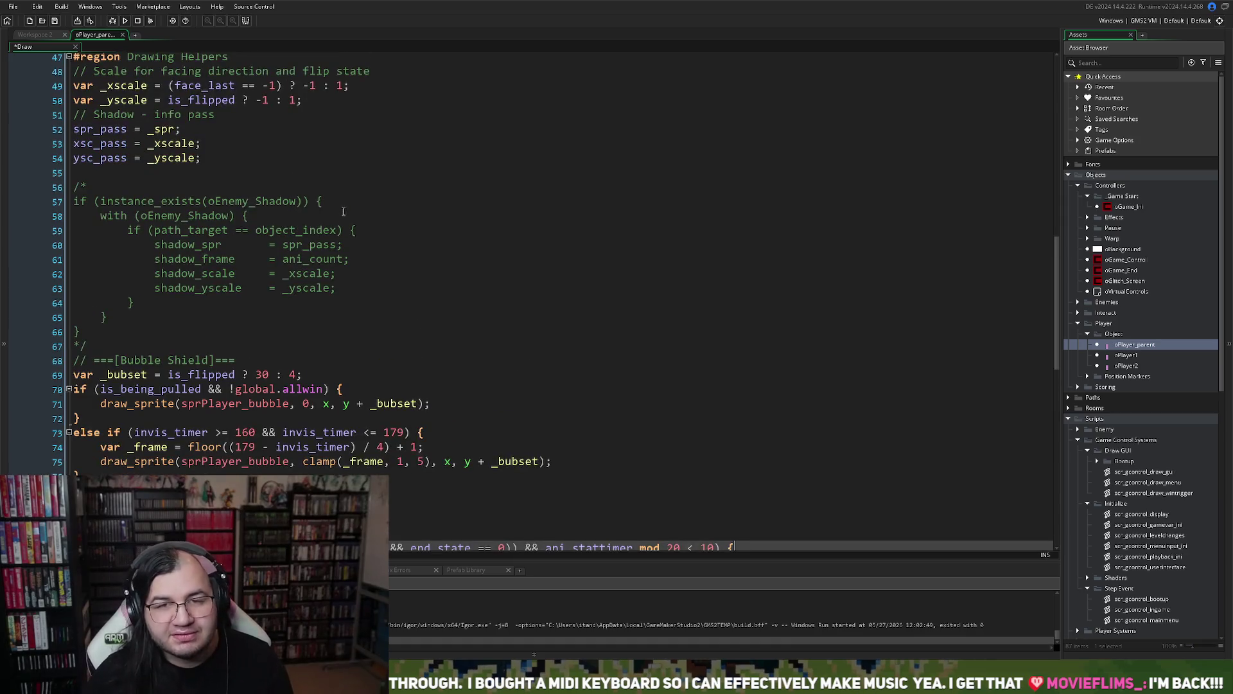
scroll(347, 218, "down", 1)
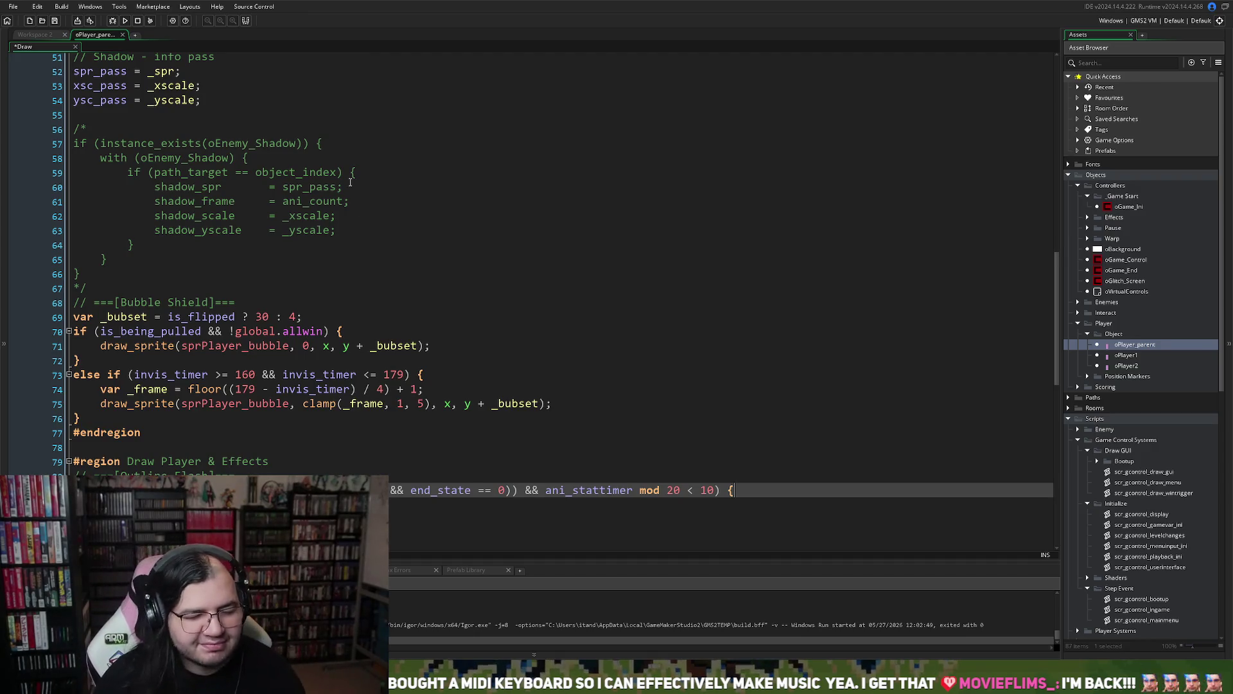
scroll(350, 111, "down", 1)
scroll(349, 111, "down", 6)
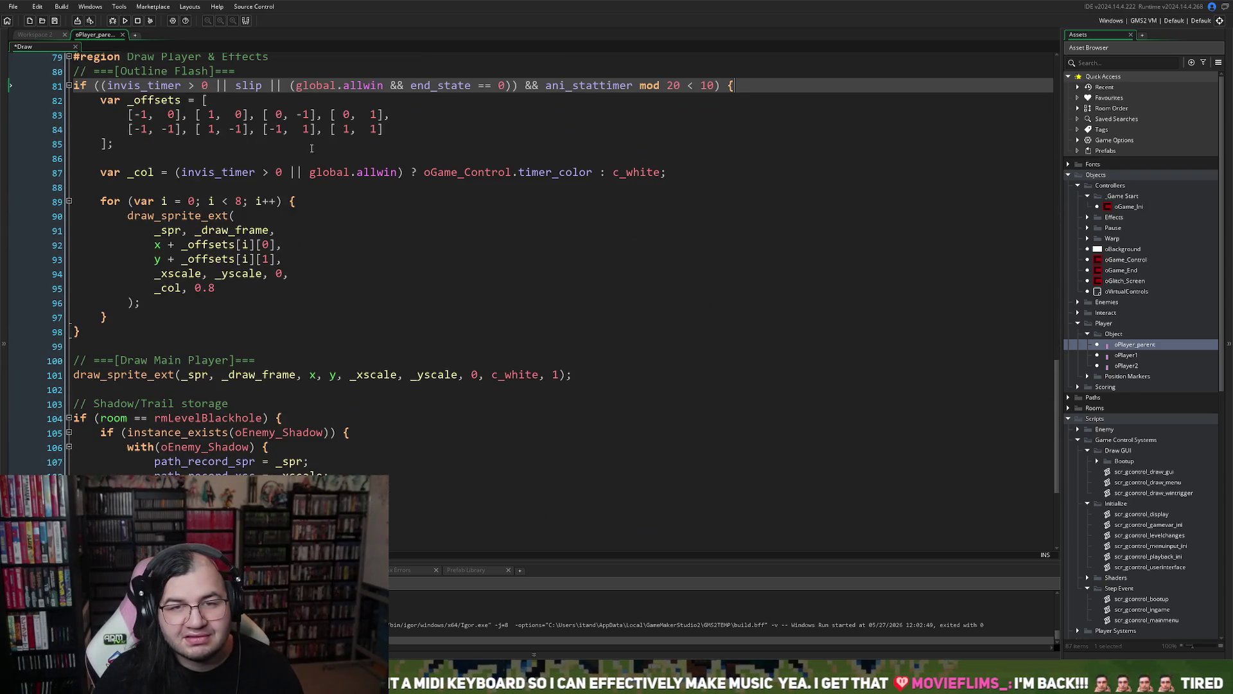
scroll(302, 149, "down", 3)
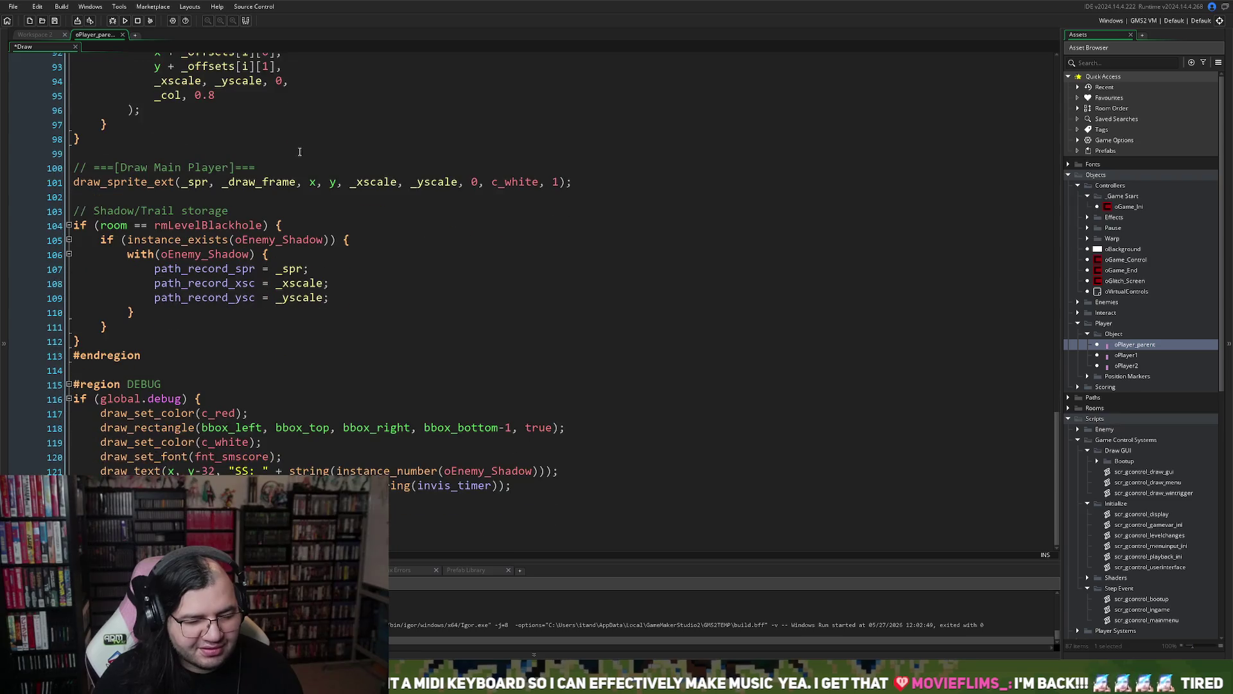
scroll(307, 154, "up", 2)
scroll(307, 154, "up", 8)
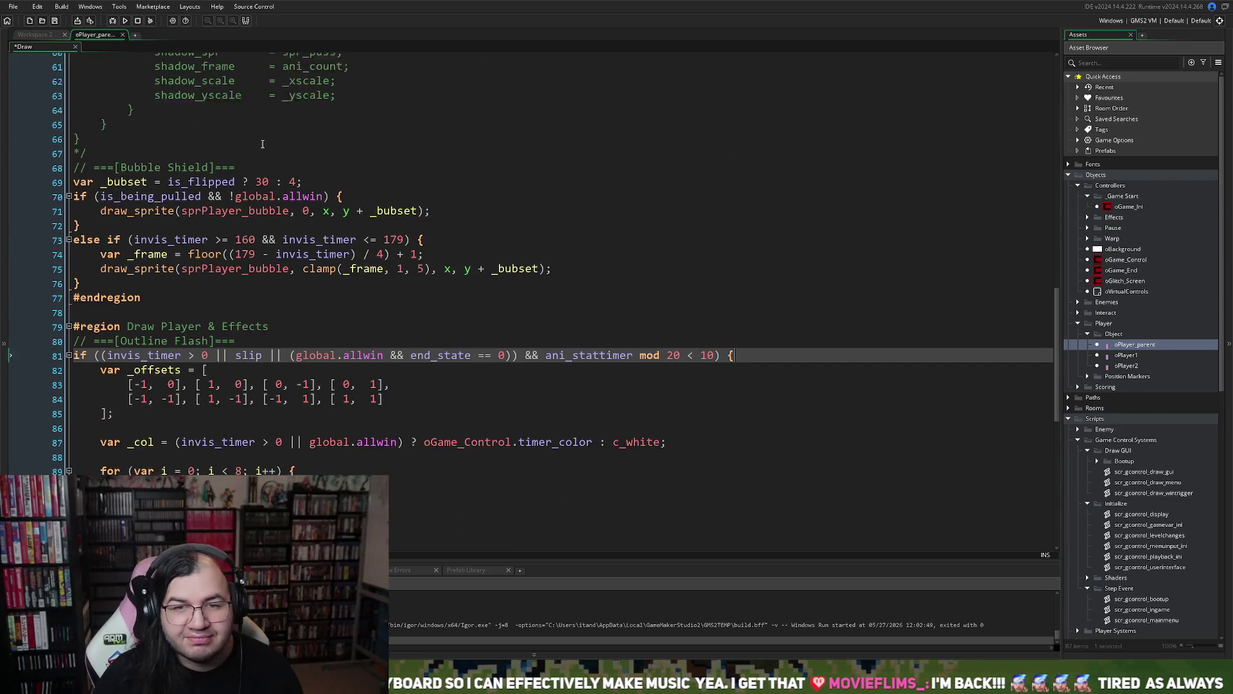
scroll(261, 144, "up", 4)
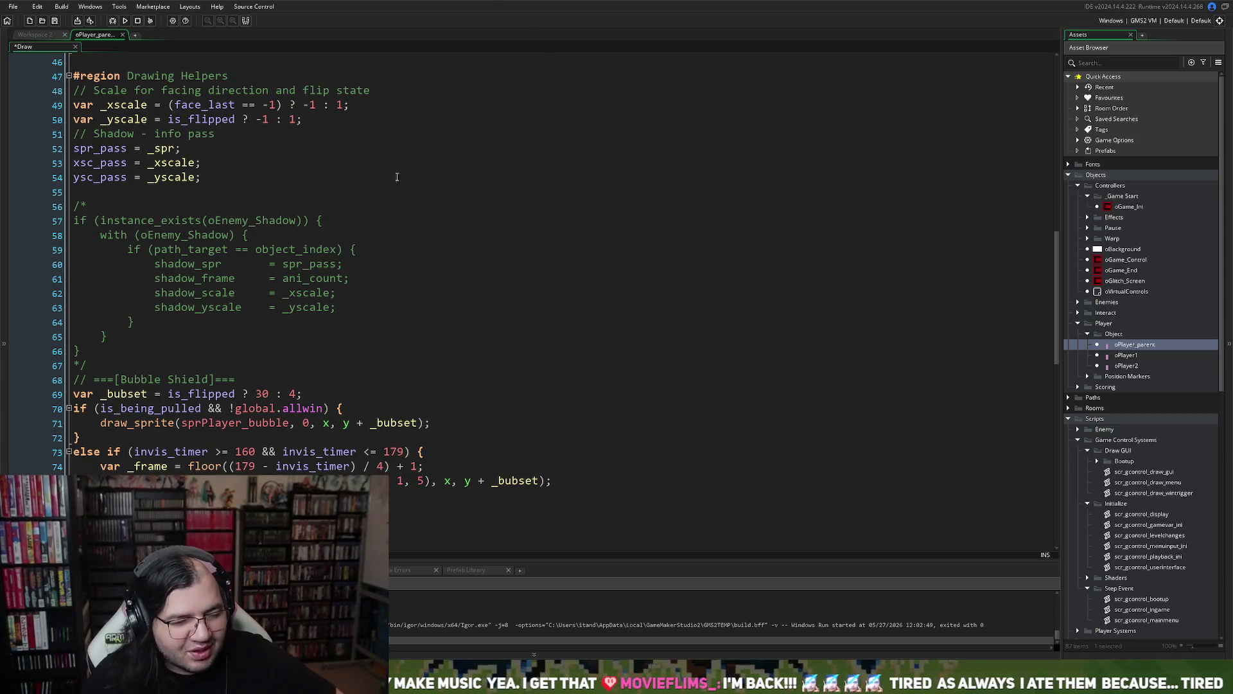
scroll(204, 181, "up", 2)
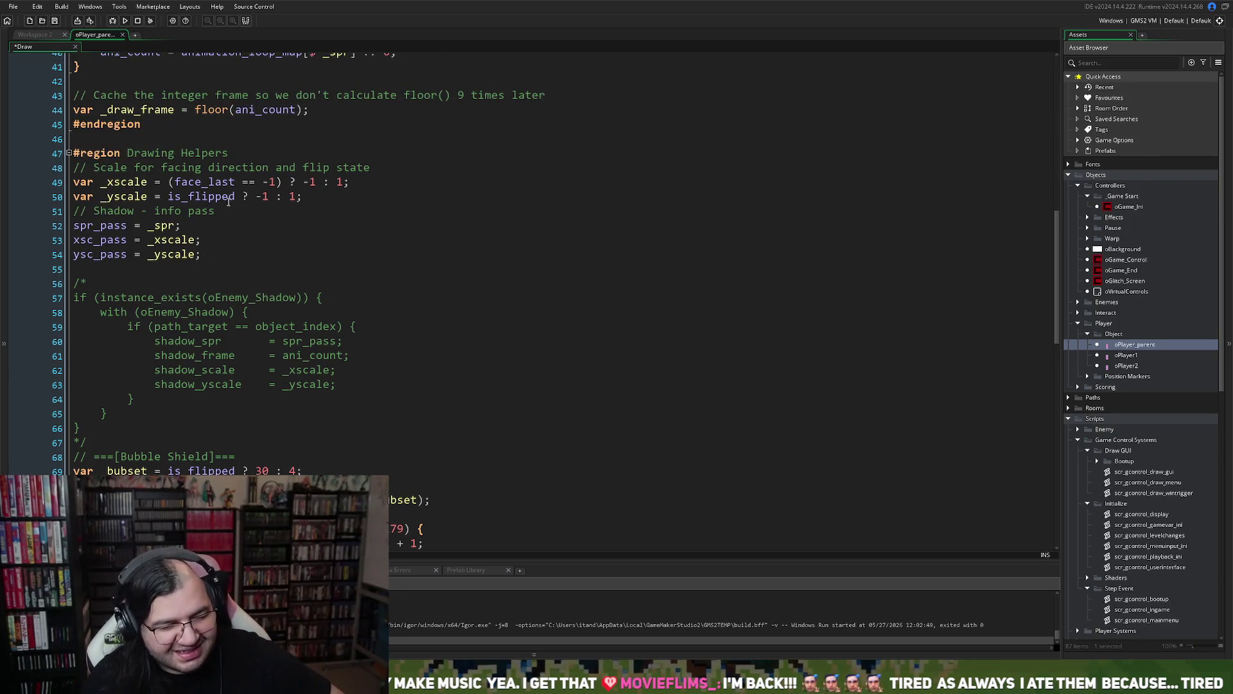
double_click(202, 197)
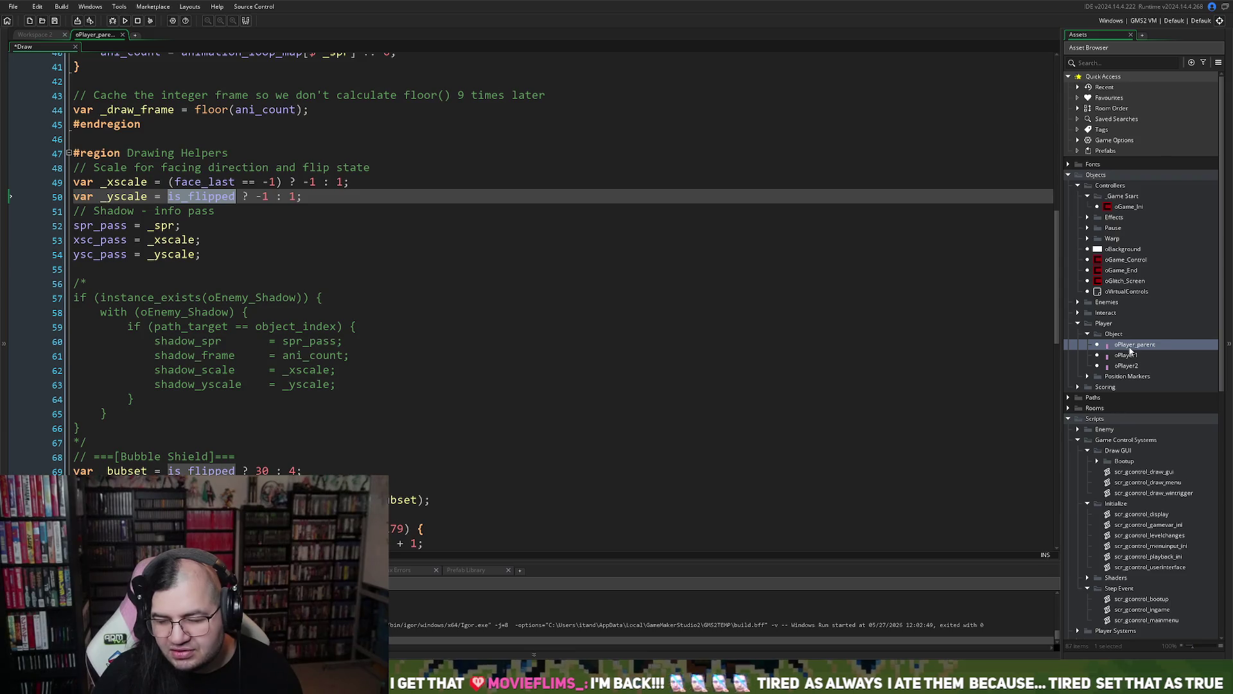
double_click(1125, 260)
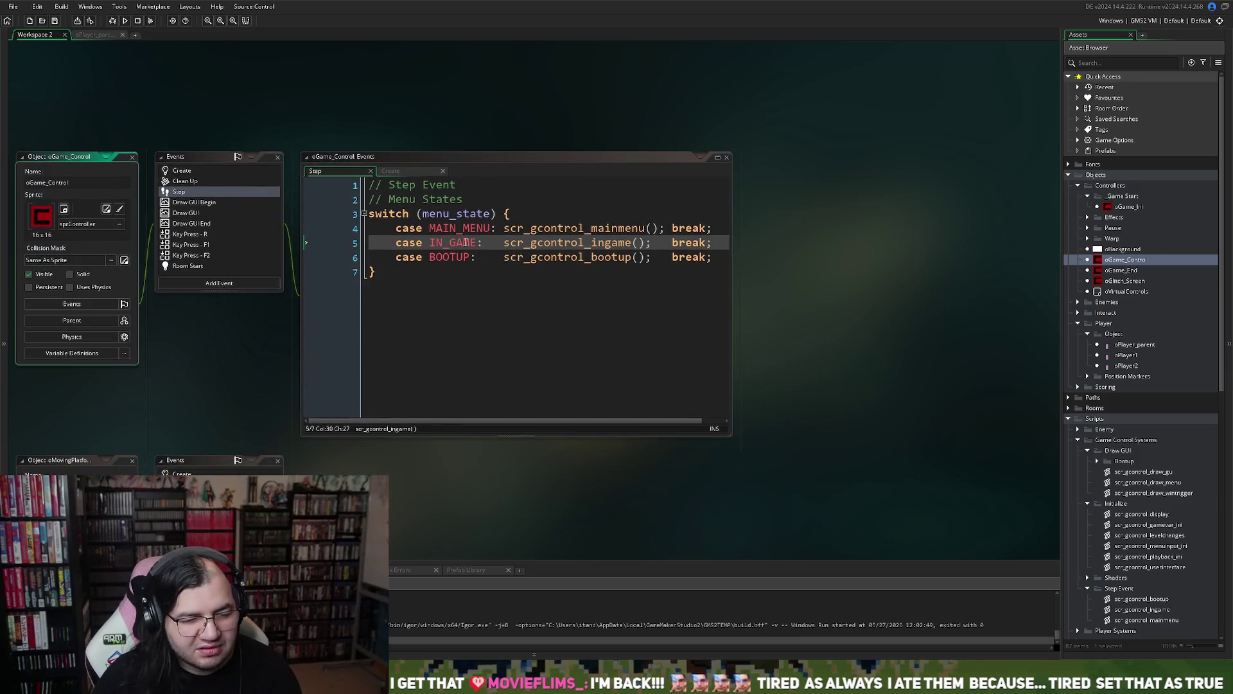
left_click(587, 249)
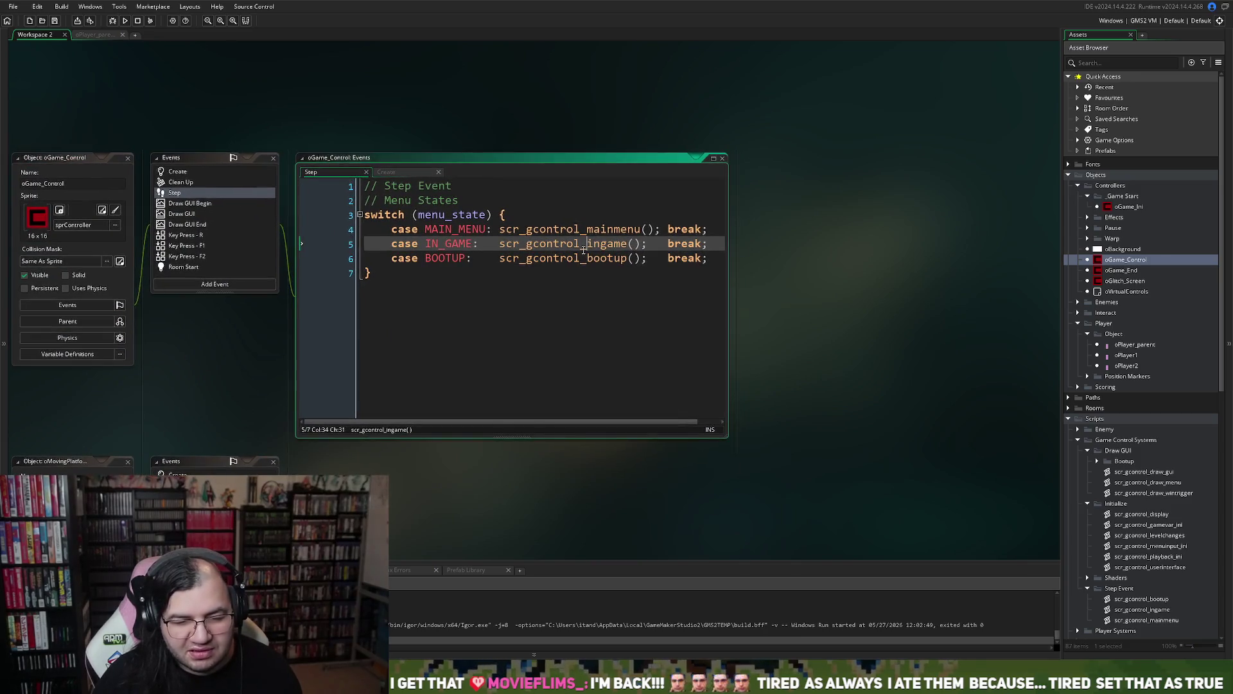
- Open scr_gcontrol_ingame from the Step event call, maximize it, review its code, then close it
middle_click(583, 250)
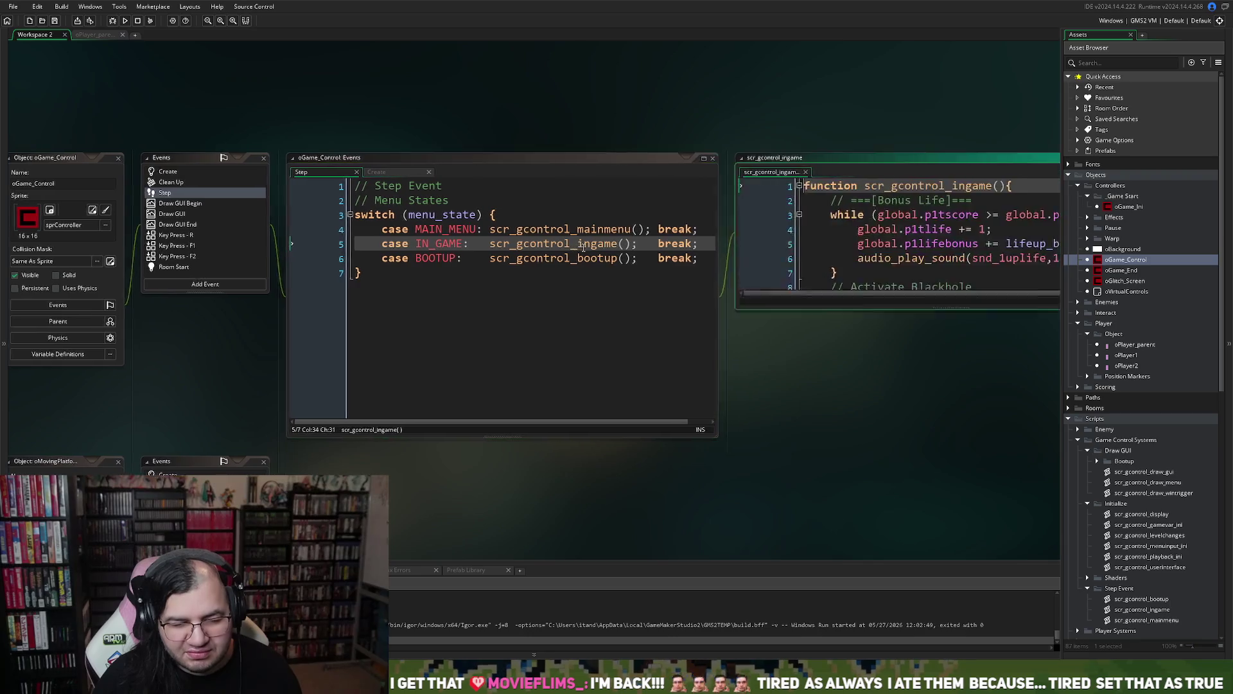
left_click(1032, 159)
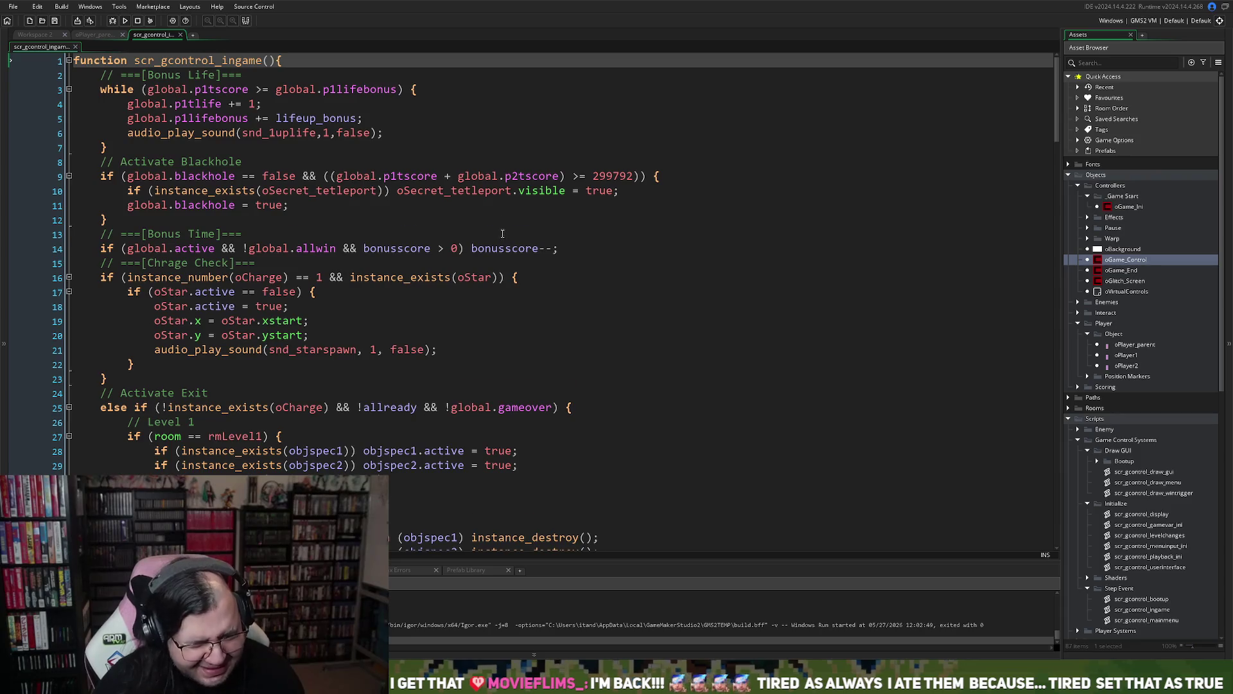
scroll(502, 234, "down", 2)
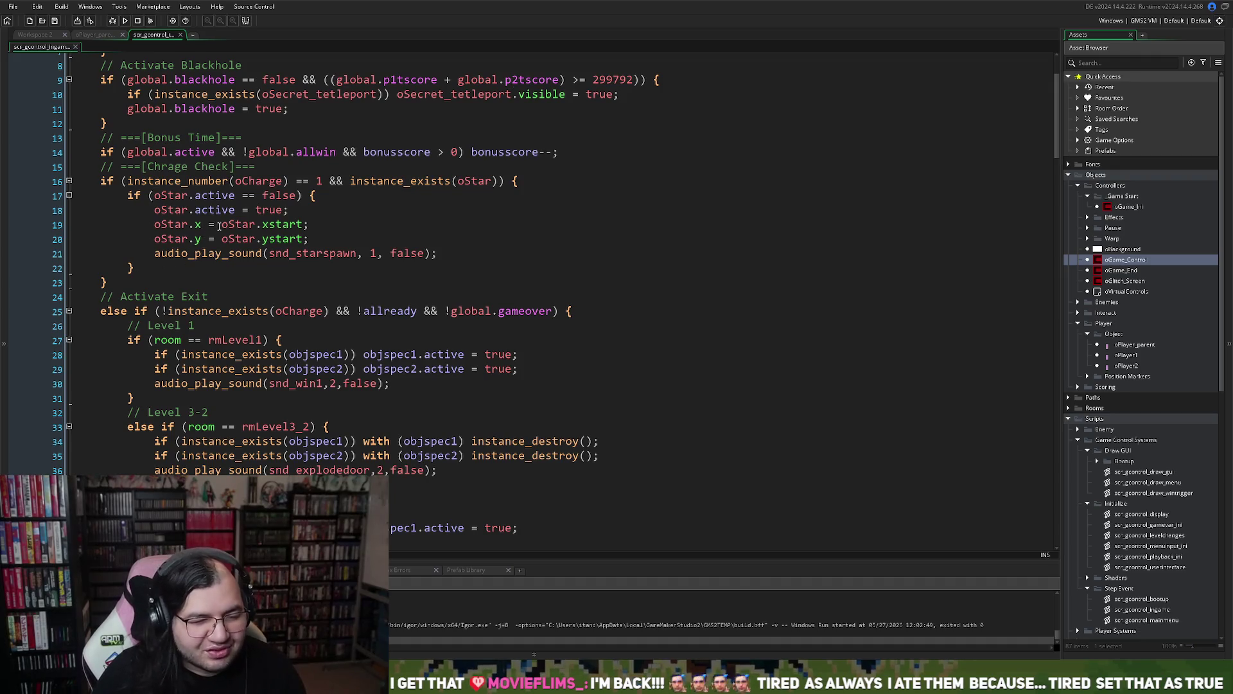
scroll(245, 238, "down", 2)
scroll(268, 249, "up", 4)
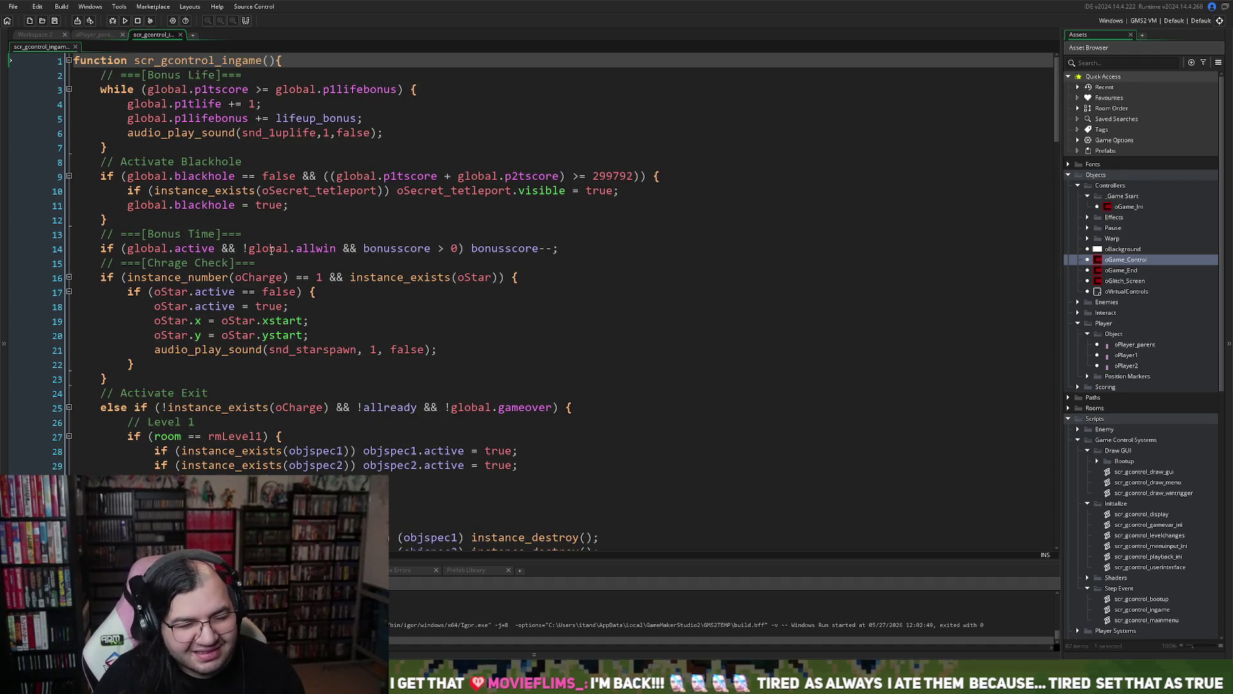
scroll(268, 249, "down", 14)
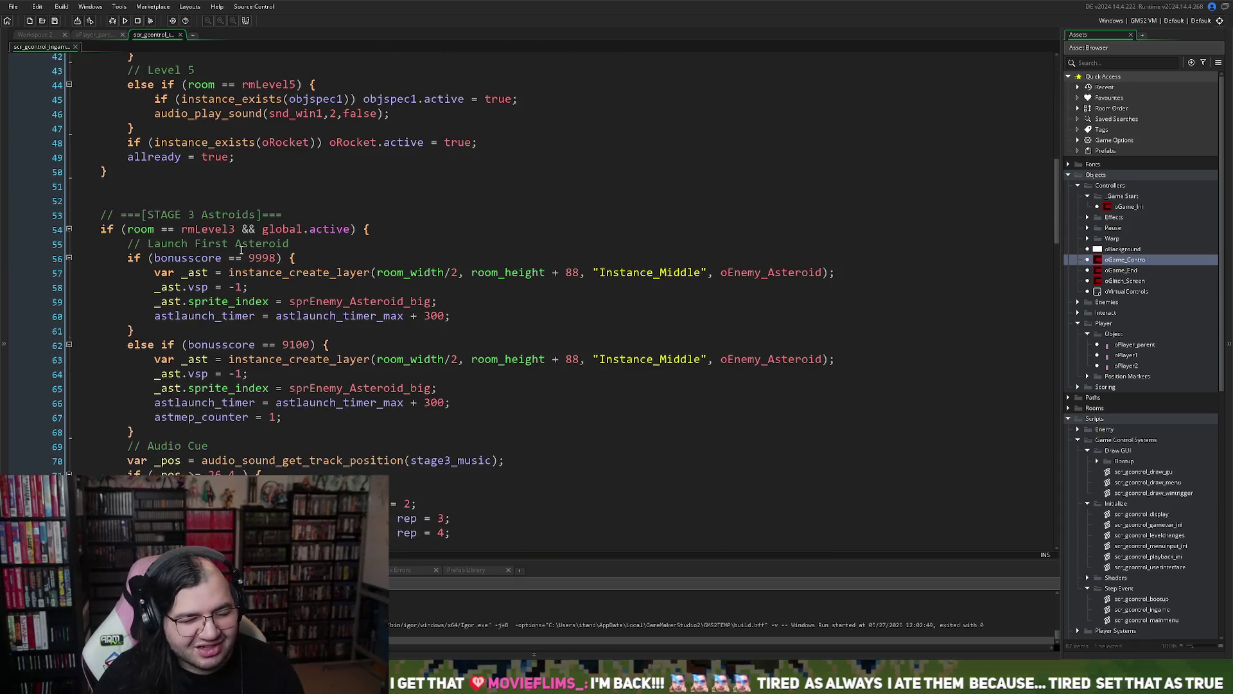
scroll(291, 247, "up", 11)
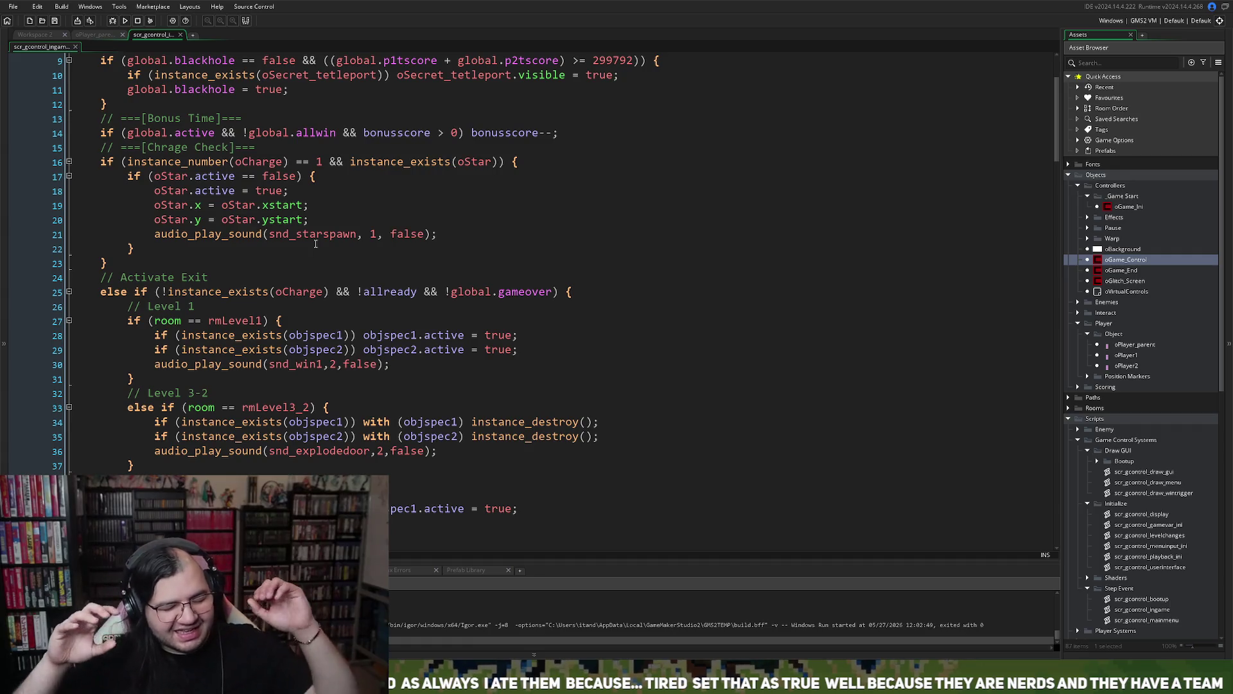
scroll(340, 206, "up", 3)
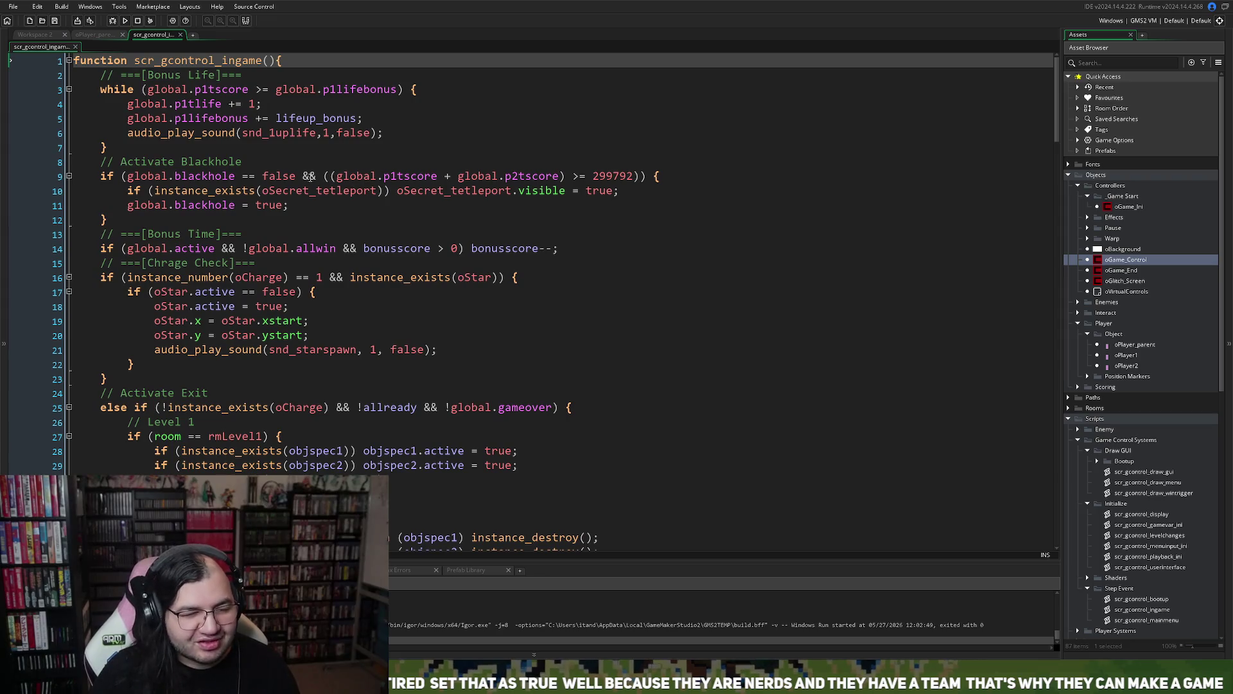
scroll(298, 191, "down", 15)
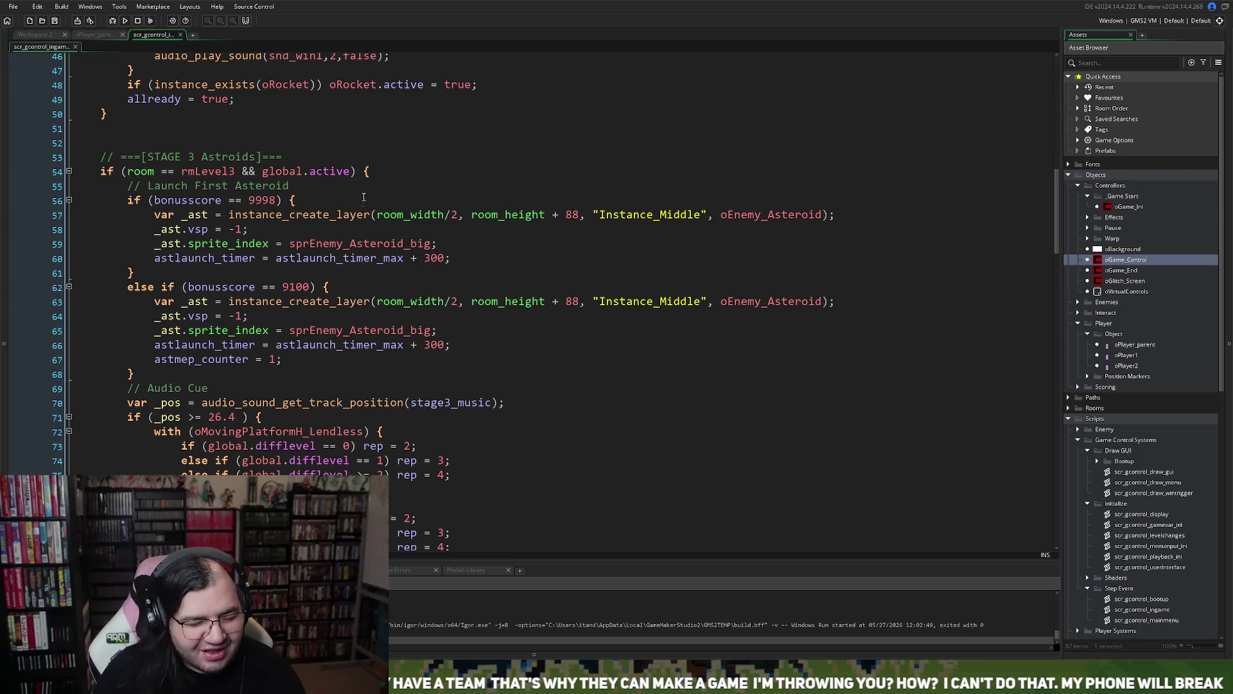
scroll(360, 204, "up", 2)
scroll(360, 204, "up", 3)
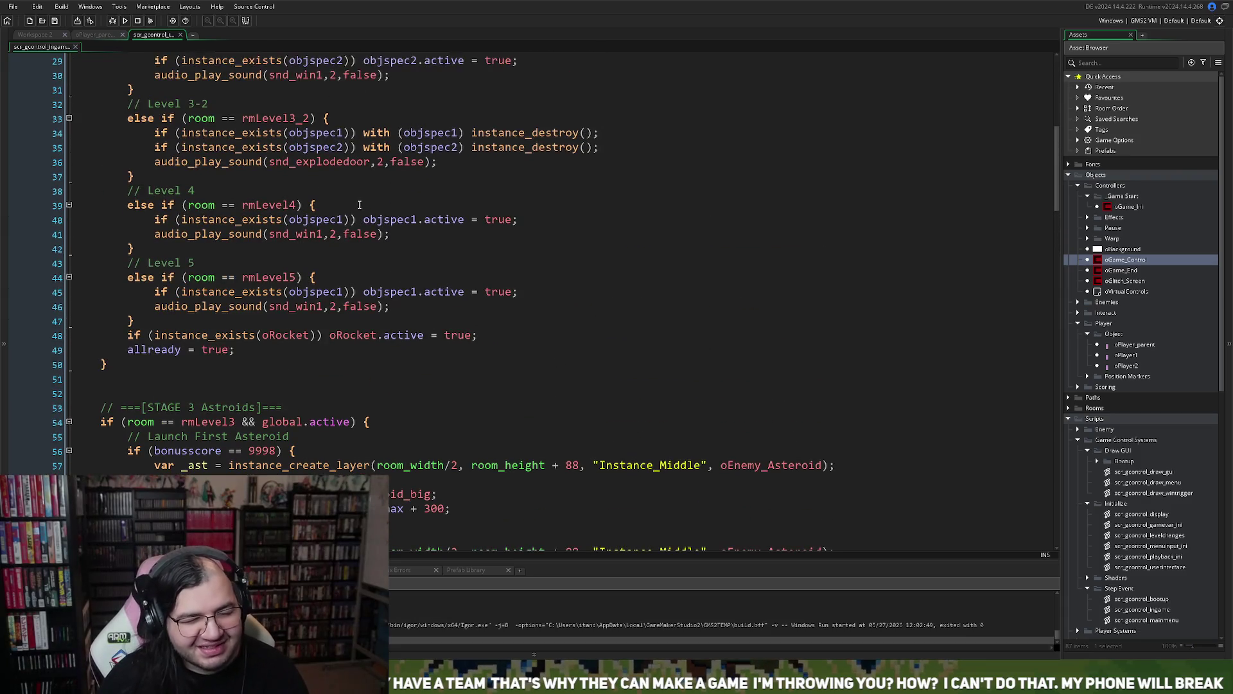
scroll(360, 204, "up", 8)
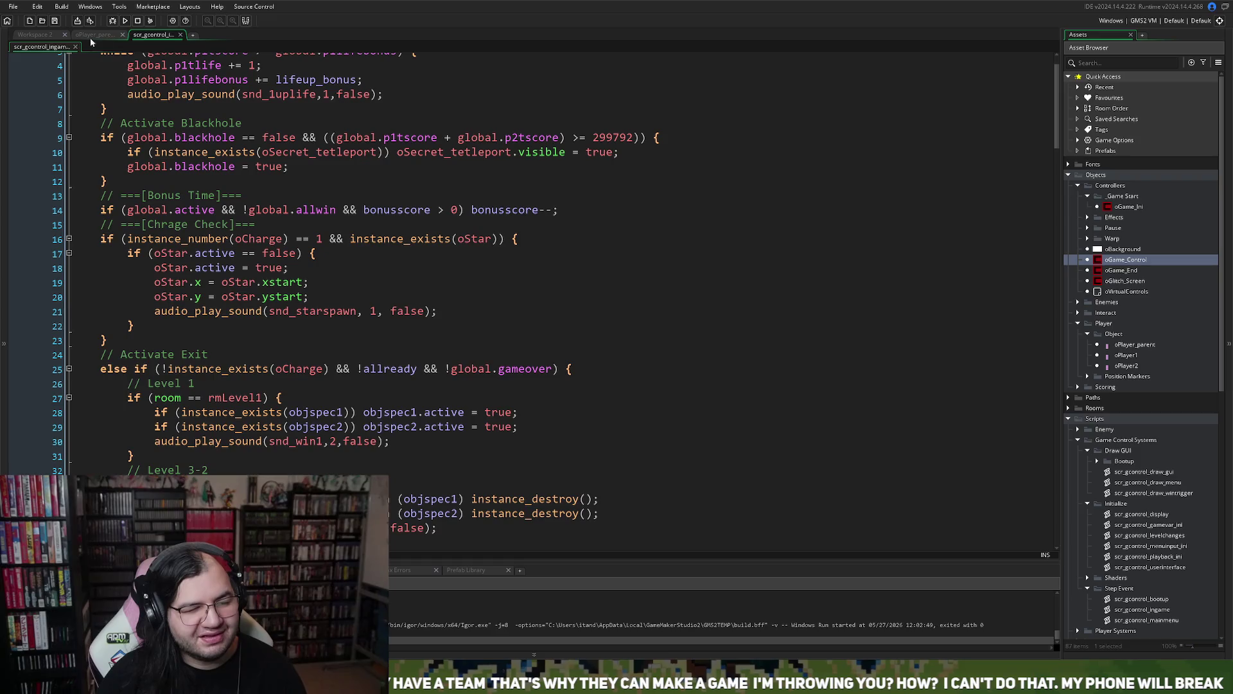
left_click(180, 35)
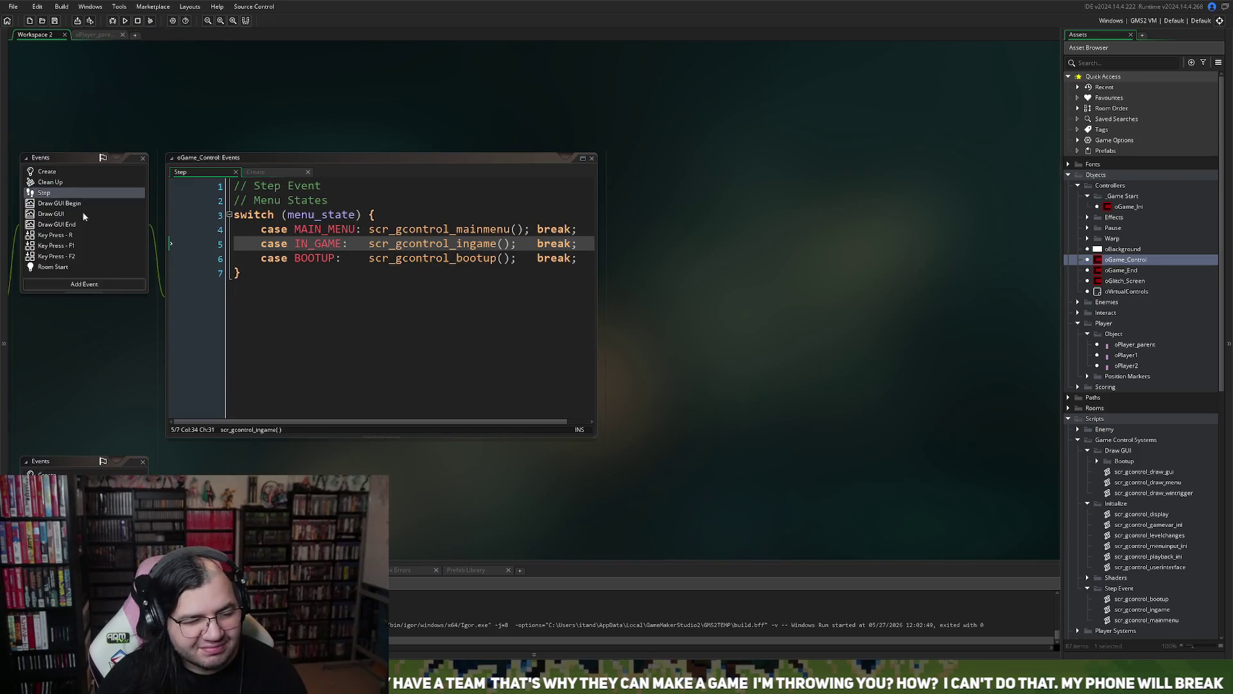
- From the Draw GUI event, open scr_gcontrol_draw_wintrigger maximized and scrolled to Player 1 Pull
left_click(49, 214)
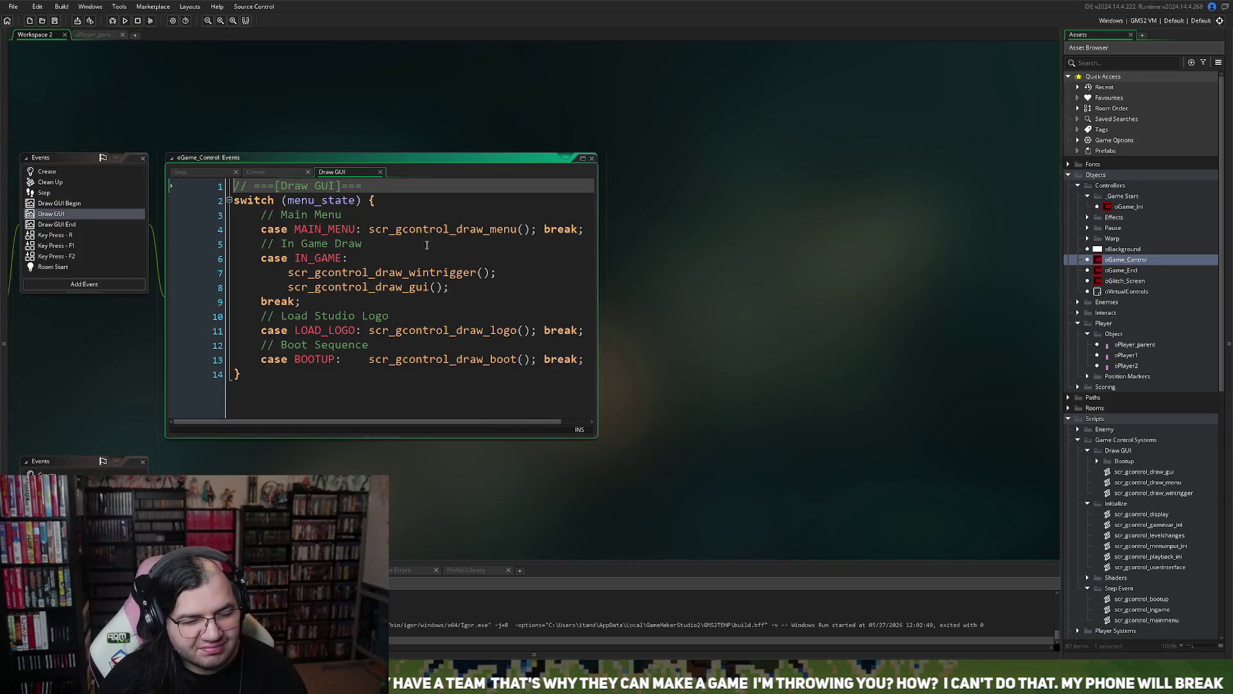
middle_click(371, 273)
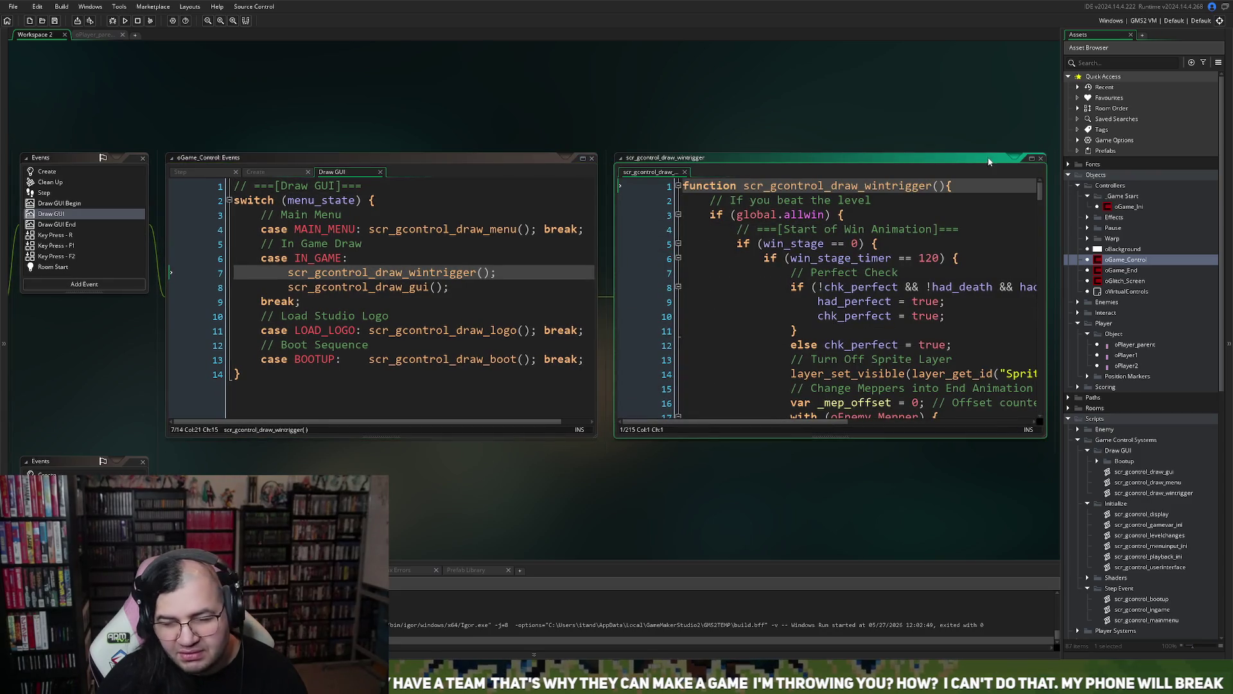
left_click(1032, 158)
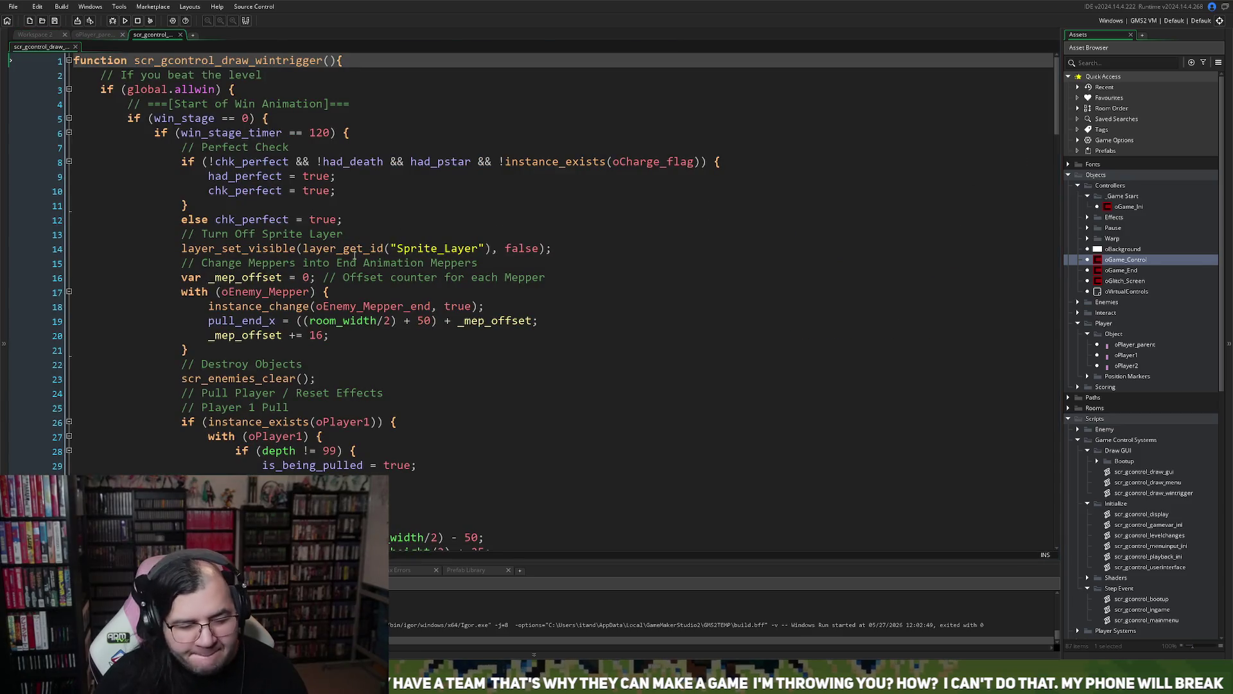
scroll(359, 255, "down", 4)
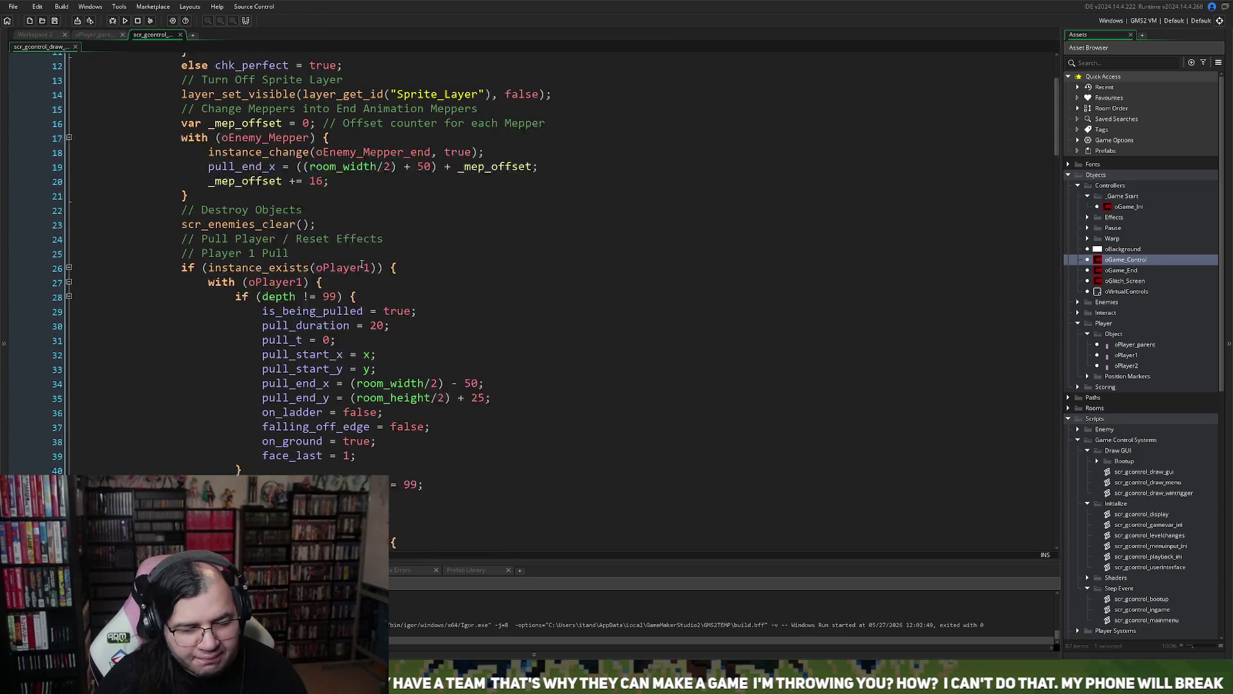
- Add 'is_flipped = false;' below face_last = 1; in the Player 1 pull
left_click(396, 435)
key("Return")
type("is_flipped")
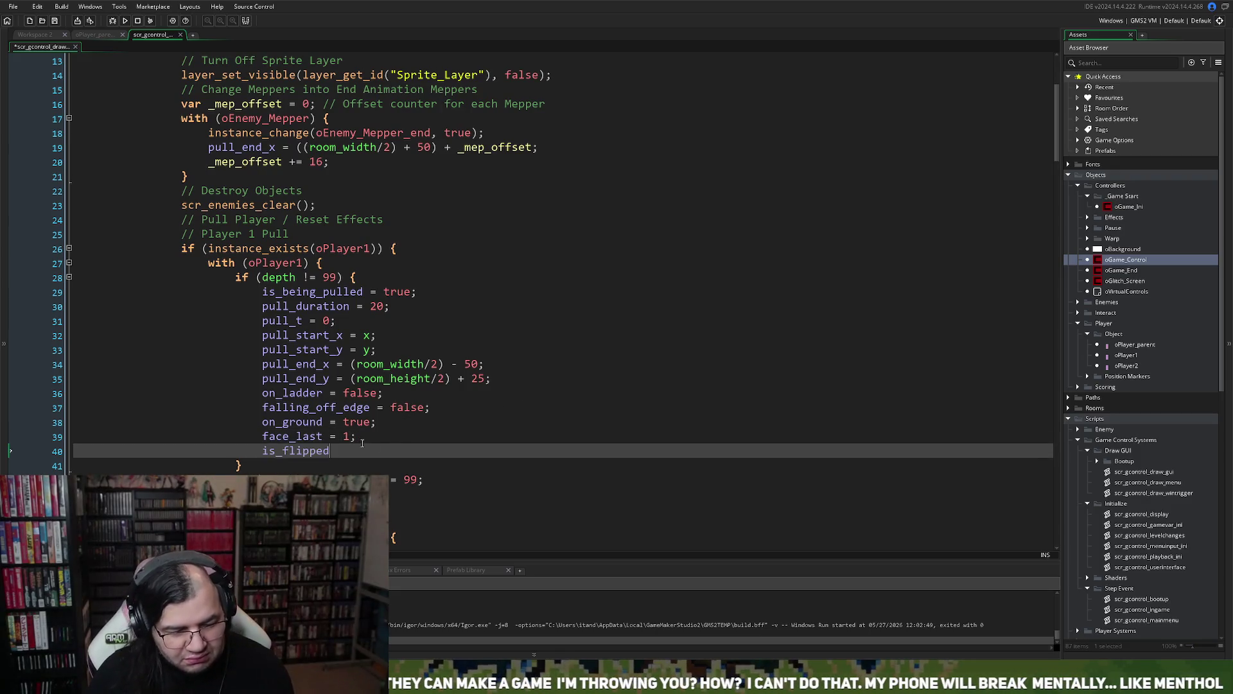
type(" = false;")
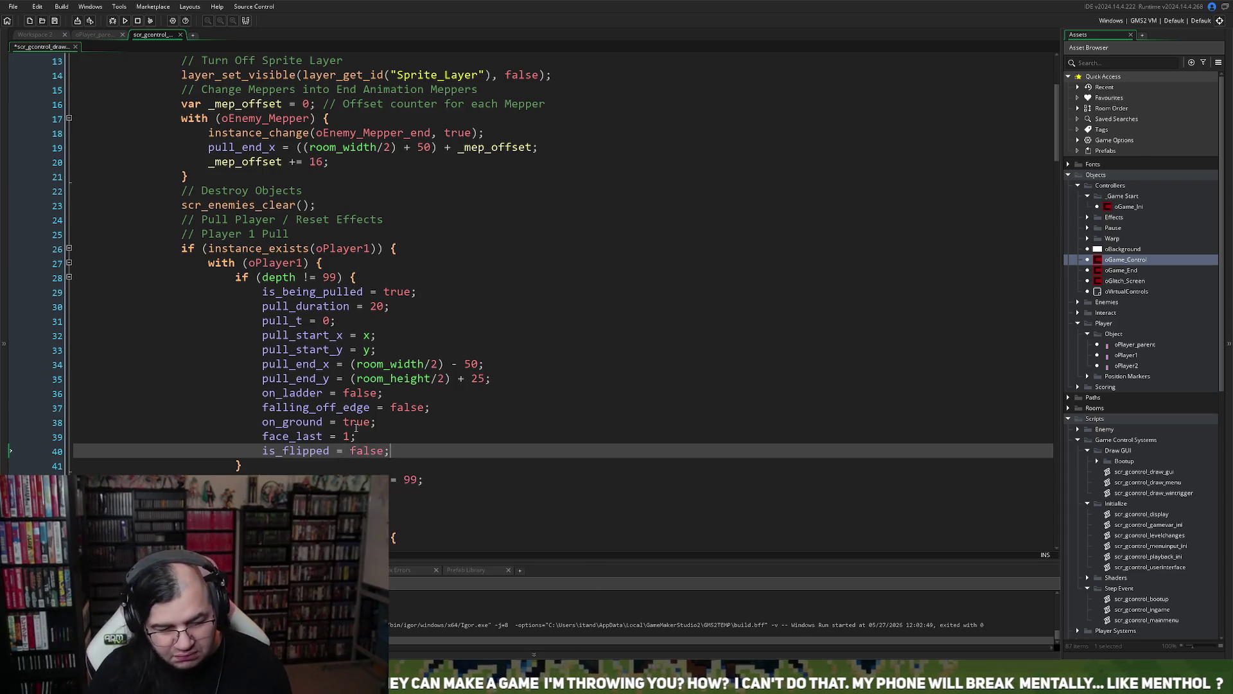
double_click(292, 450)
left_click_drag(406, 453, 262, 455)
- Insert a blank line at line 59 in the Player 2 pull, then return to oPlayer_parent's Draw code
scroll(298, 457, "down", 3)
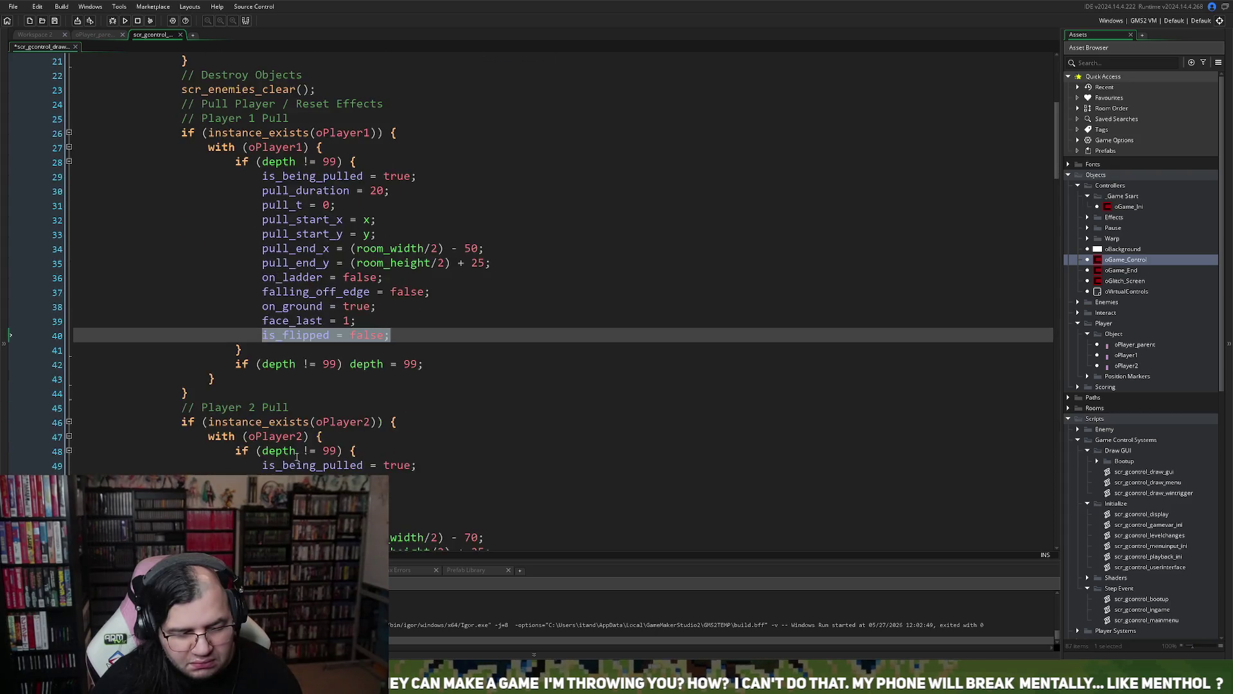
scroll(297, 458, "down", 3)
left_click(360, 494)
key("Return")
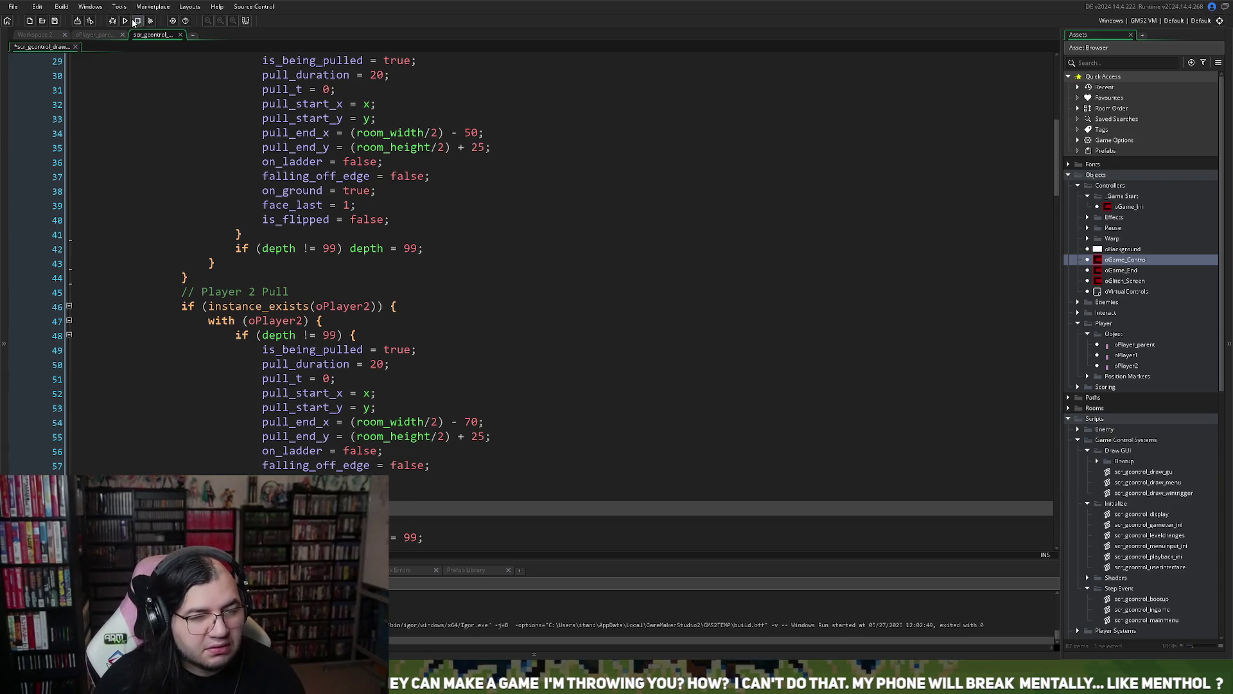
left_click(94, 35)
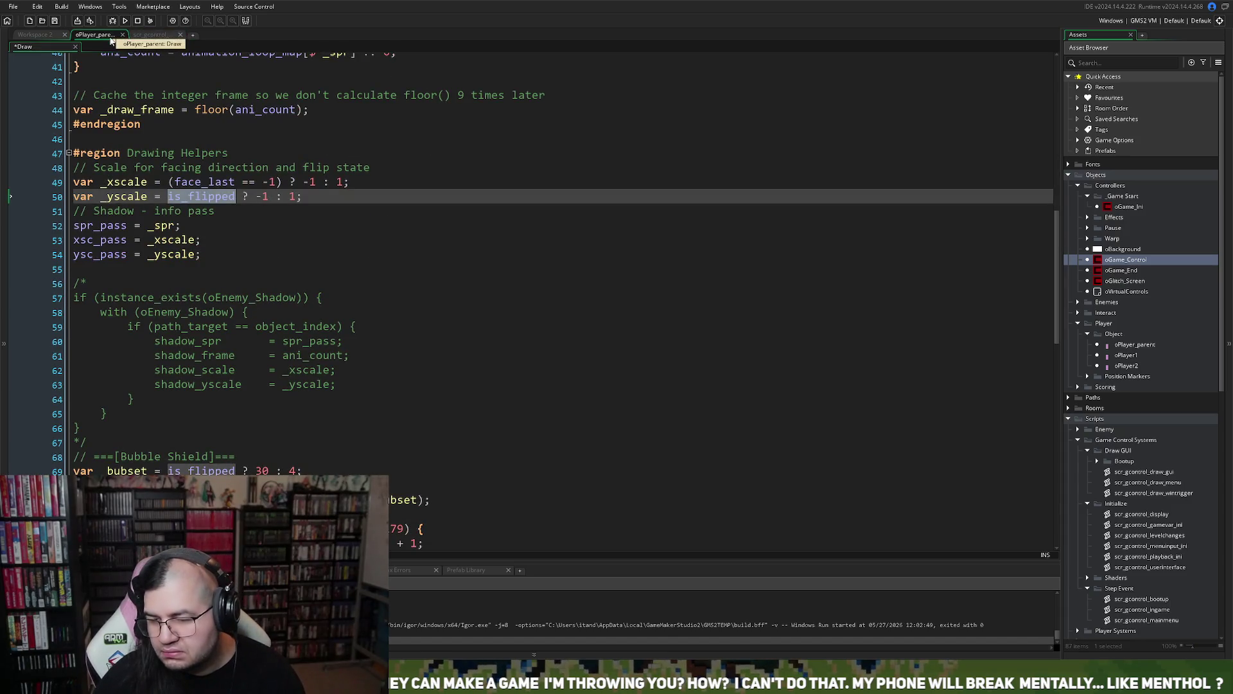
- Expand the Scripts > Volume folder and open scr_apply_volume
scroll(1126, 476, "down", 3)
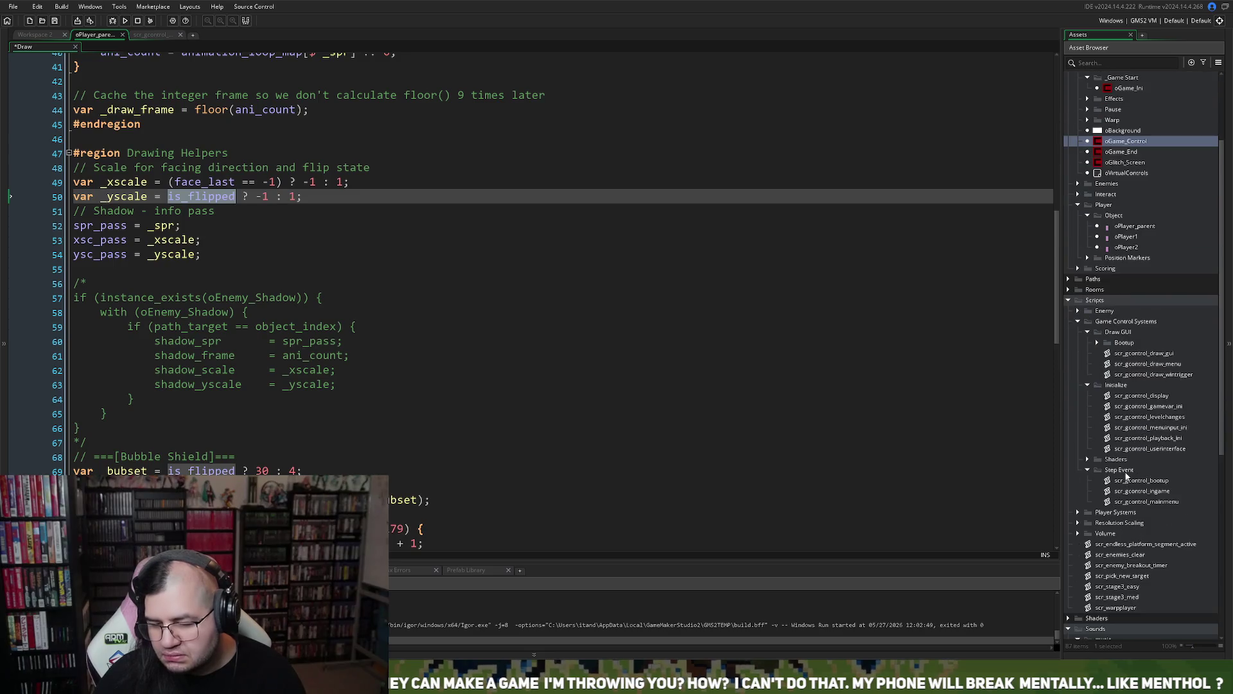
scroll(1126, 476, "down", 1)
scroll(1126, 476, "down", 5)
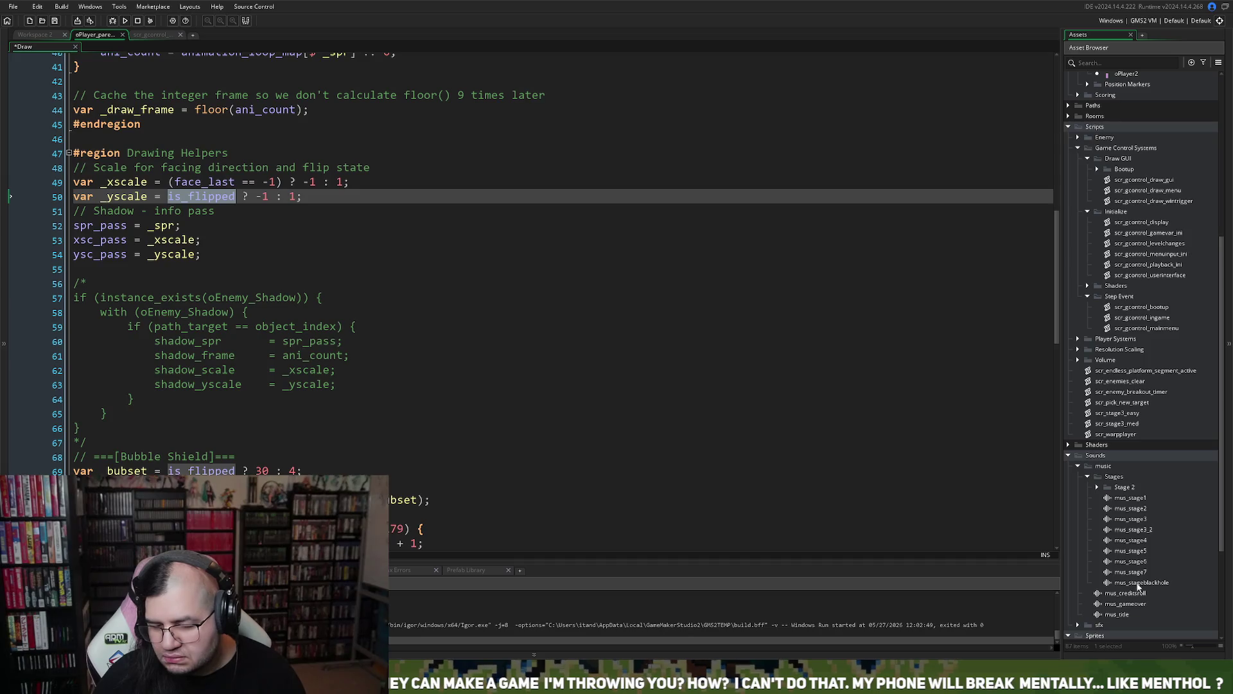
scroll(1138, 586, "down", 4)
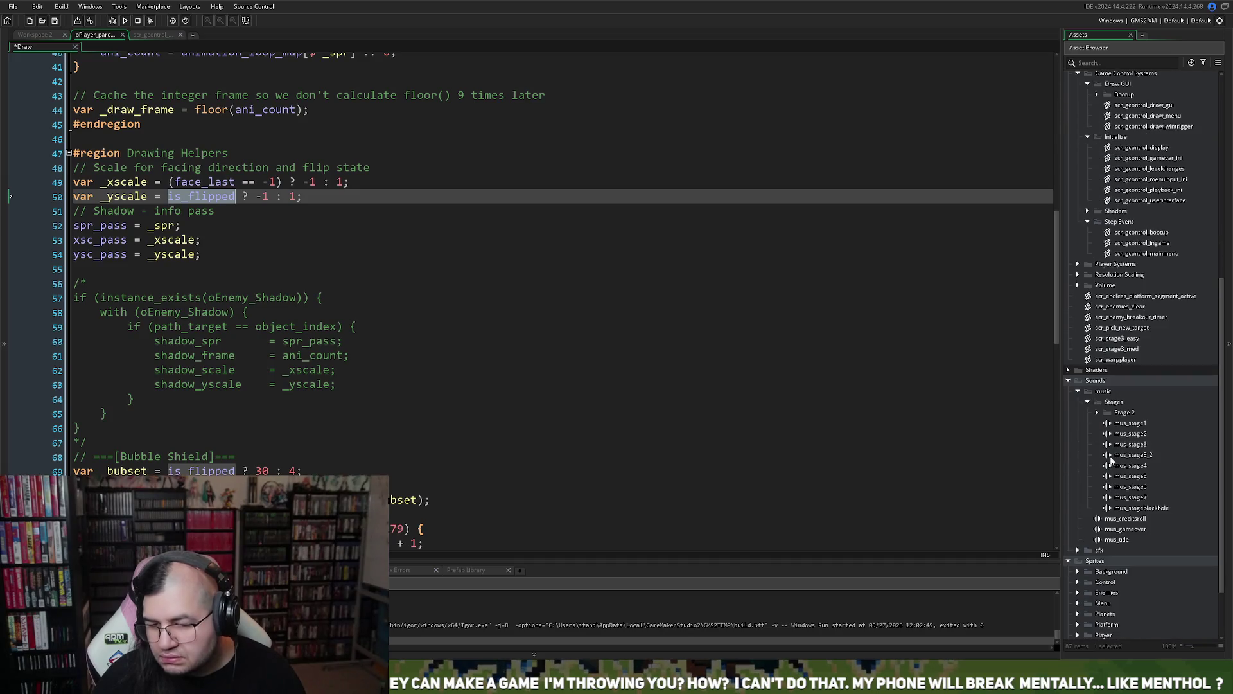
scroll(1112, 460, "up", 4)
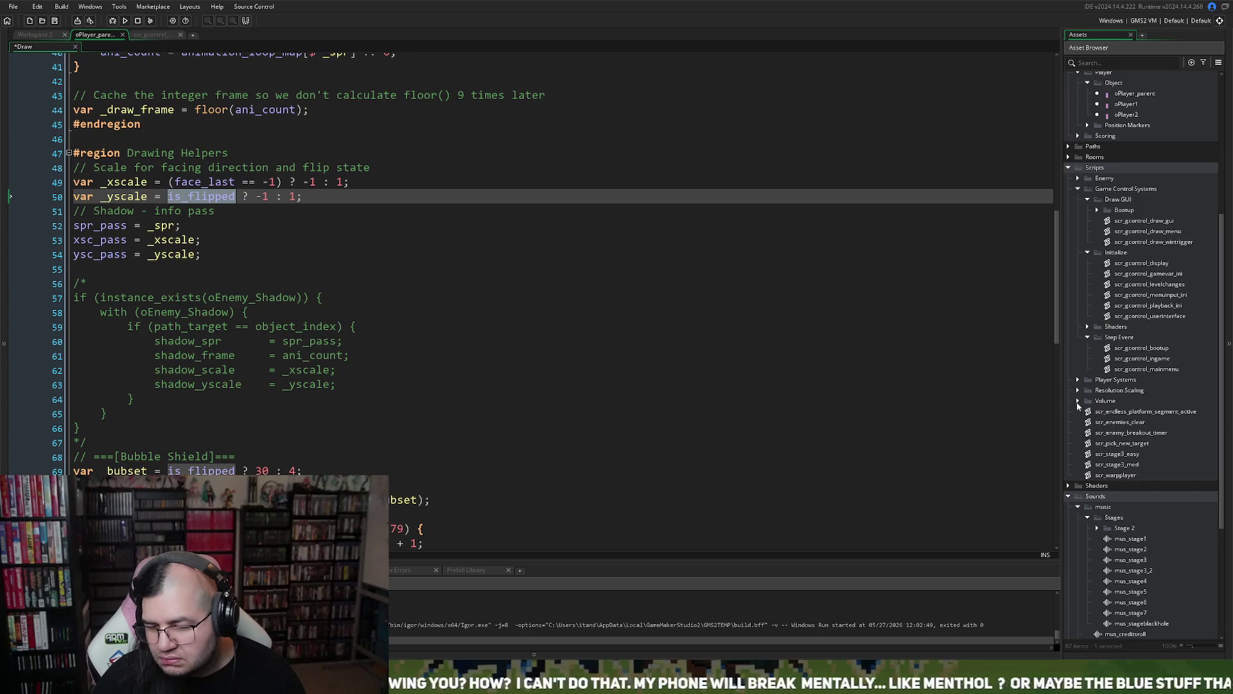
double_click(1105, 400)
double_click(1115, 415)
- Insert an empty line 13 below the mus_stage5 gain line and select mus_stage5 for copying
scroll(353, 286, "down", 5)
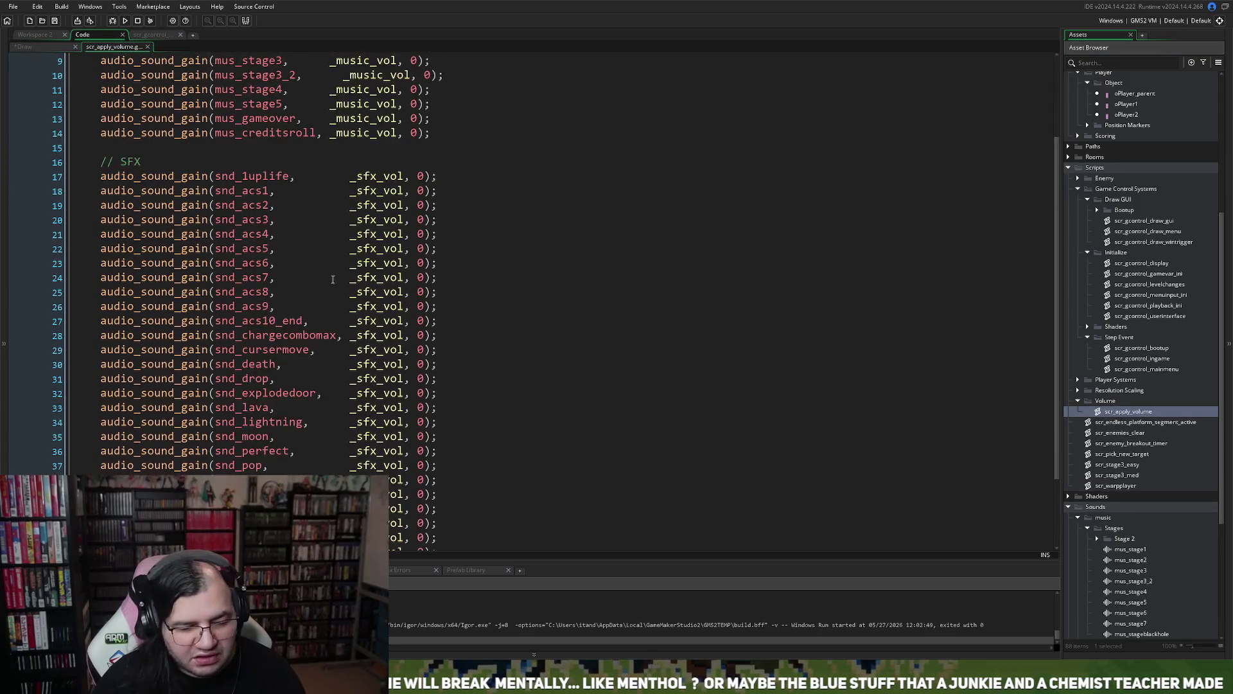
scroll(353, 304, "up", 4)
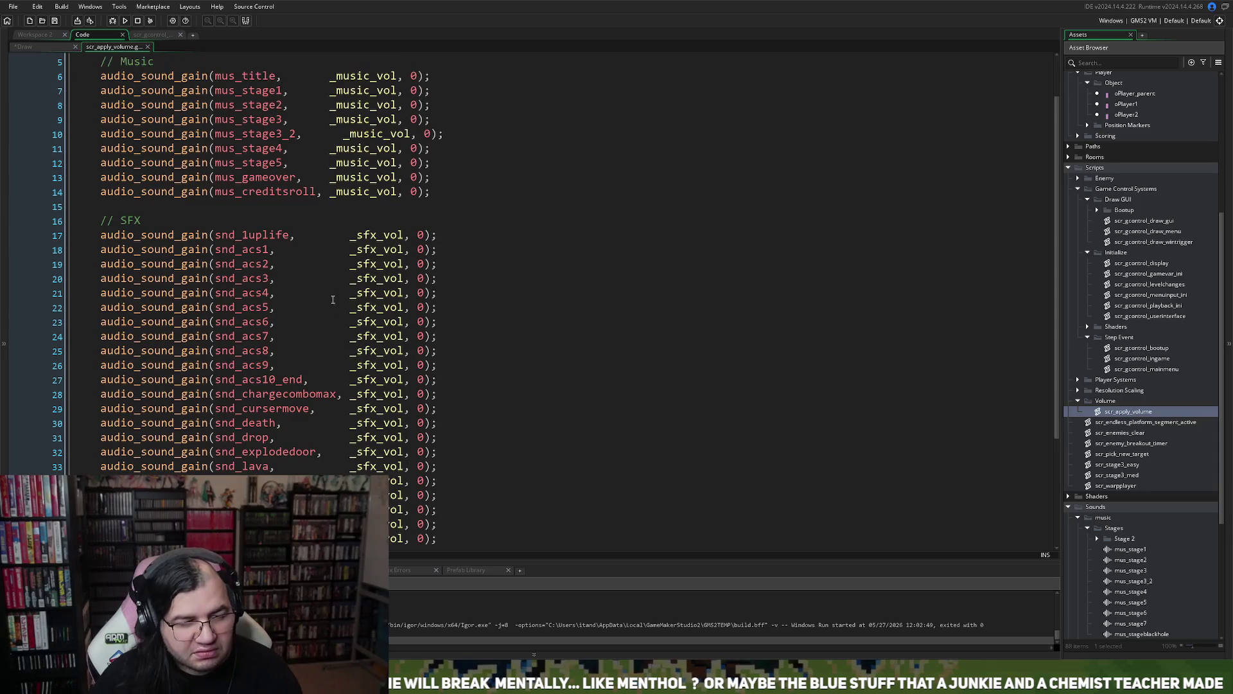
left_click(436, 177)
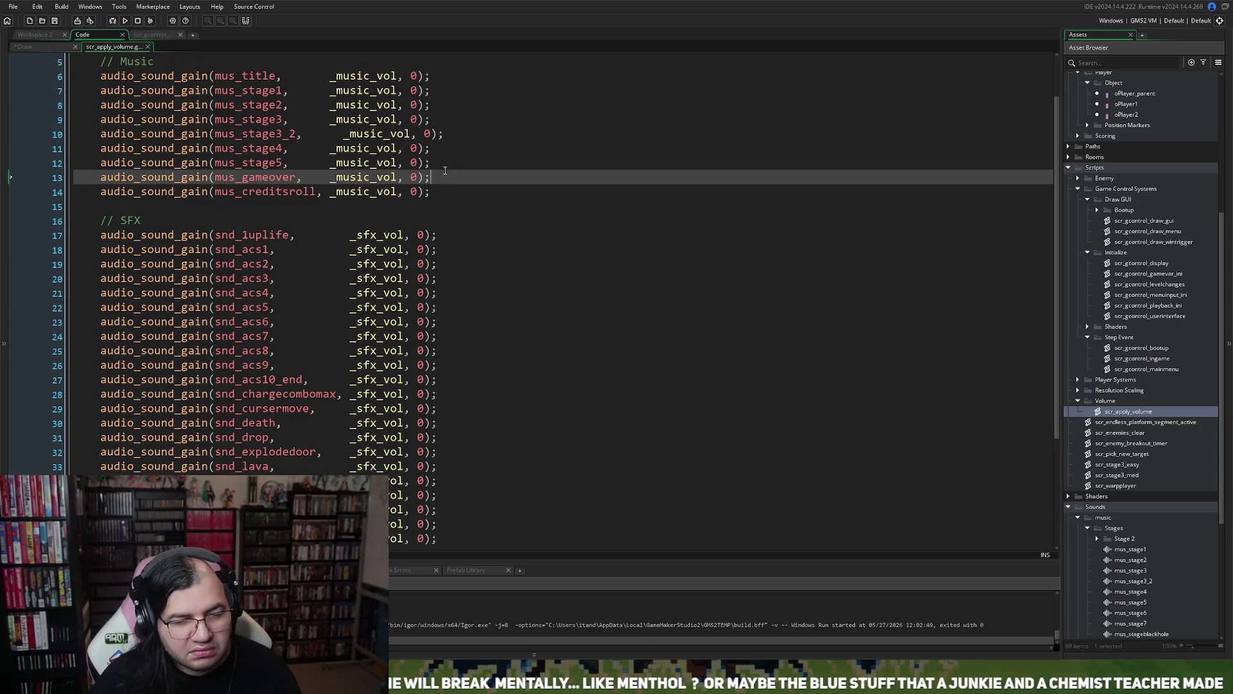
left_click(434, 162)
key("Return")
key("shift+Up")
key("ctrl+c")
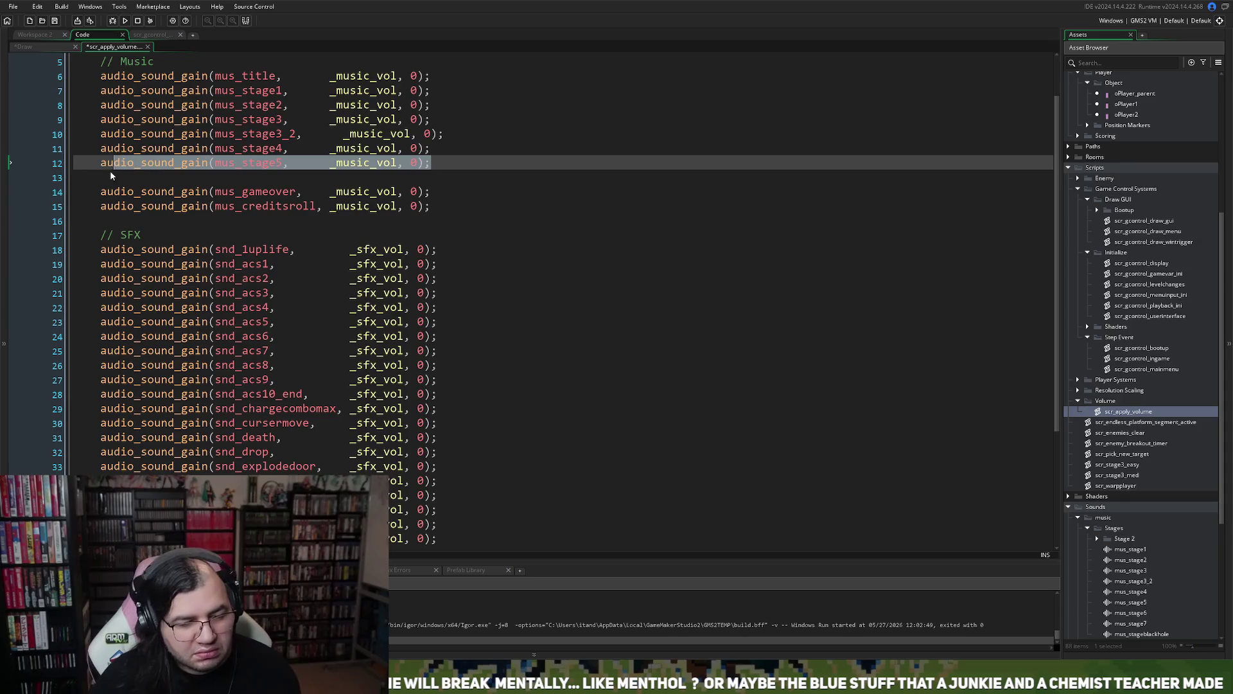
left_click(113, 174)
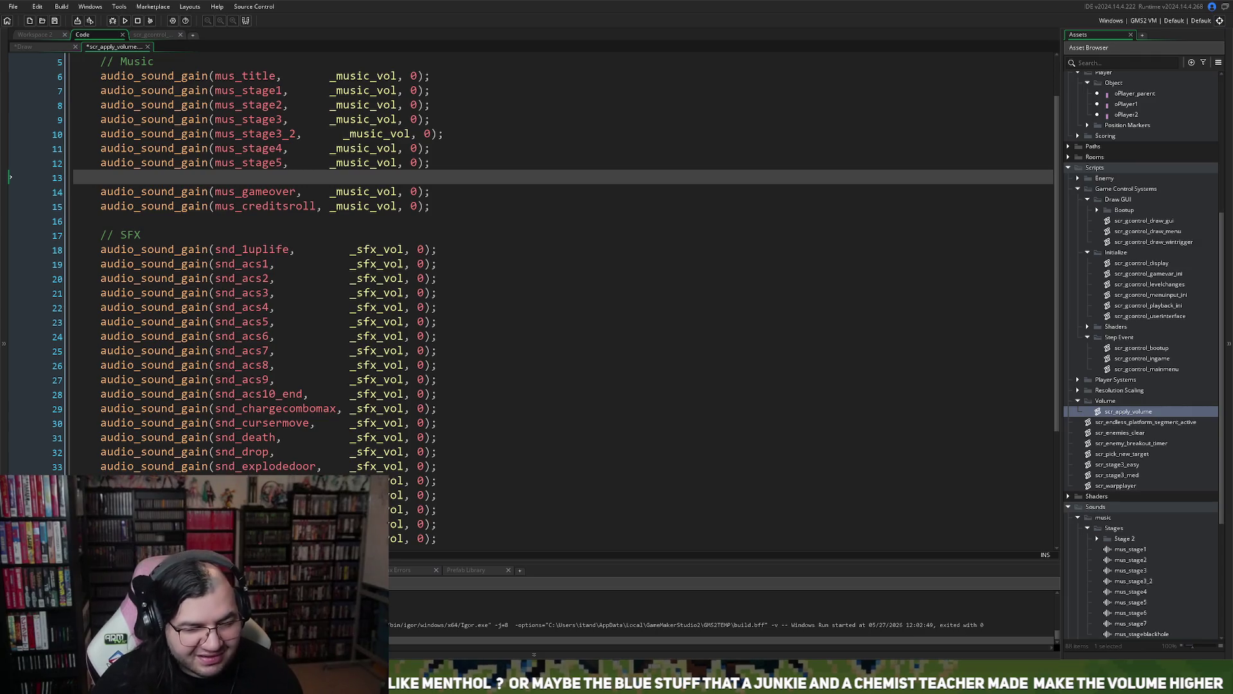
- Paste the mus_stage5 line onto line 13 and rename its sound to mus_stageblackhole
key("ctrl+v")
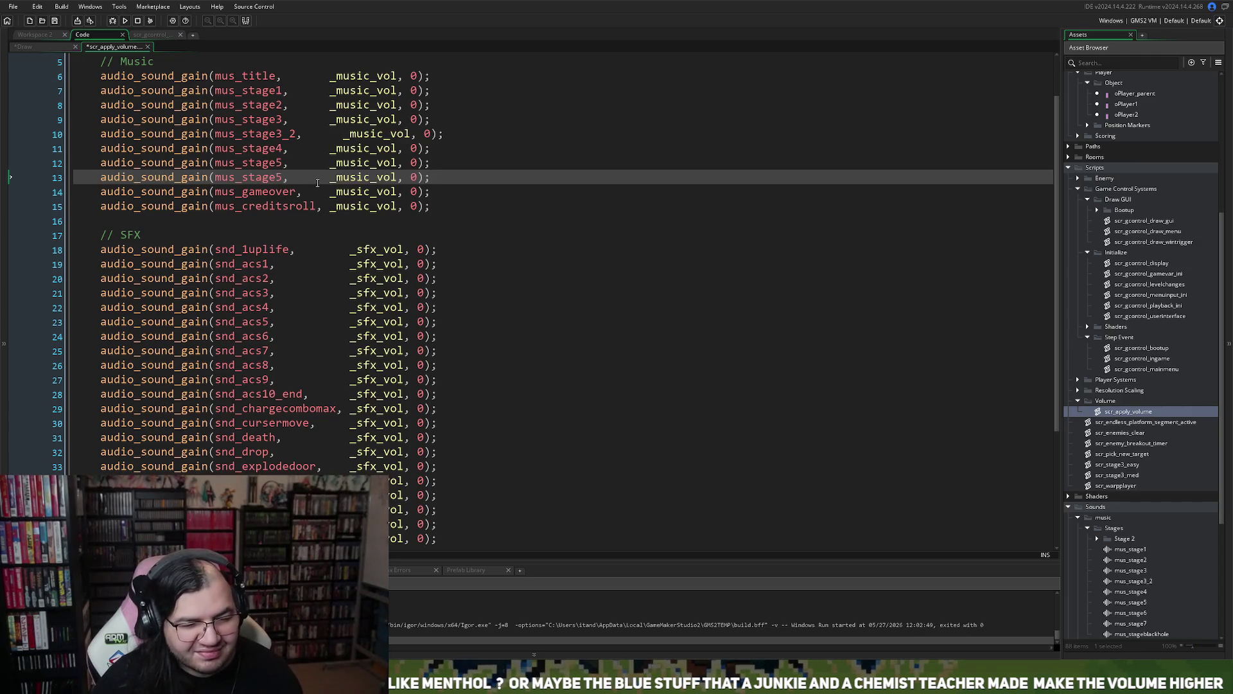
left_click(280, 180)
key("BackSpace")
type("blackhole")
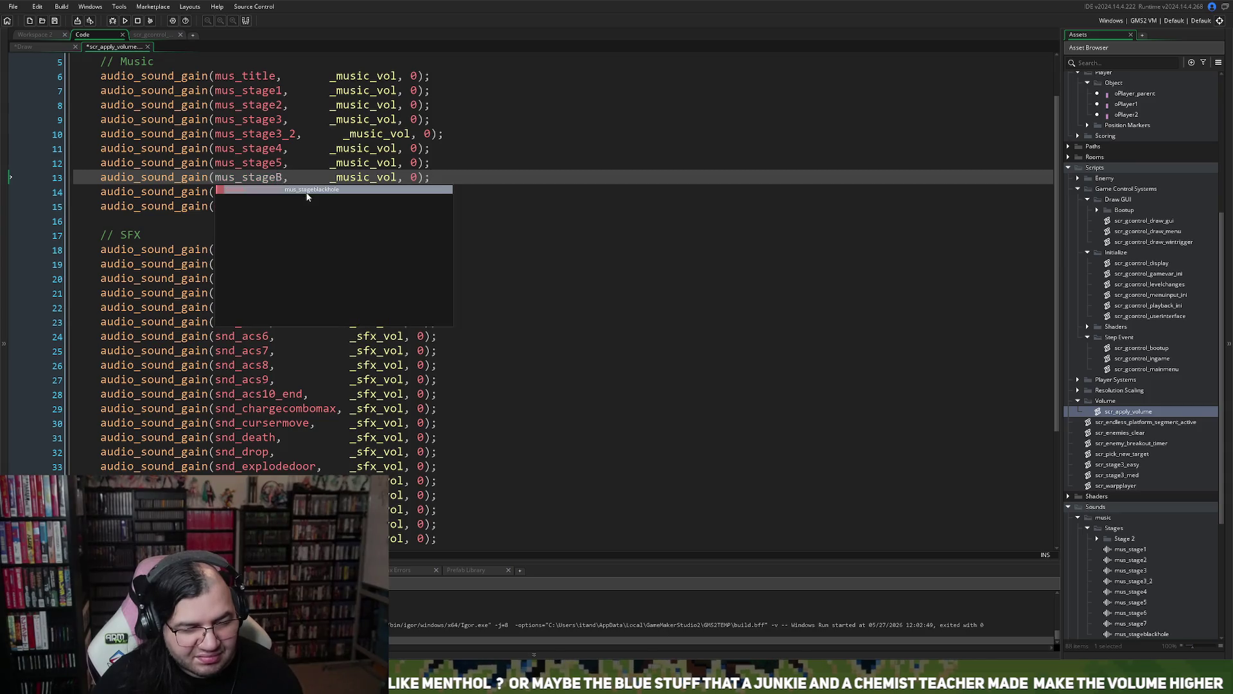
key("Escape")
left_click(383, 185)
left_click(384, 179)
key("BackSpace")
key("BackSpace")
key("BackSpace")
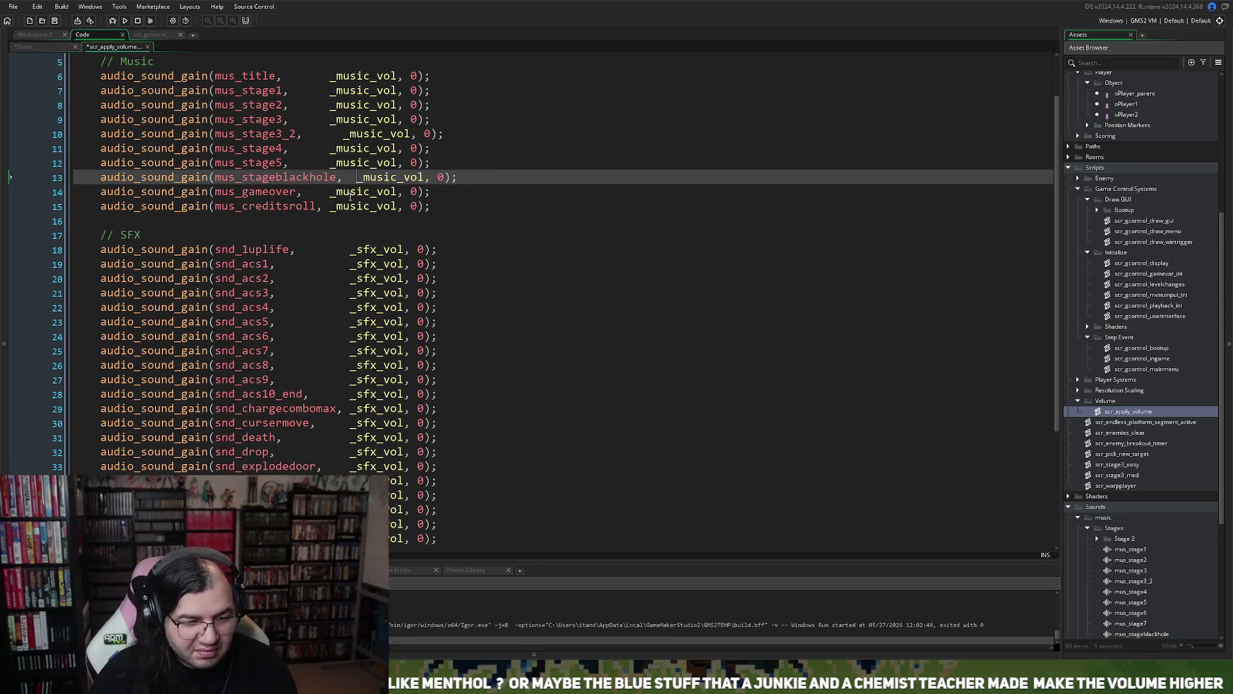
- Realign the _music_vol column across all music gain lines, then close scr_apply_volume
left_click(334, 204)
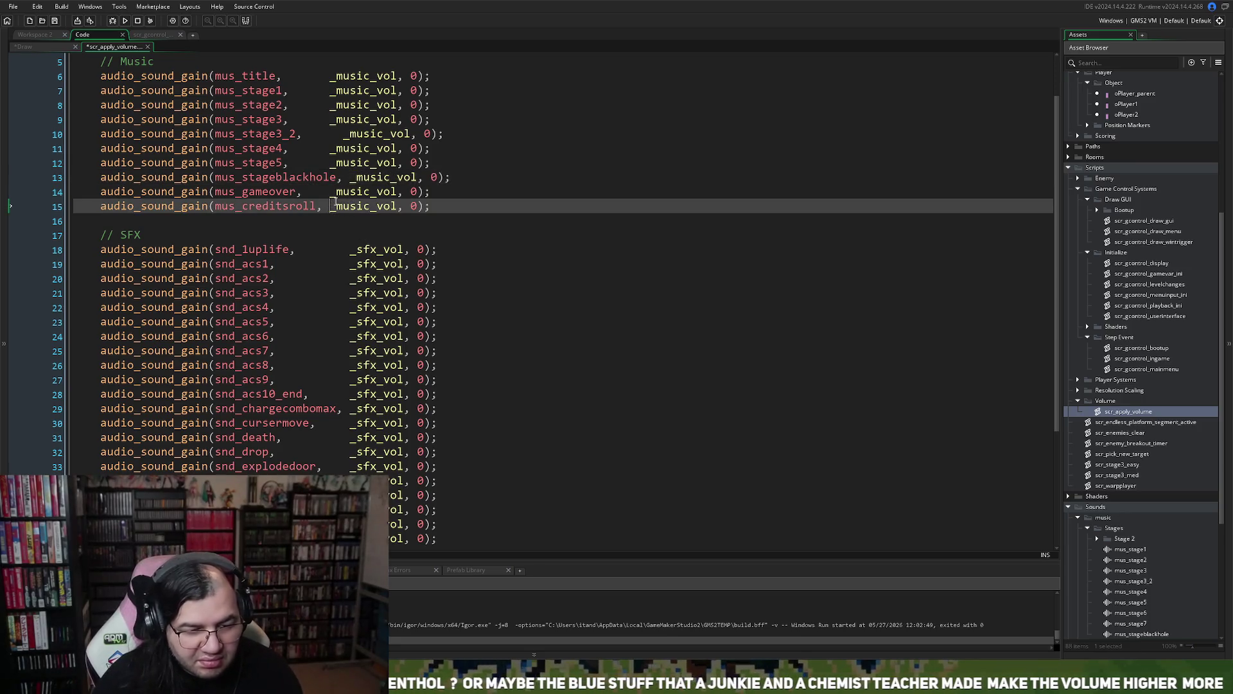
left_click(336, 191)
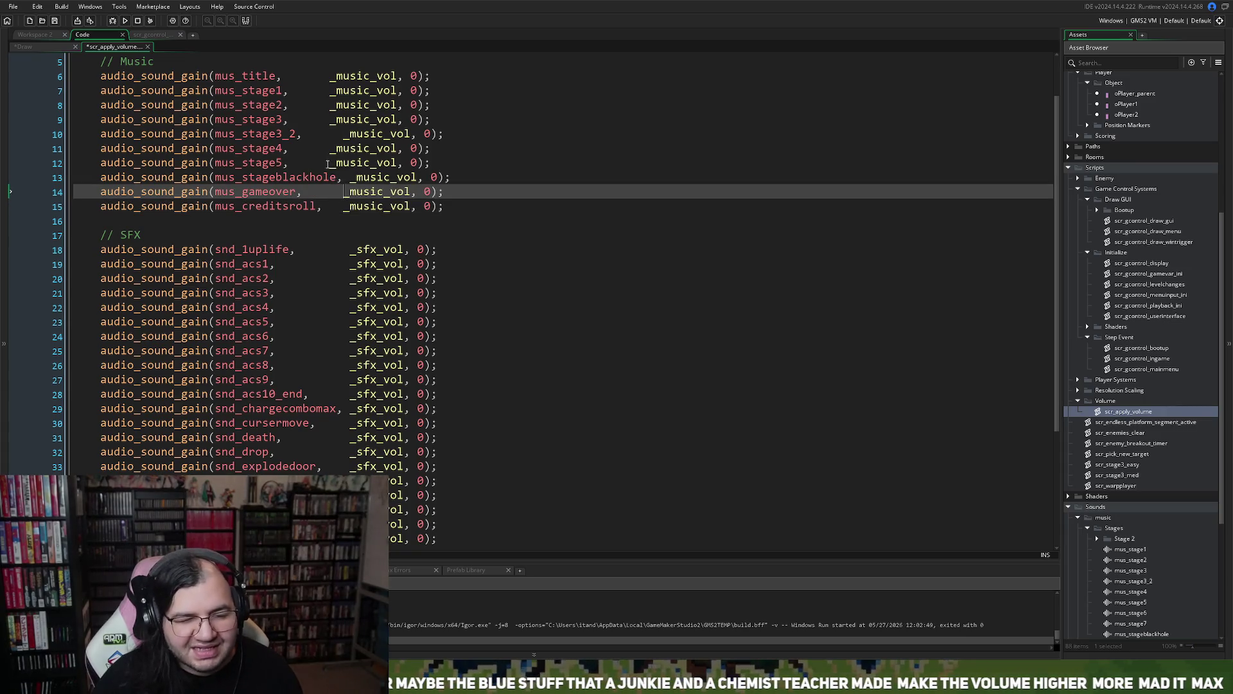
left_click(329, 163)
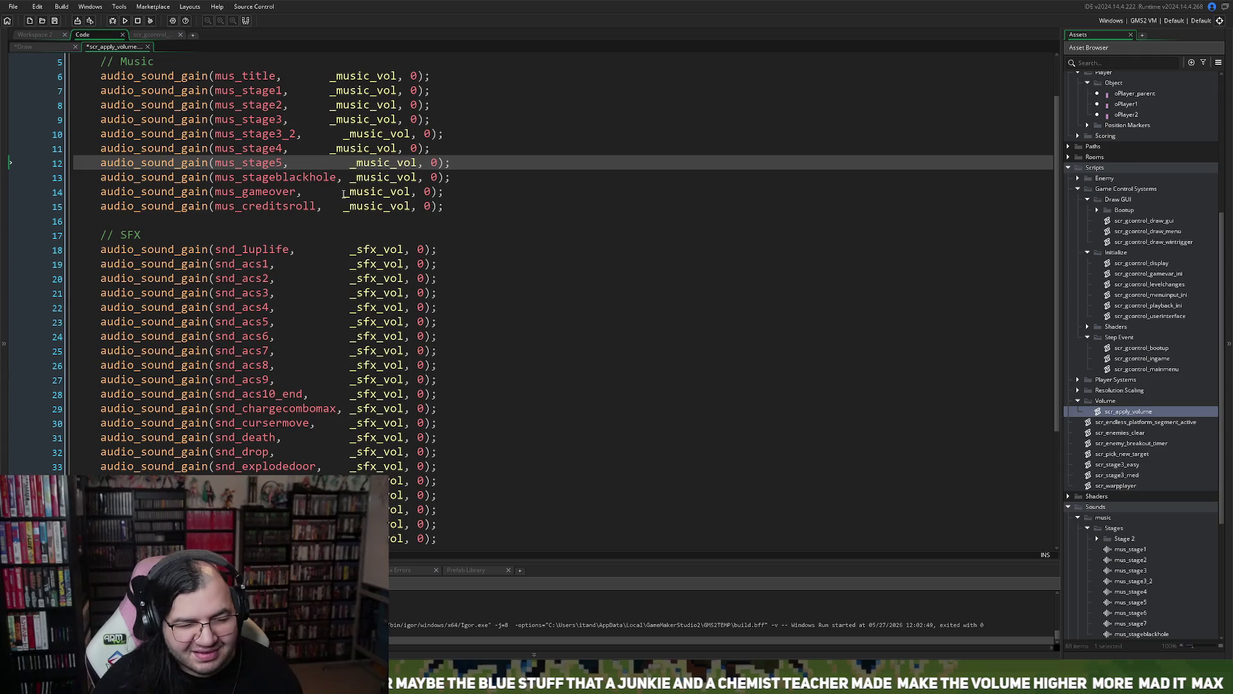
left_click(344, 192)
left_click(345, 206)
left_click(333, 149)
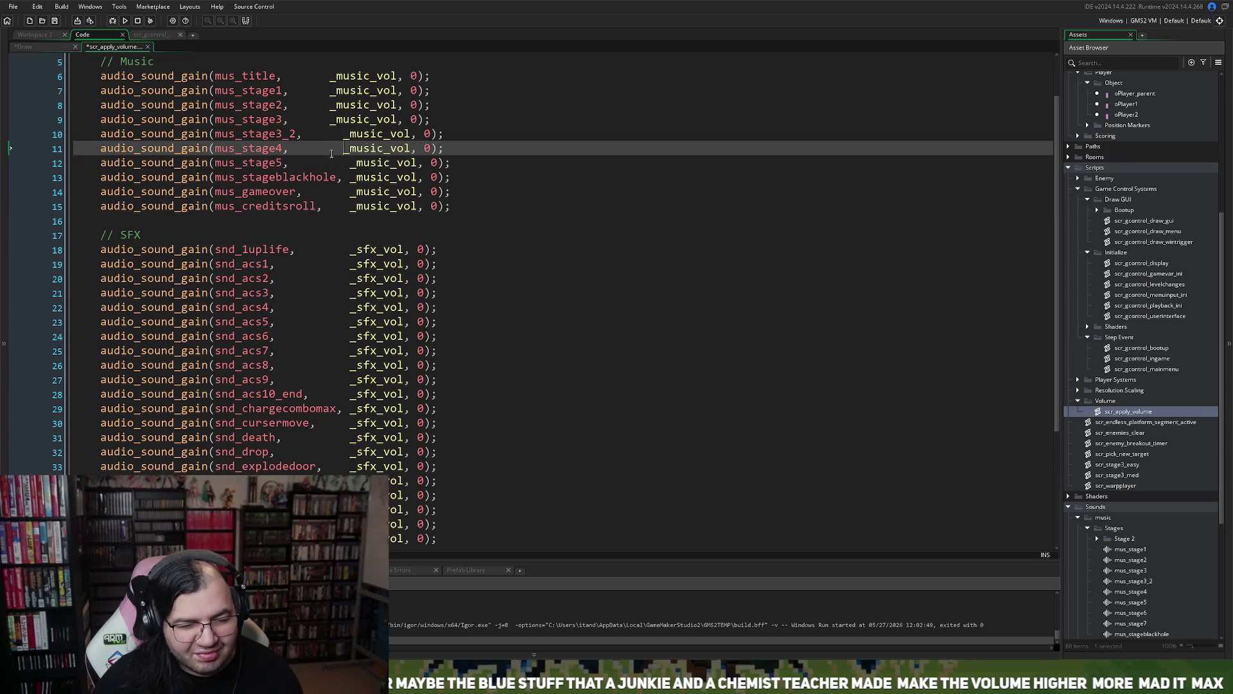
key("BackSpace")
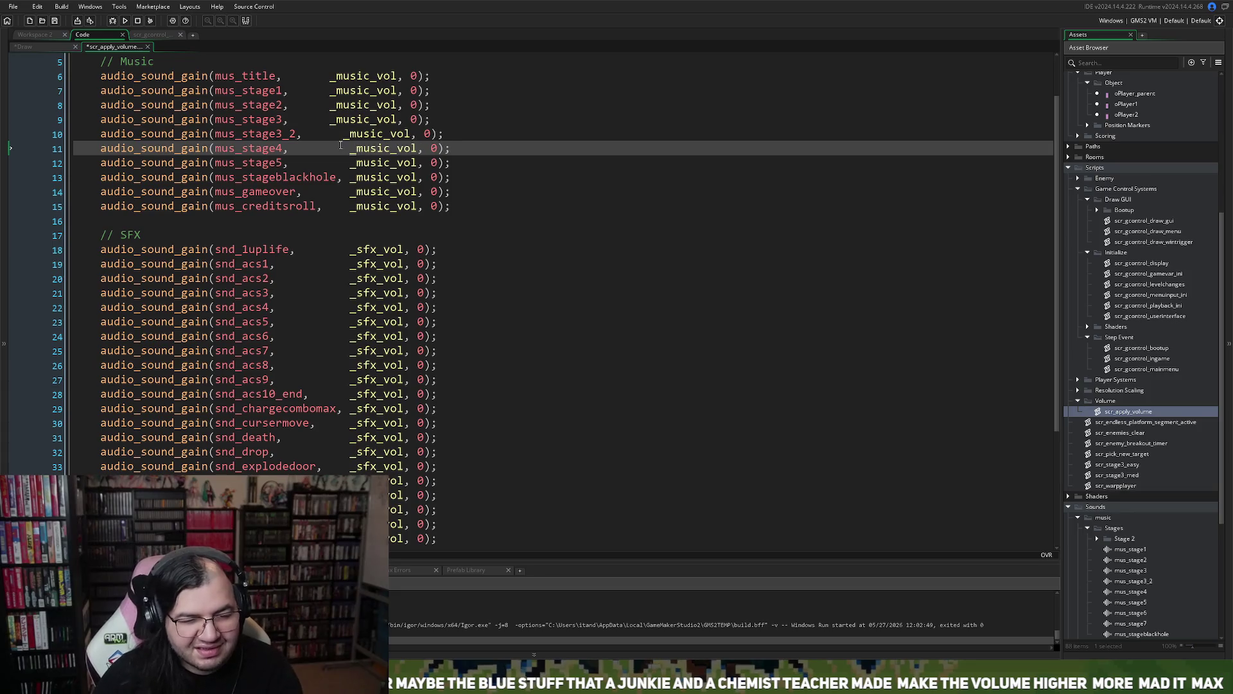
left_click(344, 135)
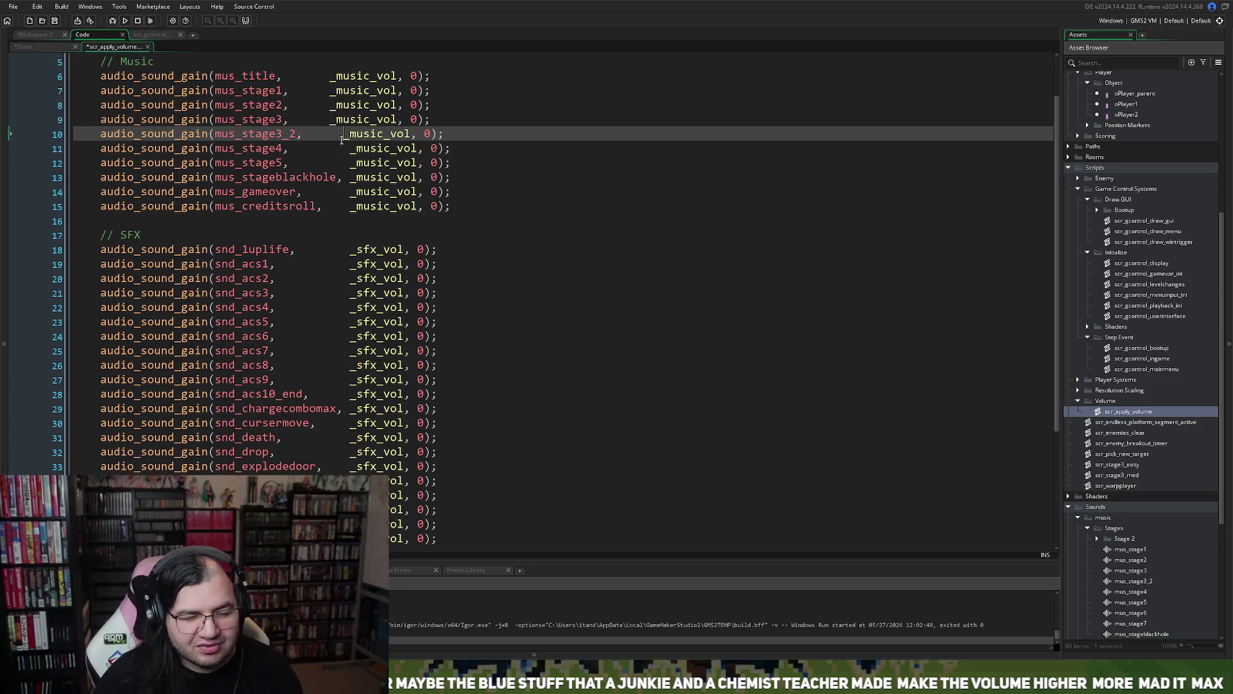
left_click(330, 123)
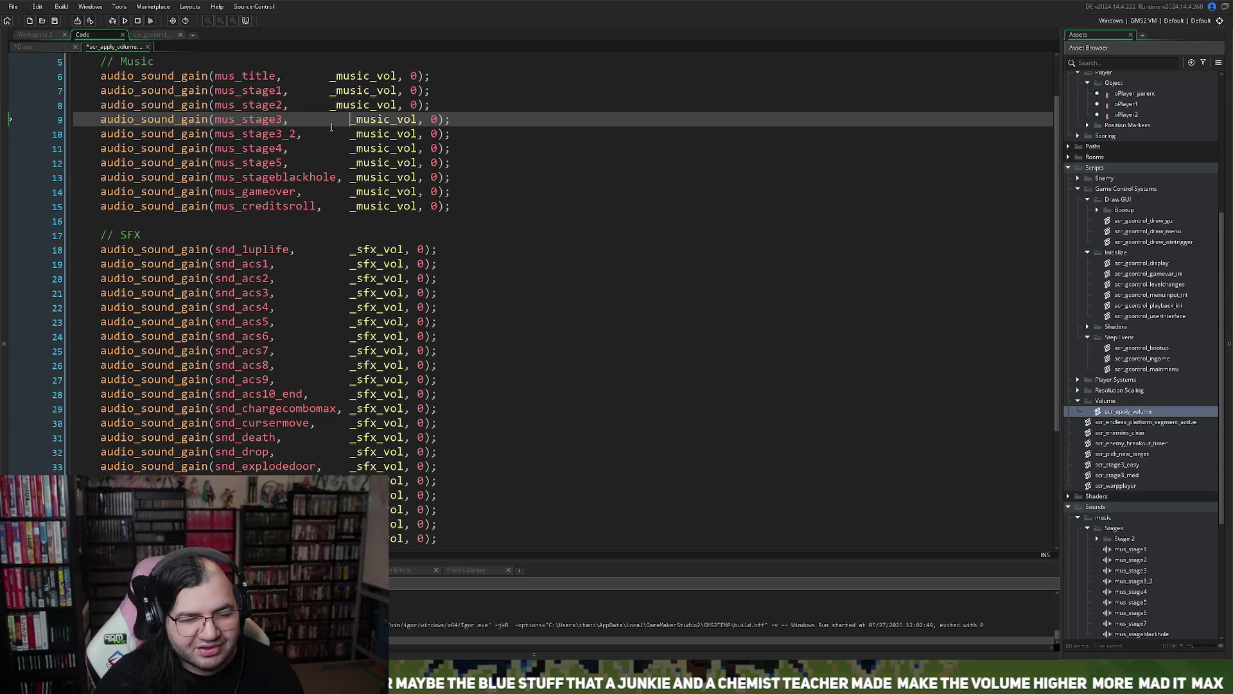
left_click(332, 109)
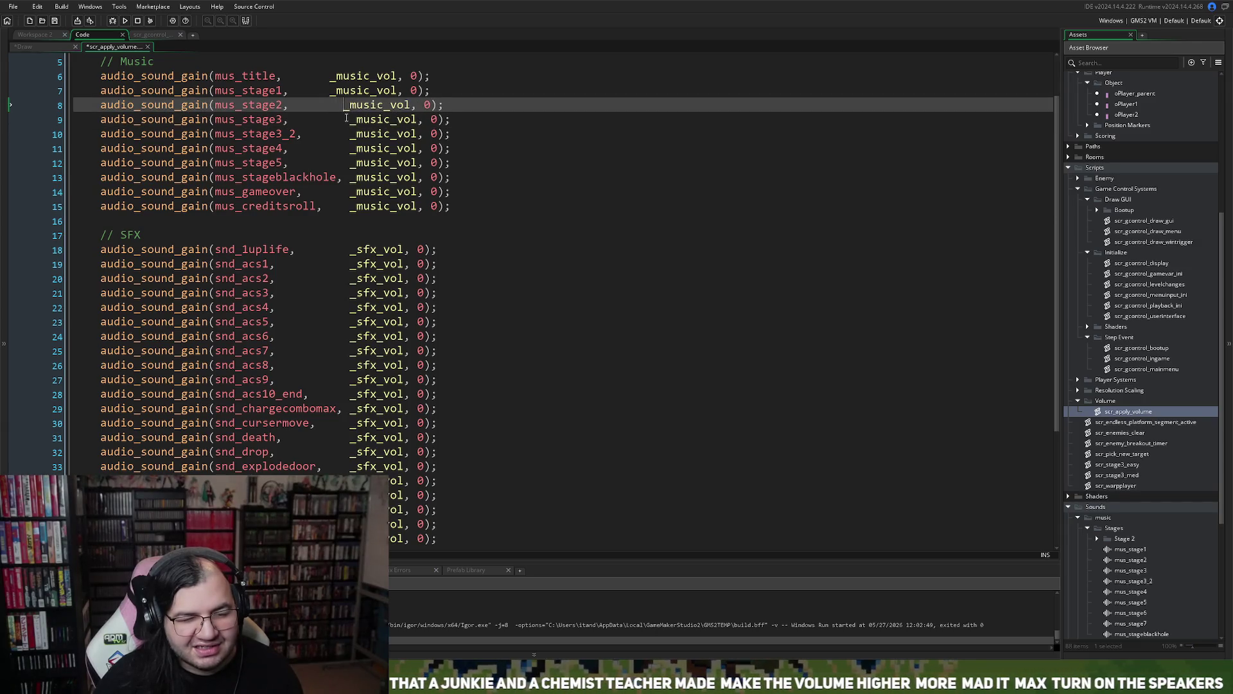
left_click(331, 92)
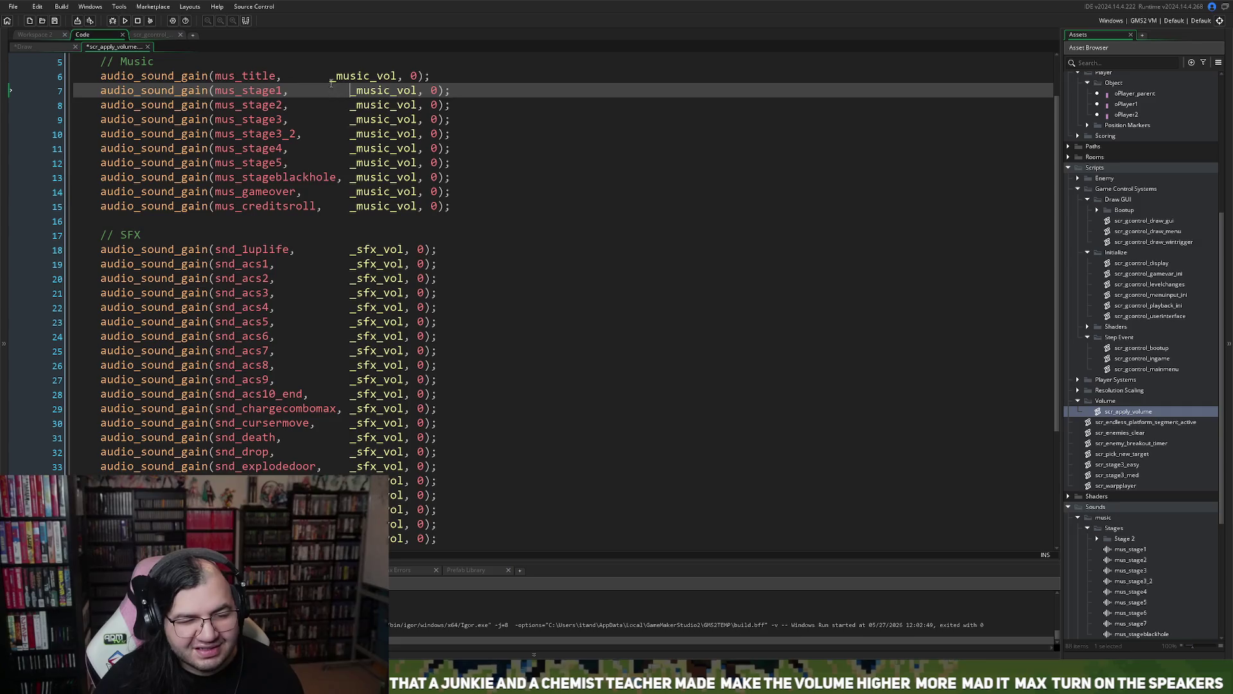
left_click(330, 76)
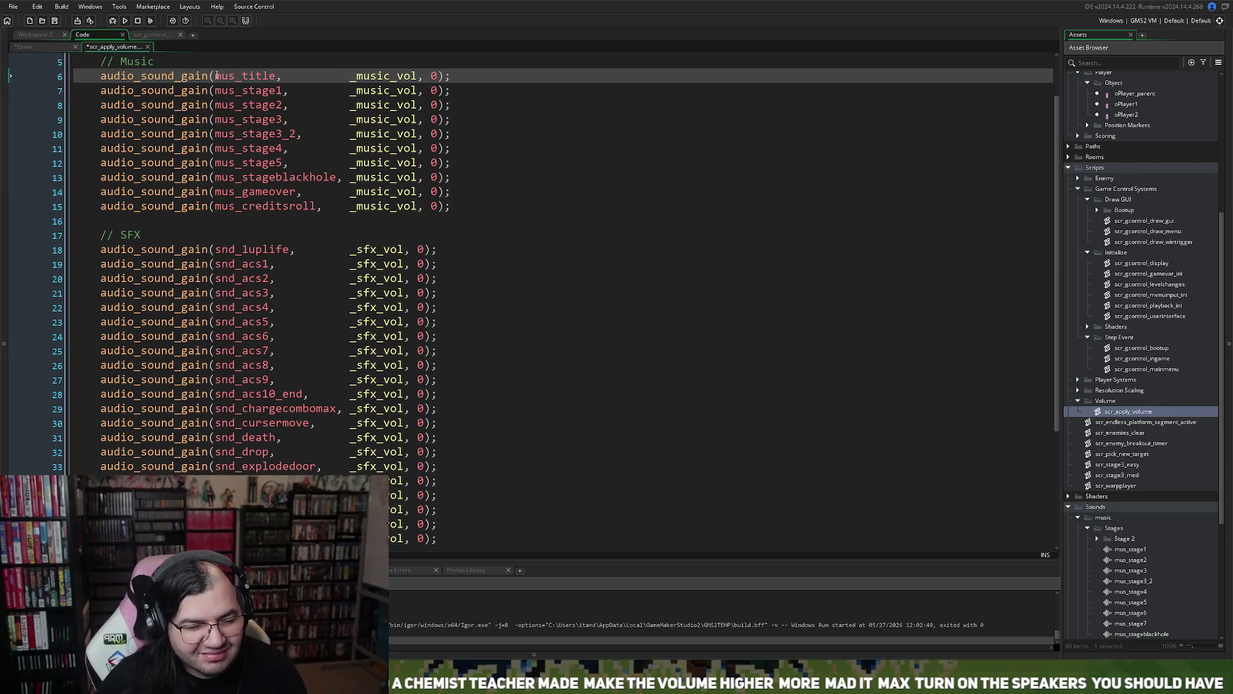
left_click(122, 34)
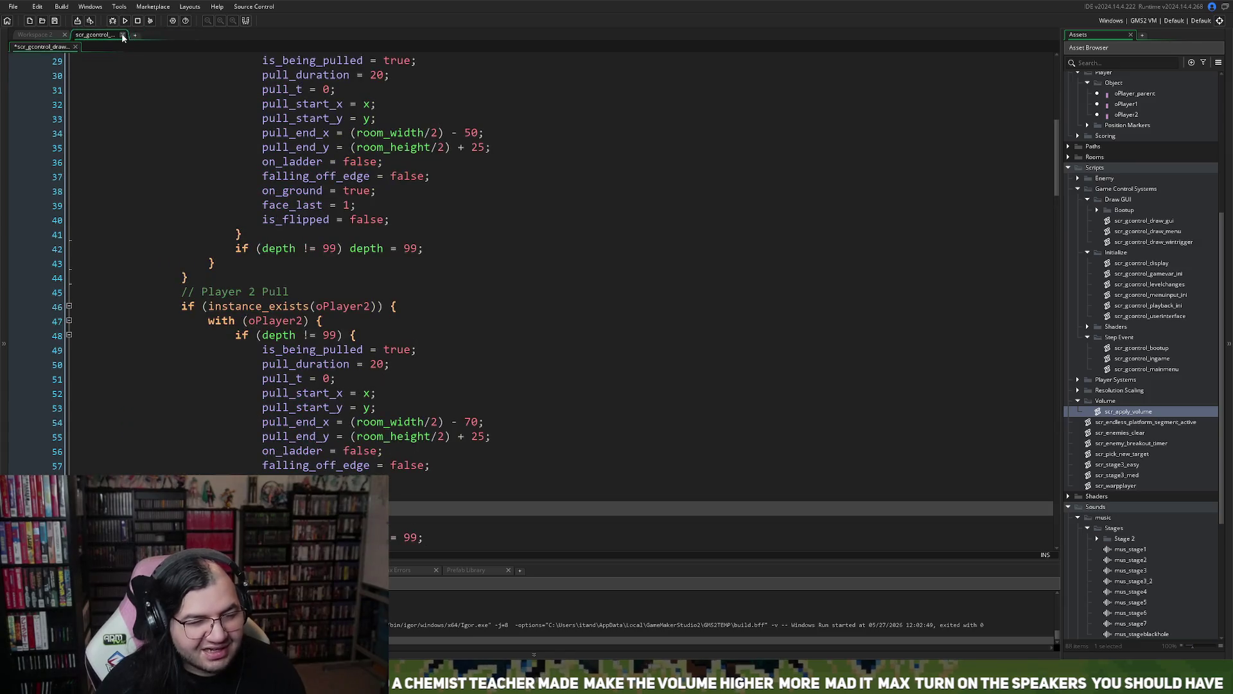
- Go back to Workspace 2 with oGame_Control's Draw GUI code calling the wintrigger script
scroll(430, 466, "up", 1)
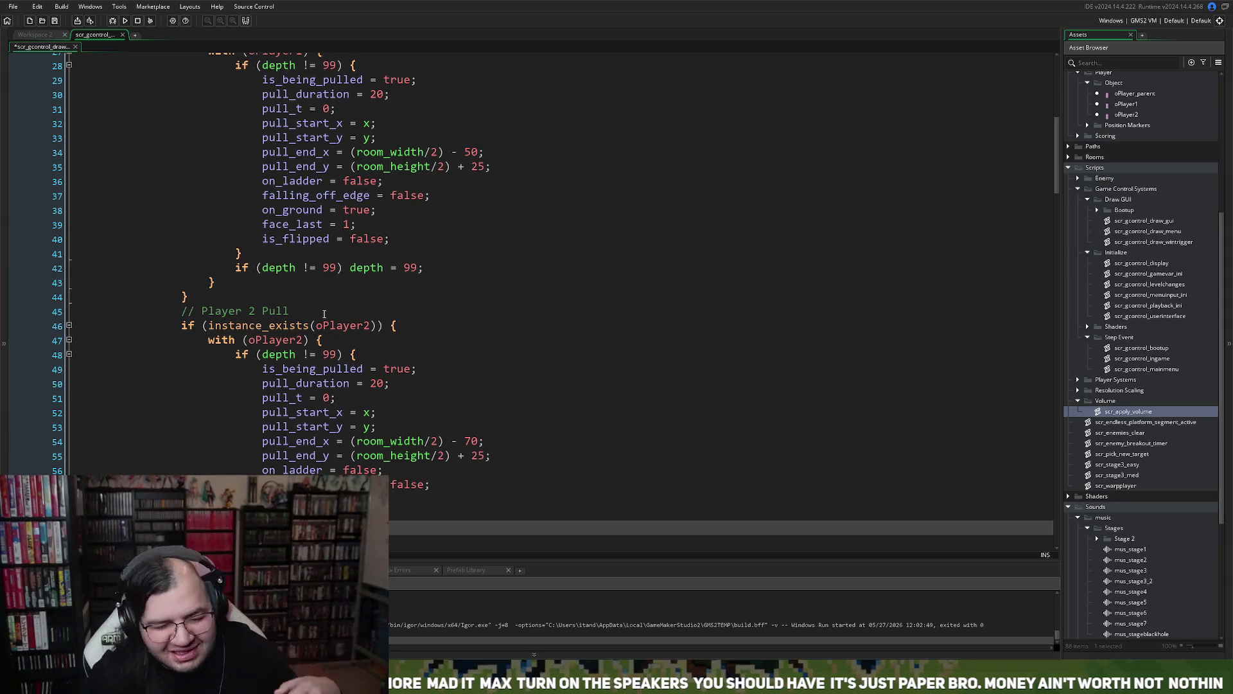
left_click(35, 34)
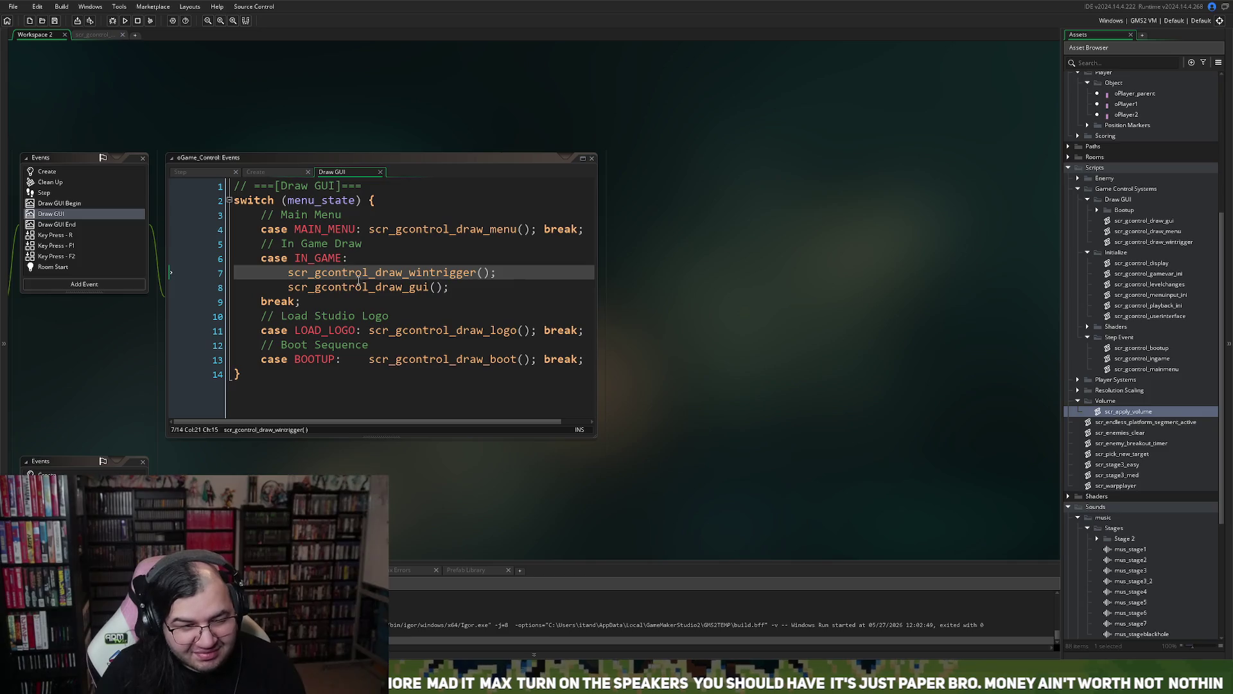
- Open scr_gcontrol_draw_wintrigger from its Draw GUI call, maximized, at the Player 1 pull code
left_click(356, 273)
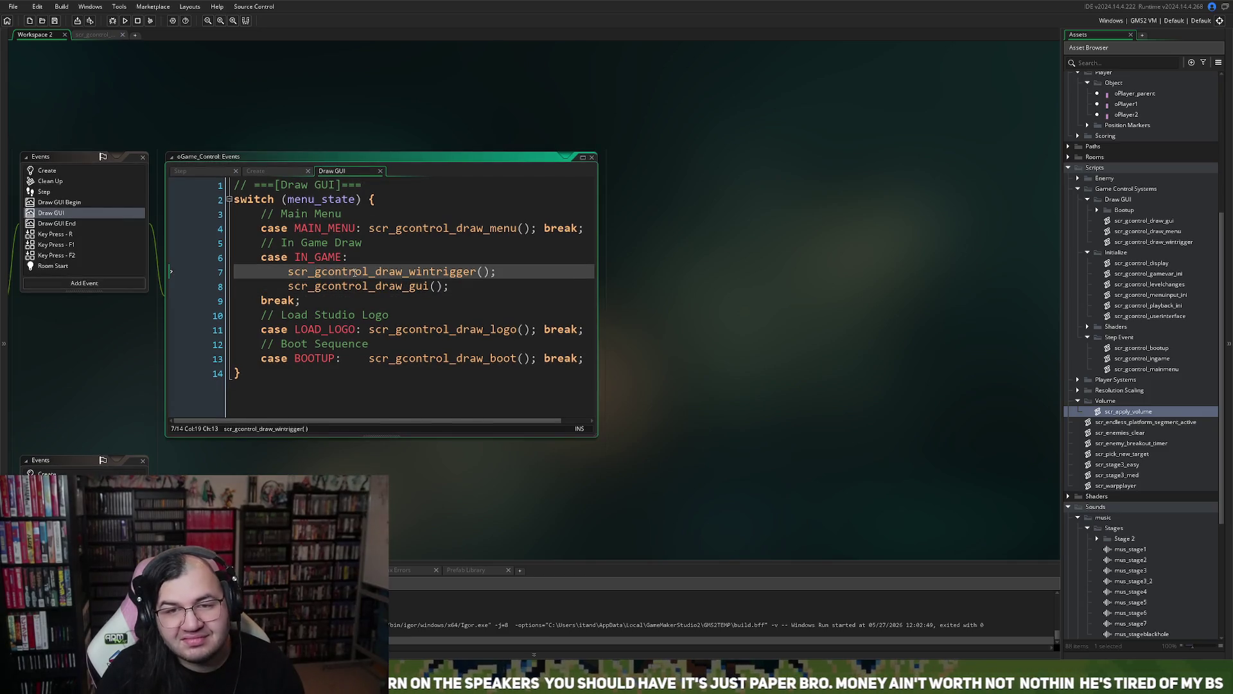
left_click(350, 273)
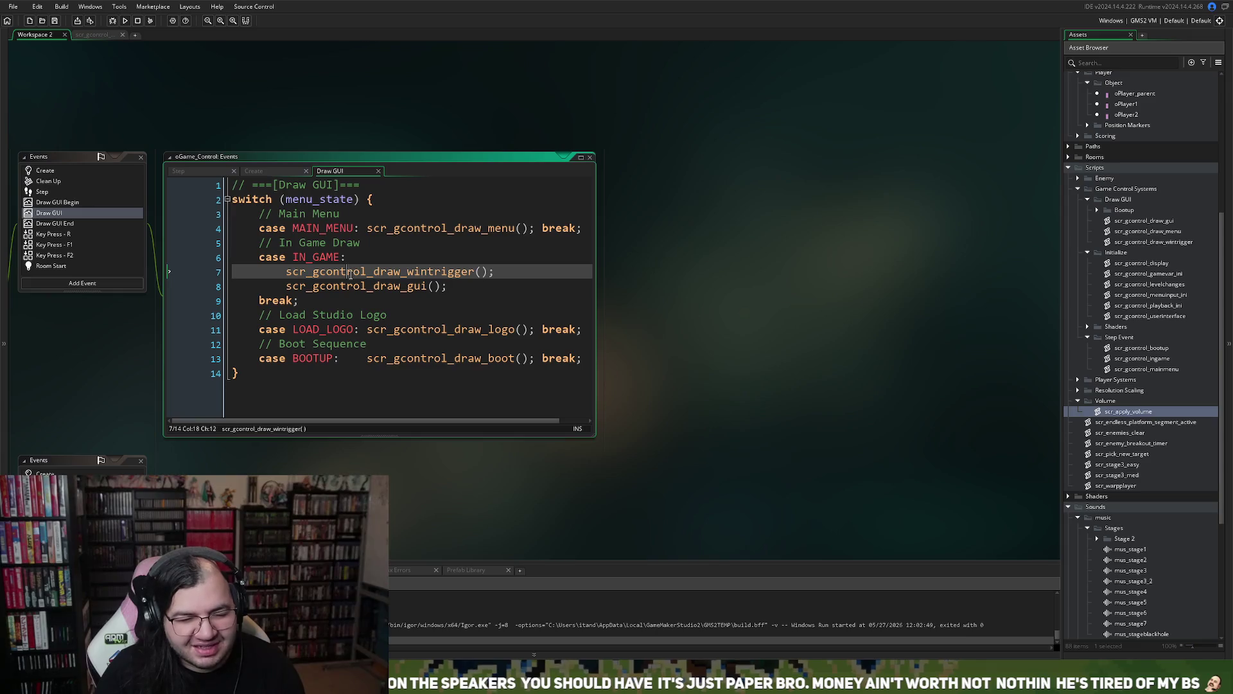
middle_click(350, 273)
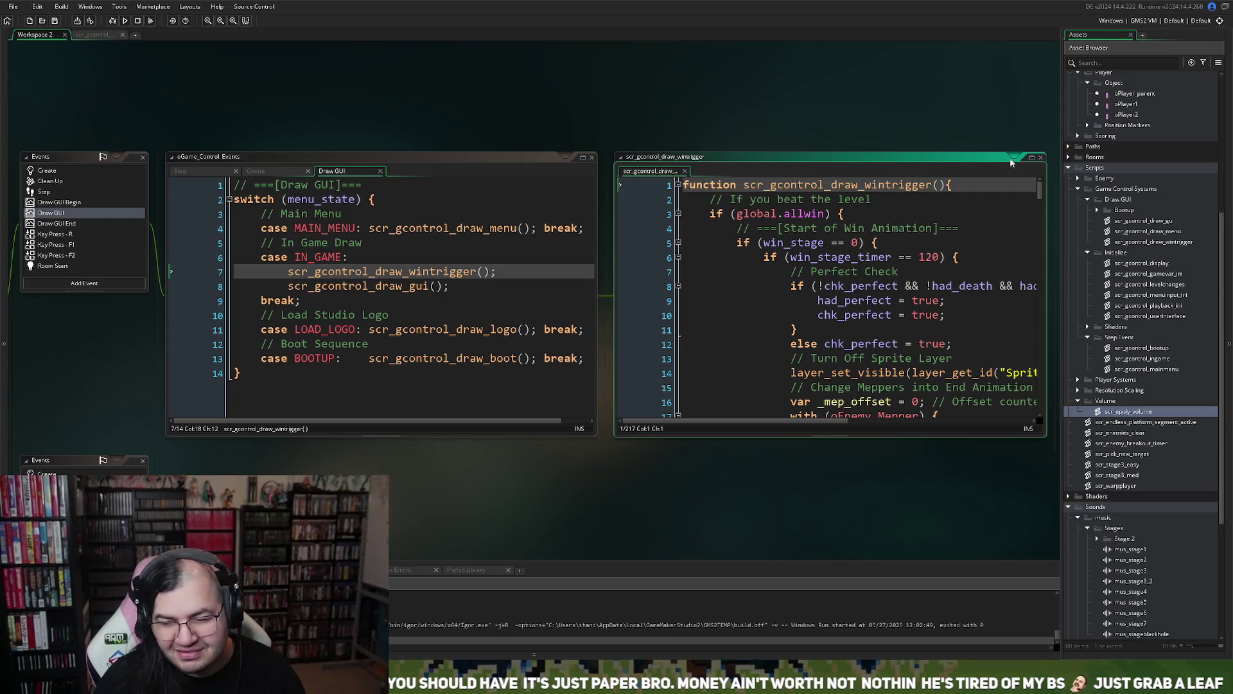
left_click(1032, 158)
scroll(444, 242, "down", 5)
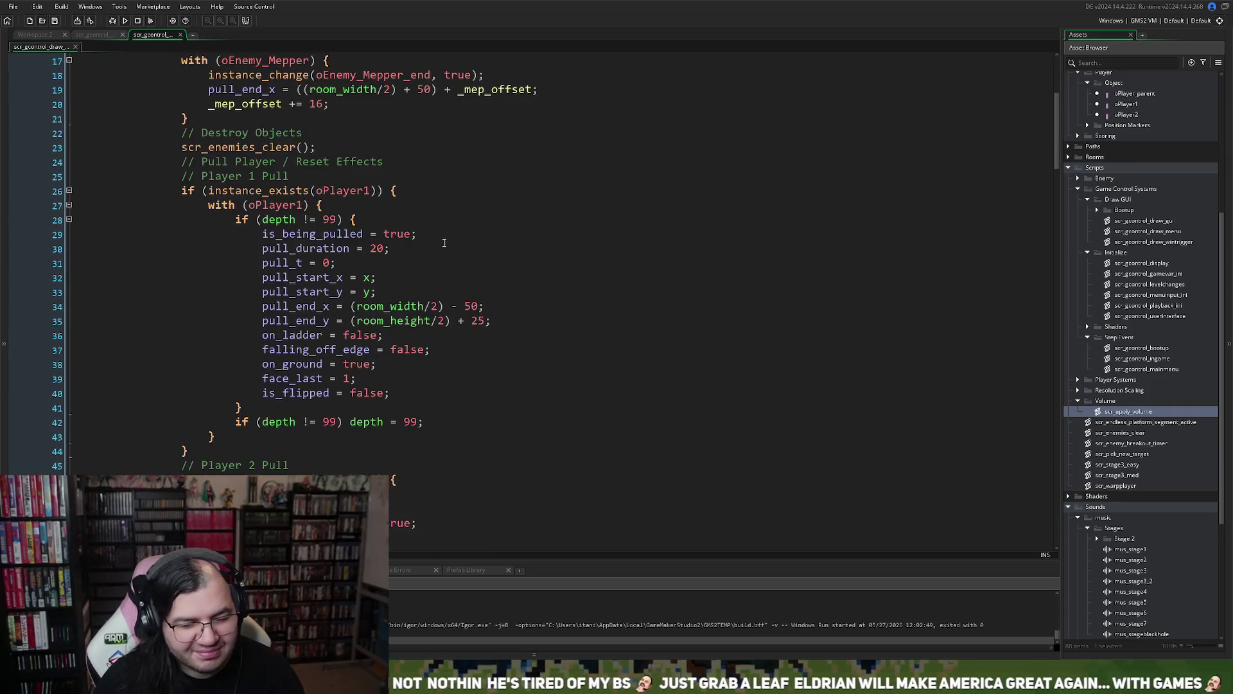
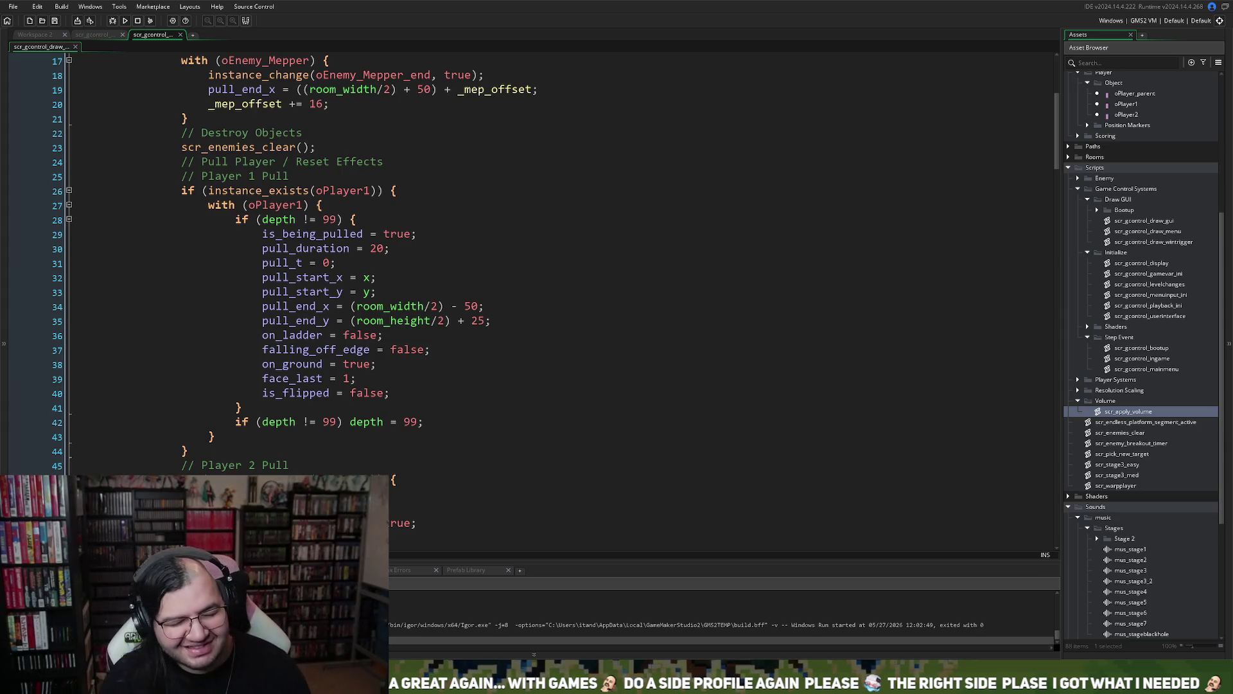
- Highlight the on_ladder, falling_off_edge, on_ground and is_flipped lines in the pull block
scroll(555, 299, "down", 2)
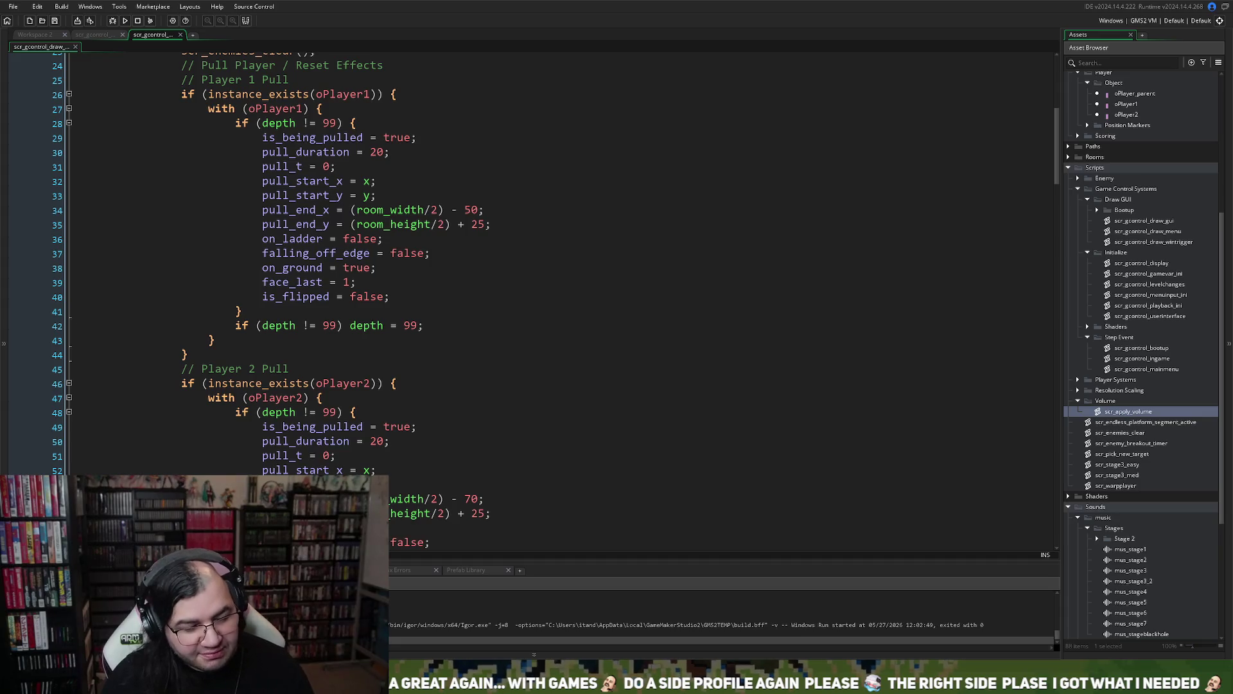
scroll(513, 296, "up", 2)
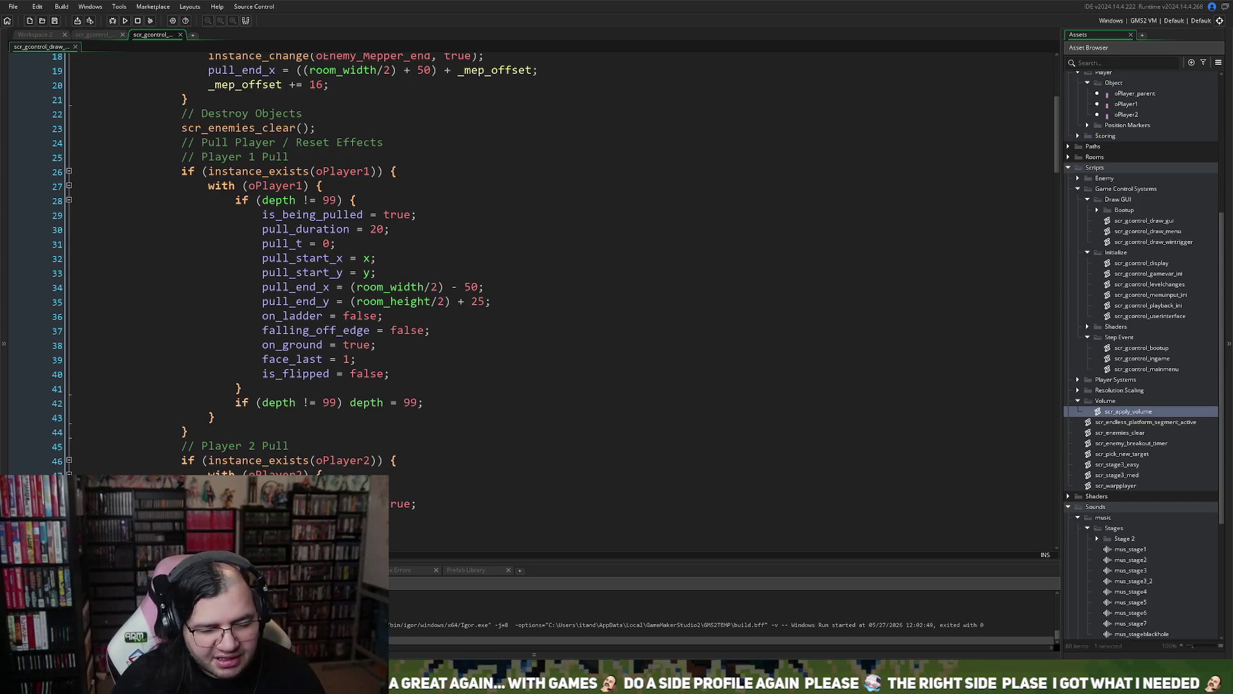
scroll(295, 289, "up", 3)
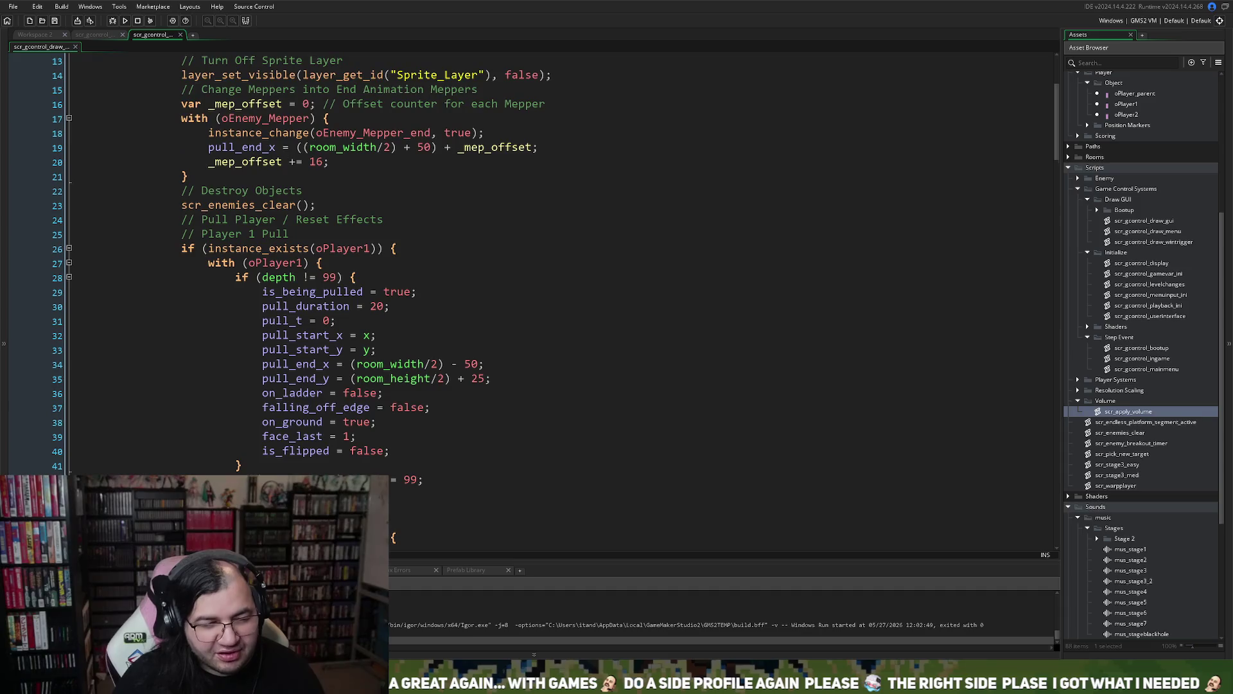
scroll(553, 296, "up", 3)
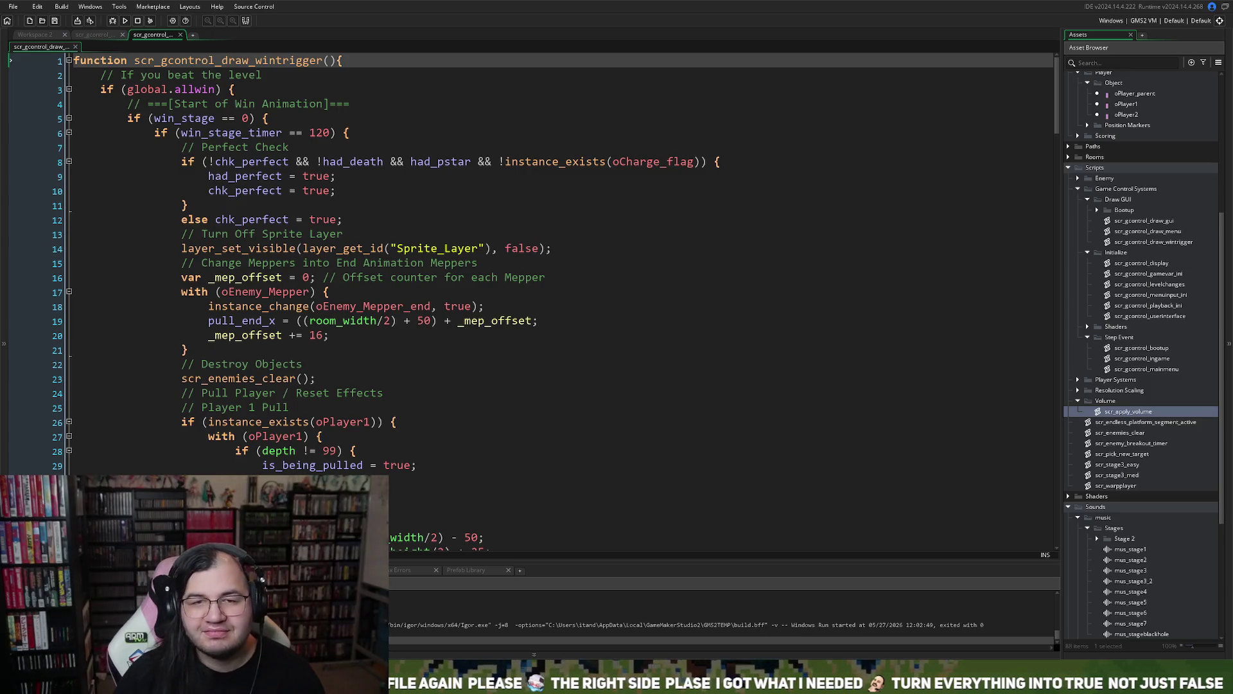
scroll(553, 295, "down", 4)
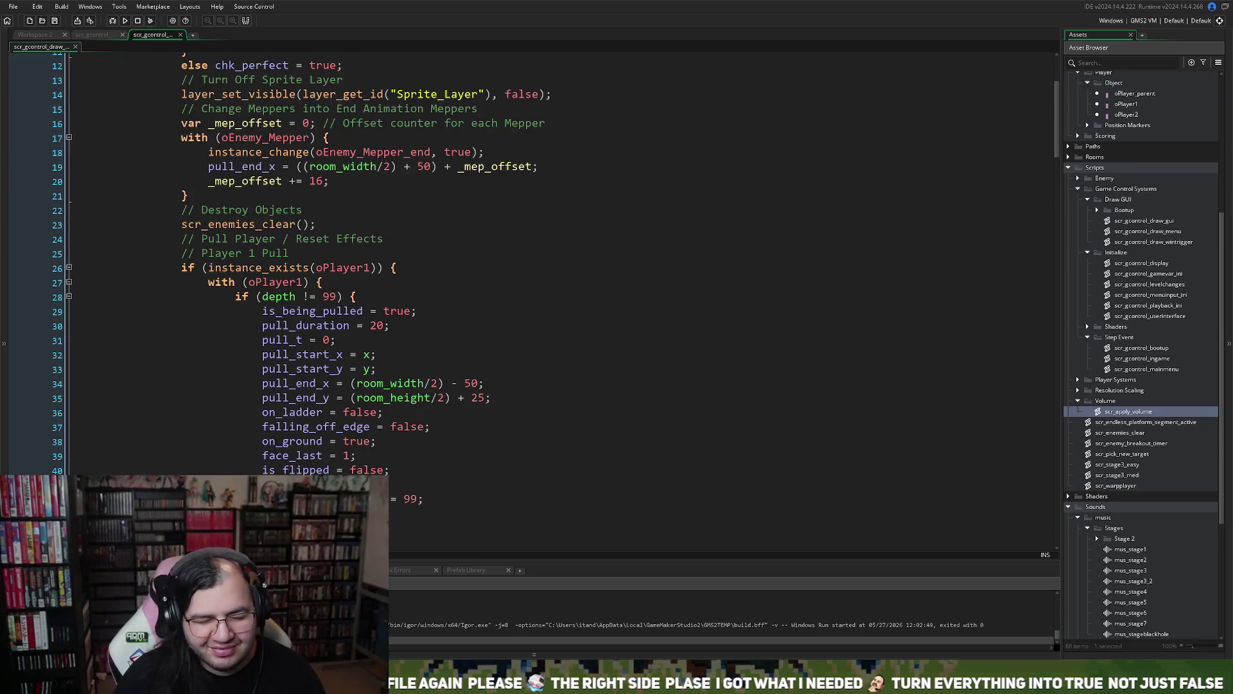
left_click_drag(262, 412, 386, 417)
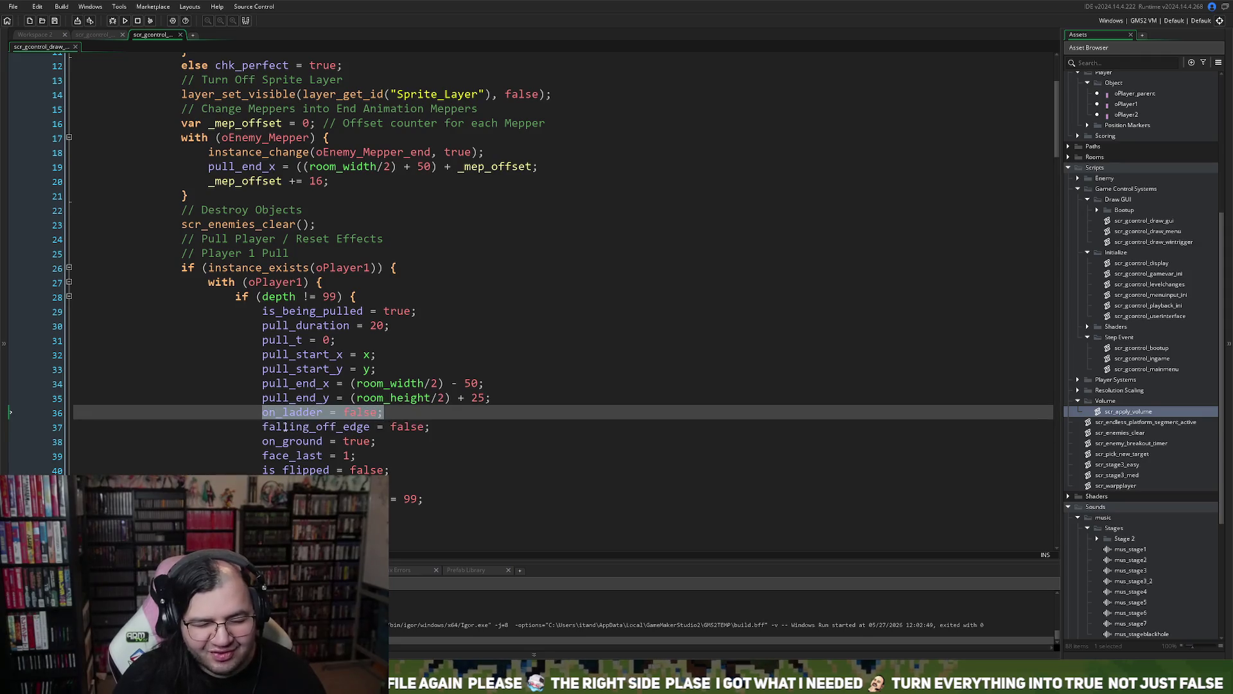
left_click_drag(262, 427, 431, 428)
left_click_drag(263, 442, 378, 441)
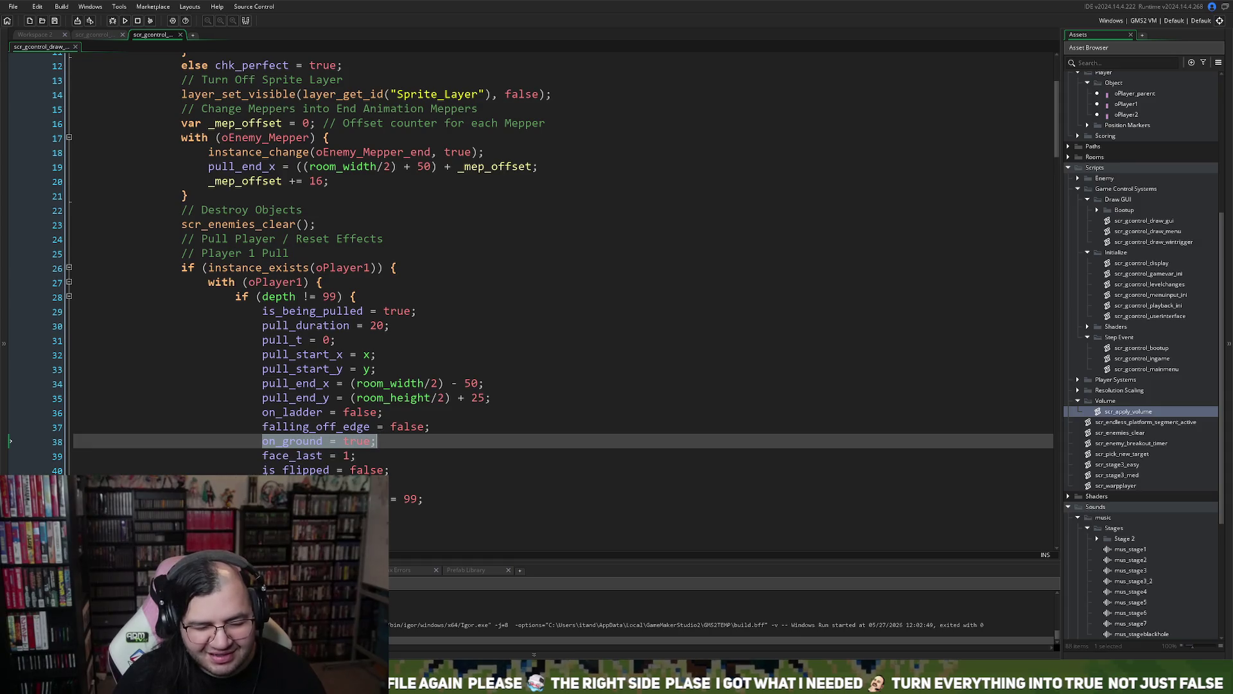
left_click_drag(262, 469, 433, 468)
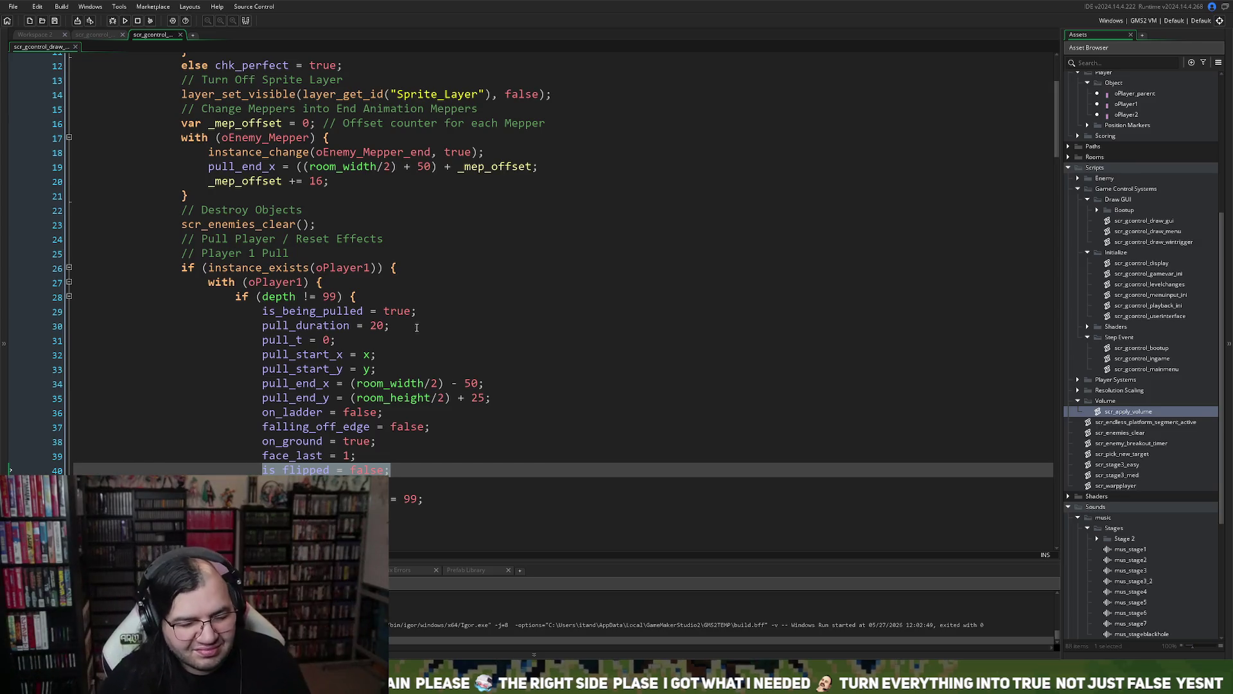
- Comment out falling_off_edge = false with // in both the Player 1 and Player 2 pull blocks
left_click(264, 427)
type("//")
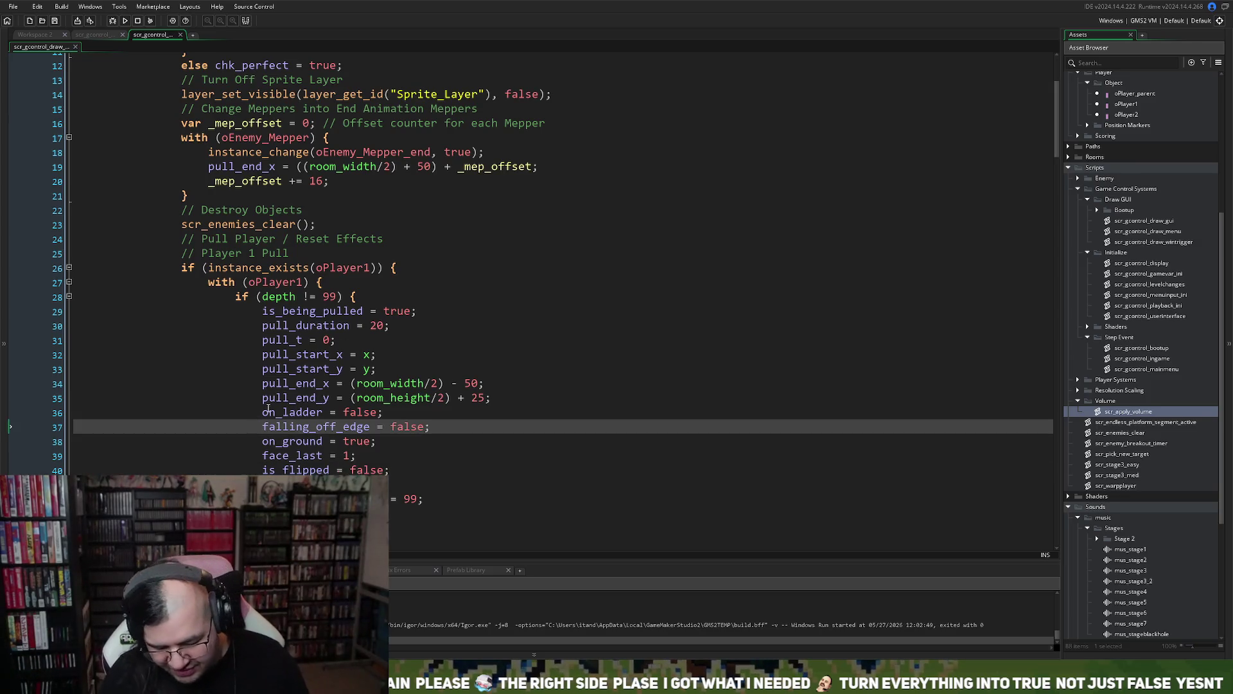
scroll(285, 418, "down", 2)
scroll(285, 418, "down", 4)
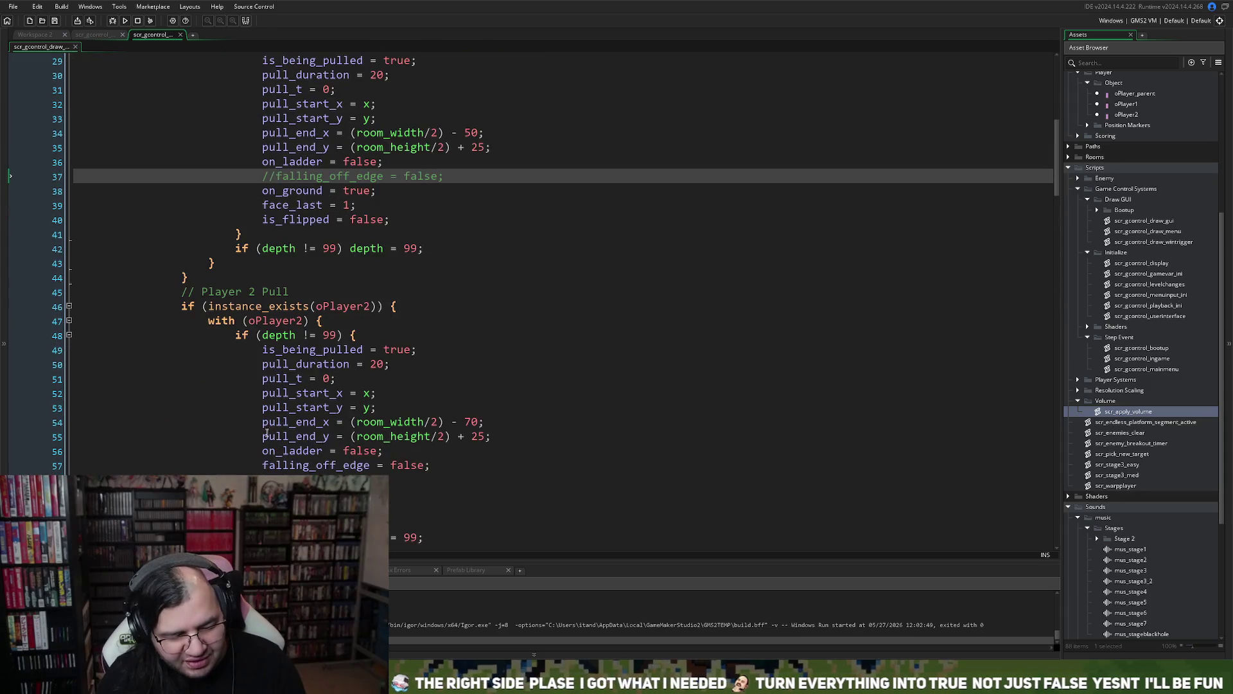
left_click(263, 465)
type("//")
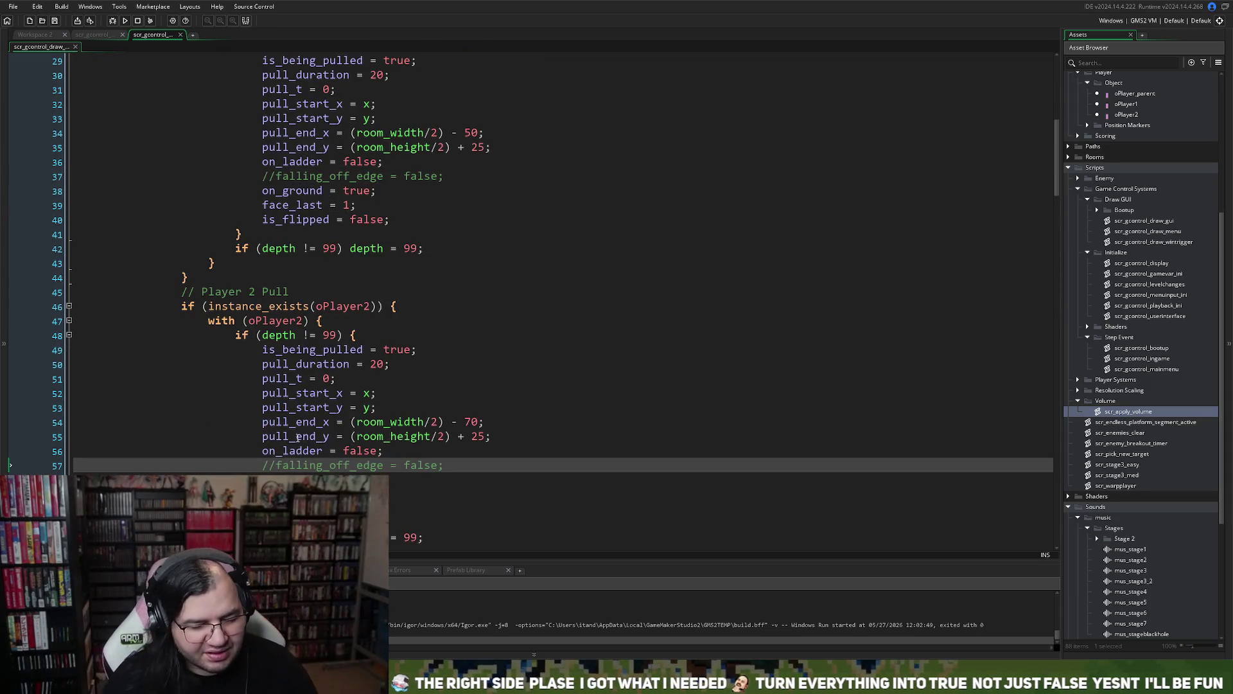
- Delete both commented falling_off_edge lines, then build and run the game
left_click_drag(461, 465, 207, 465)
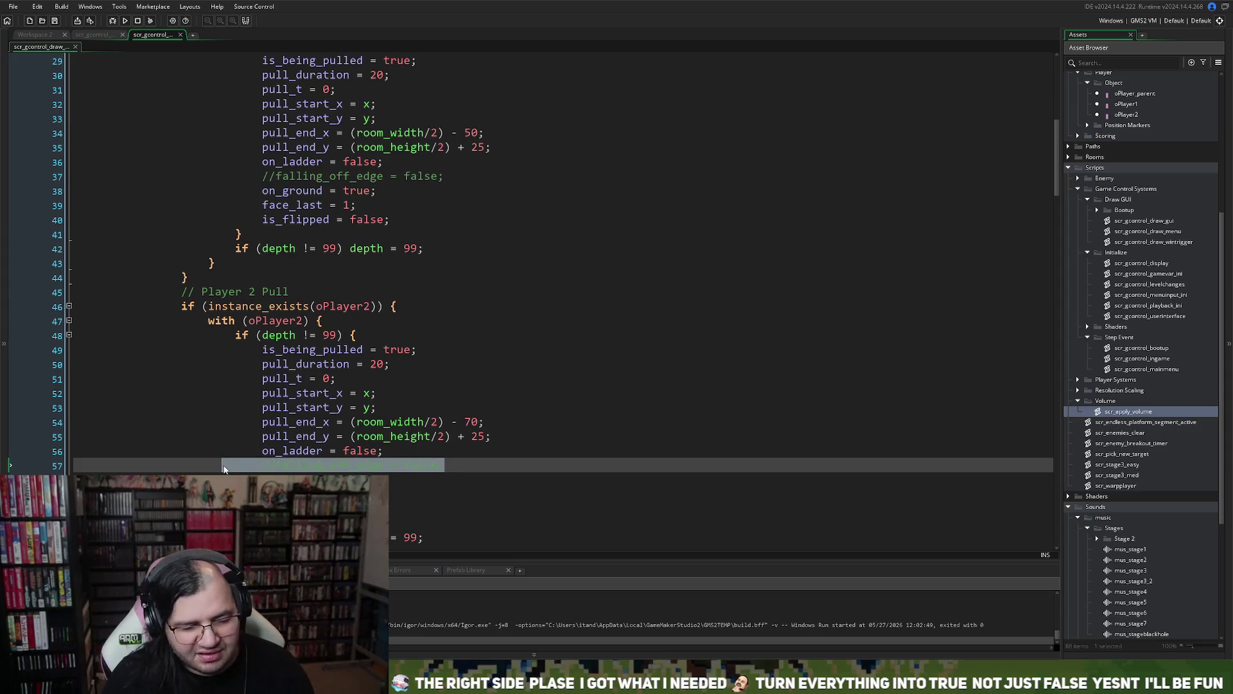
key("BackSpace")
key("BackSpace")
key("BackSpace")
key("BackSpace")
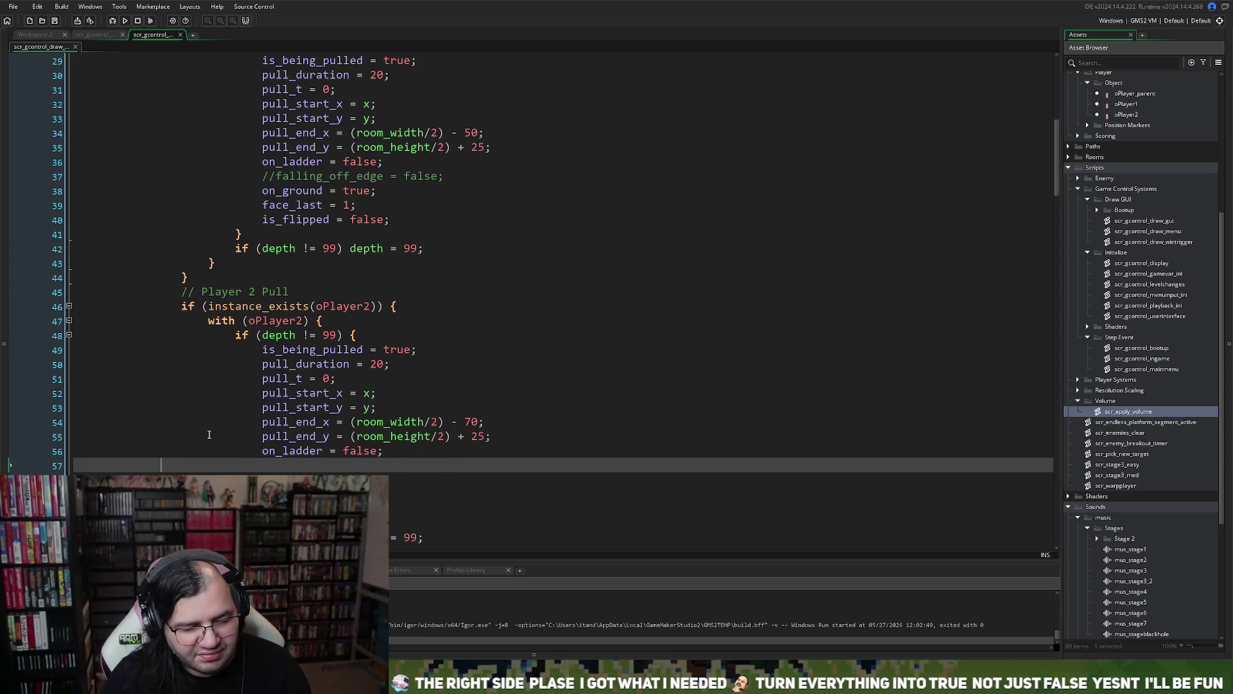
key("BackSpace")
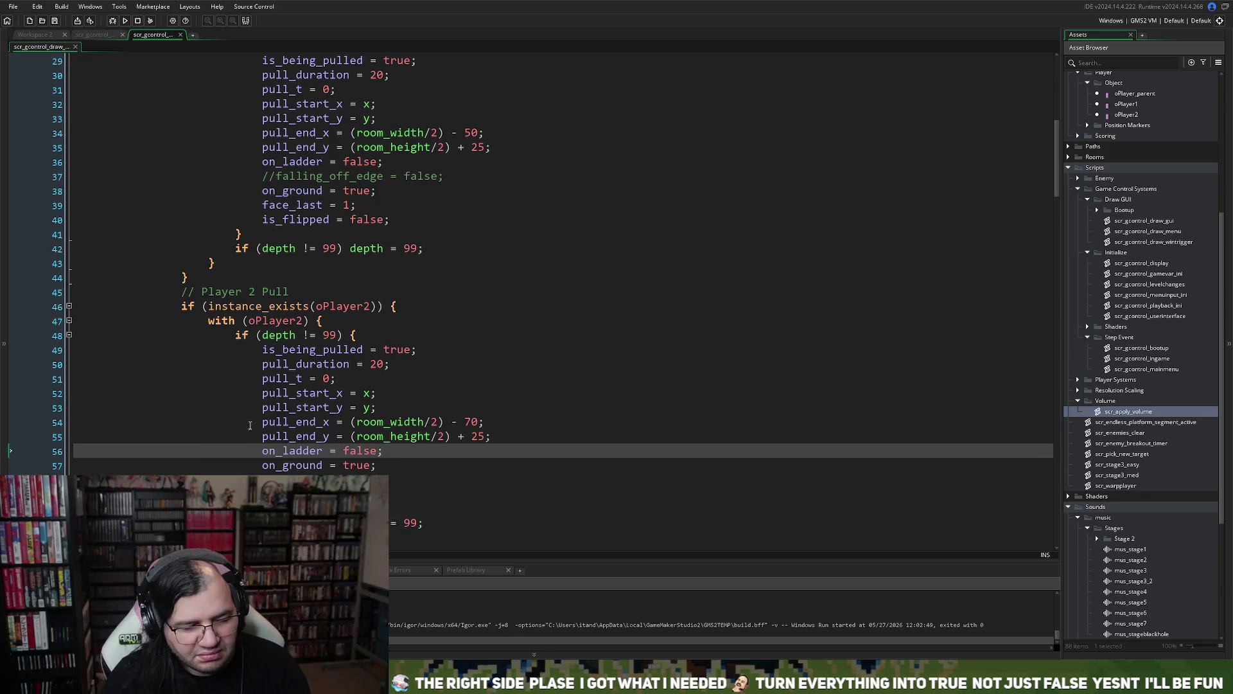
scroll(383, 248, "up", 2)
left_click_drag(462, 232, 42, 241)
key("BackSpace")
key("BackSpace")
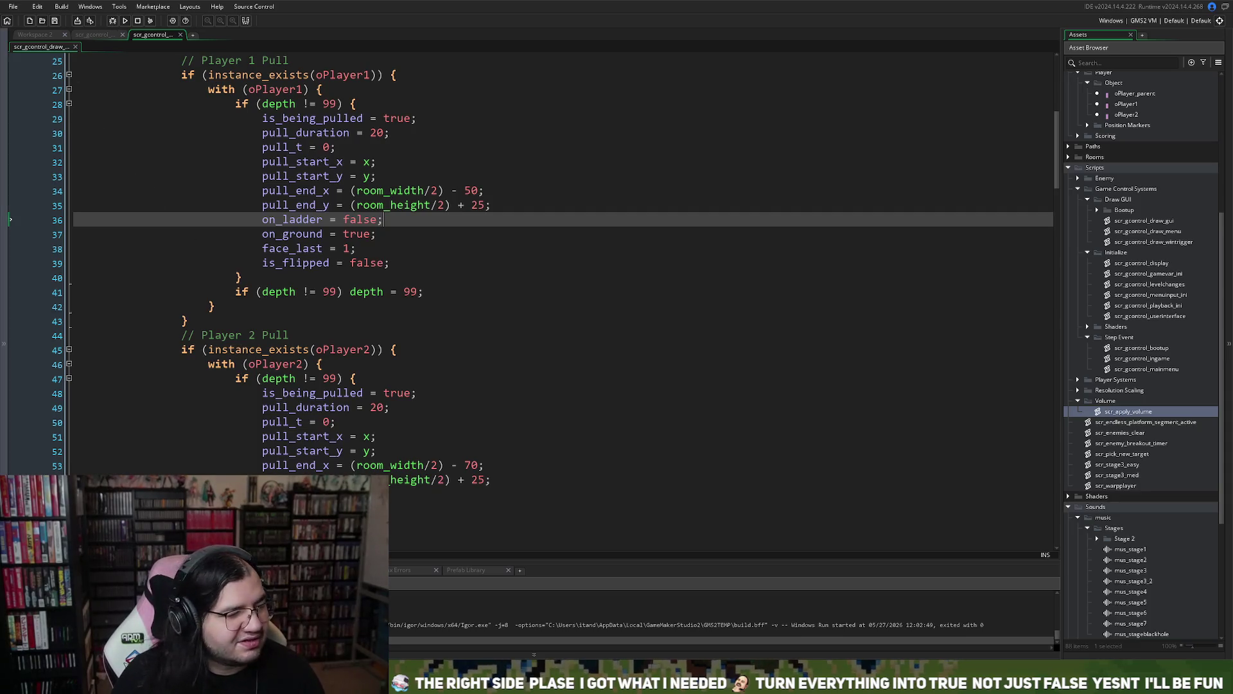
left_click(124, 21)
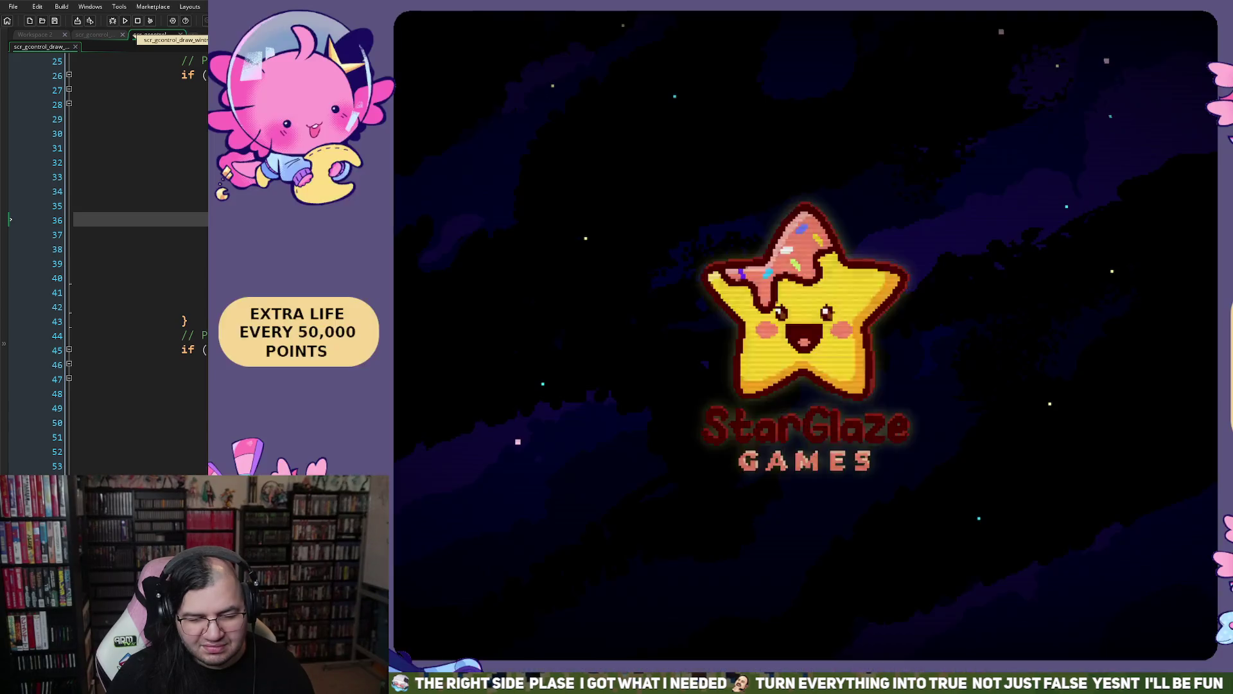
key("Down")
key("Down")
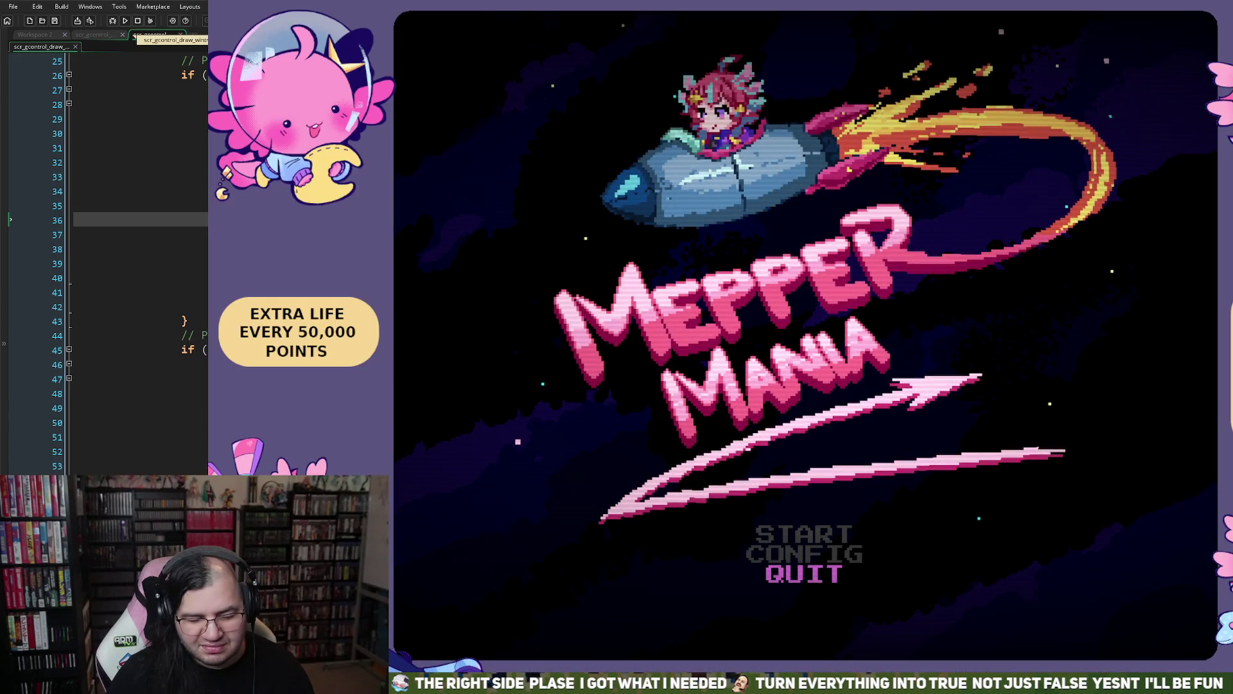
key("Return")
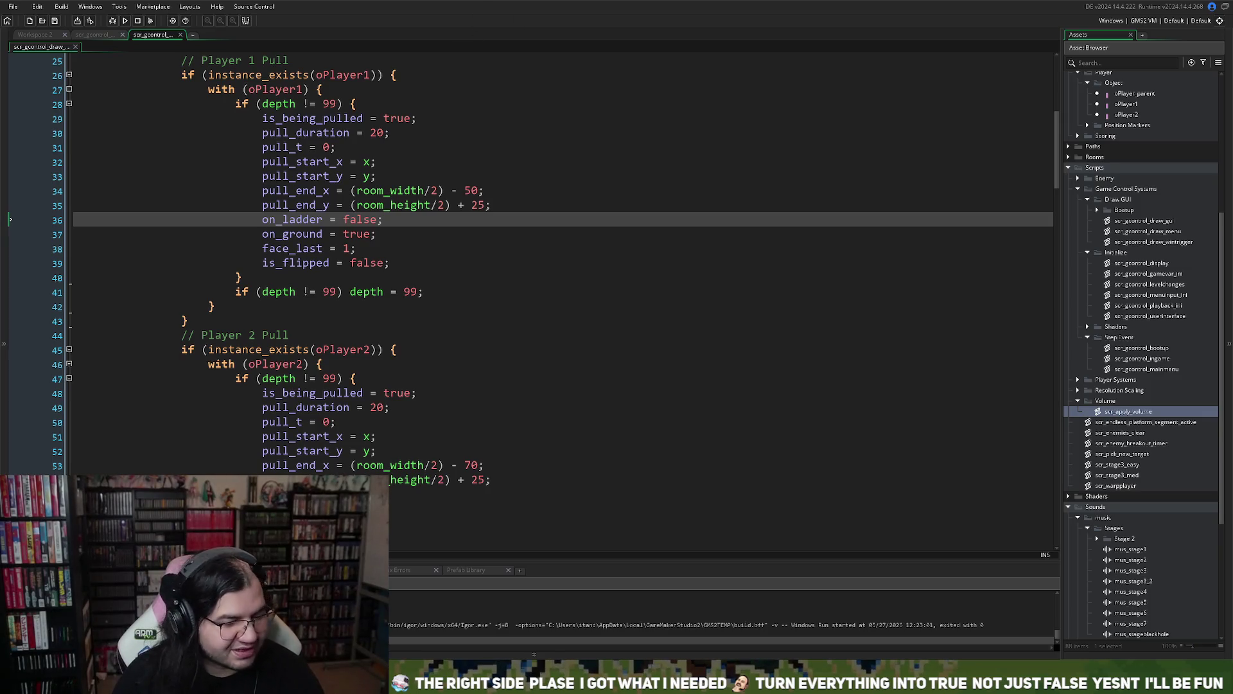
- Open scr_gcontrol_draw_boot from the Bootup scripts folder, look it over, and close it
left_click(98, 35)
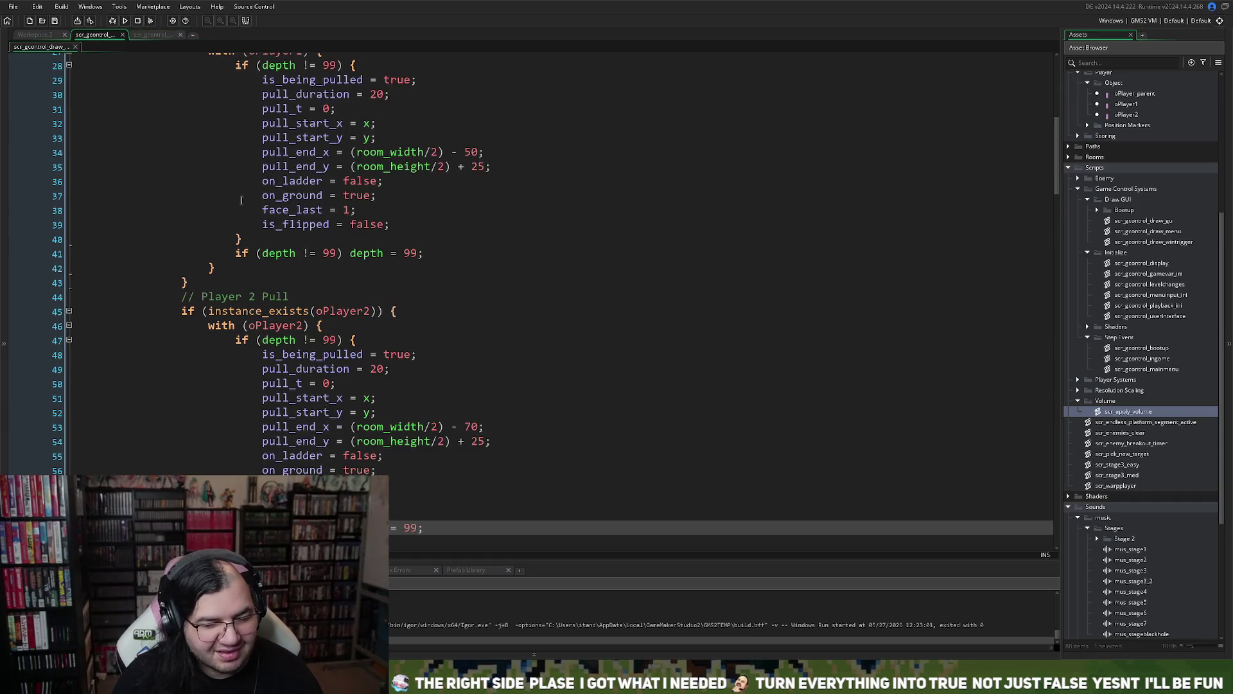
left_click(36, 35)
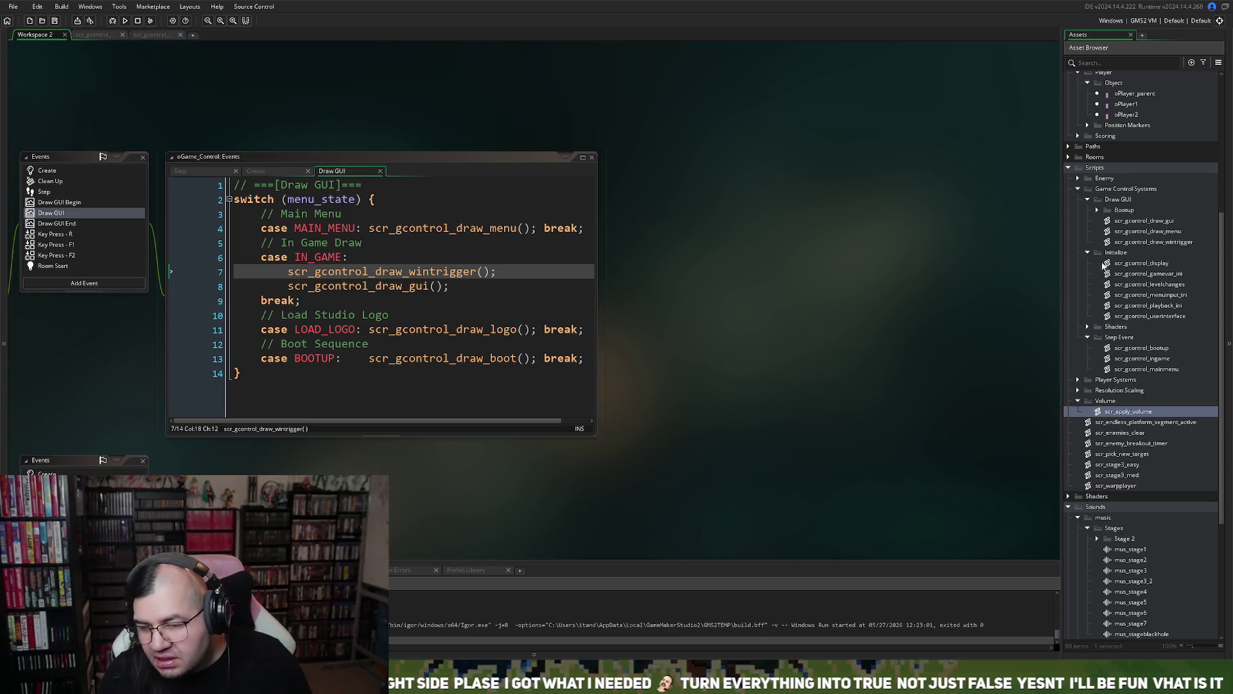
left_click(1098, 210)
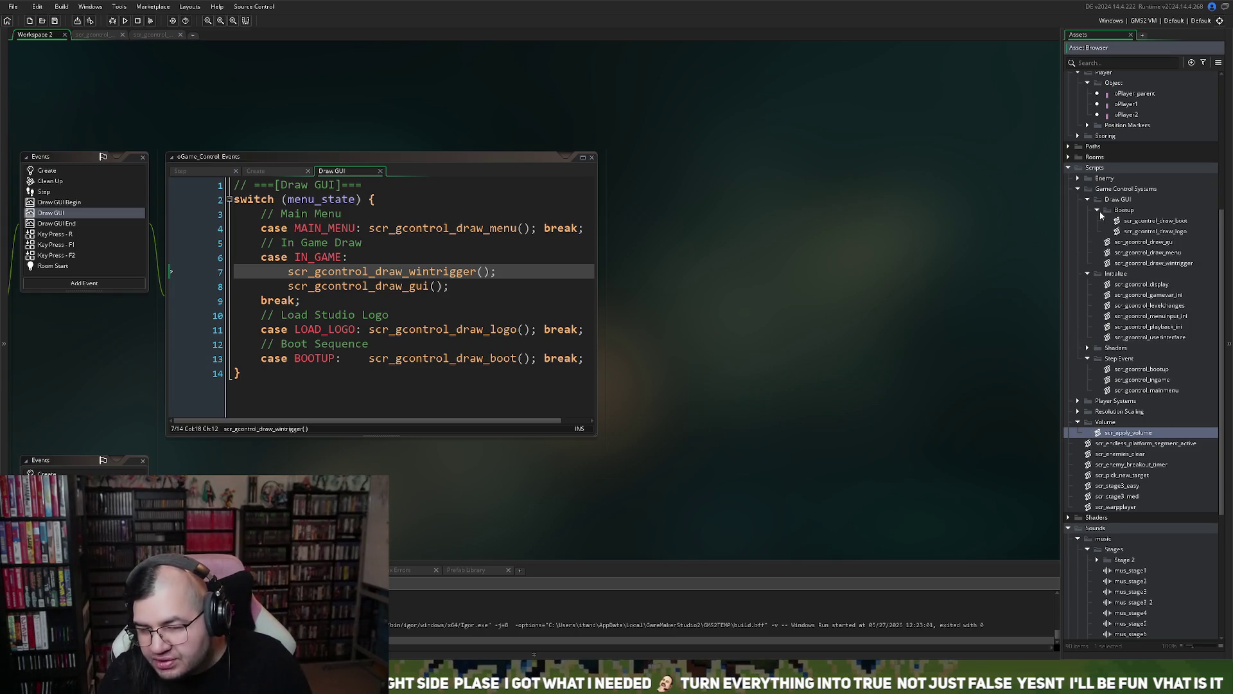
double_click(1144, 222)
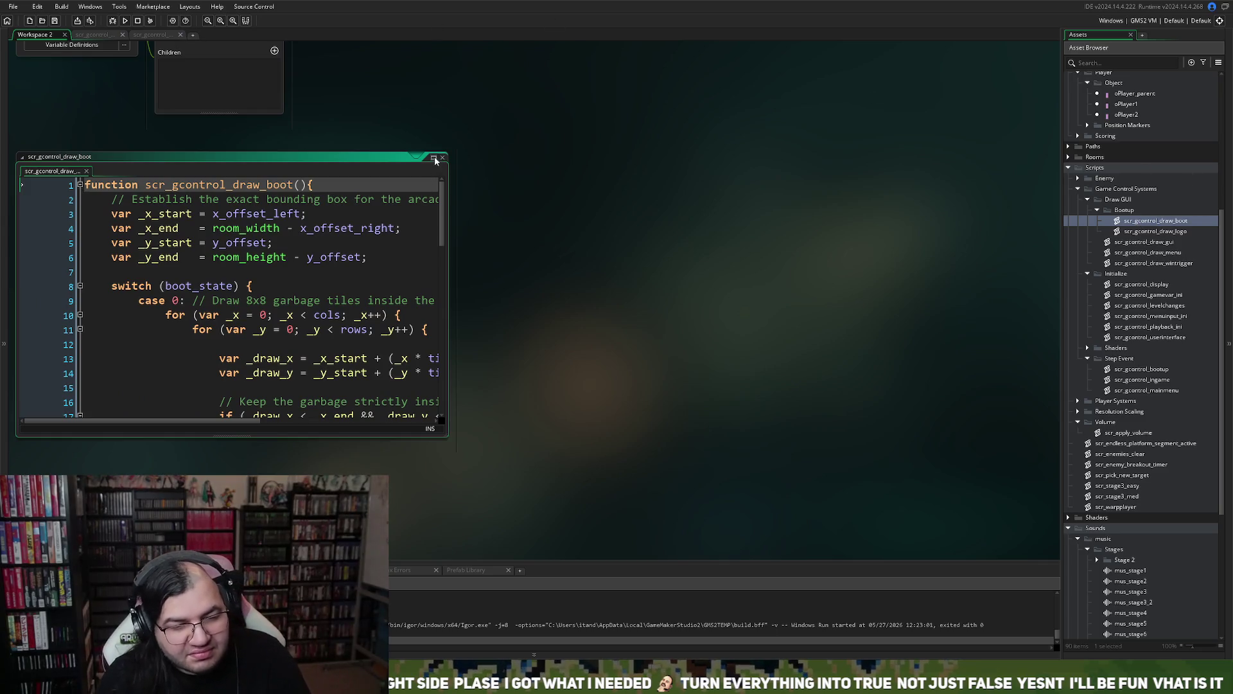
left_click(434, 157)
scroll(431, 168, "down", 7)
scroll(431, 160, "up", 8)
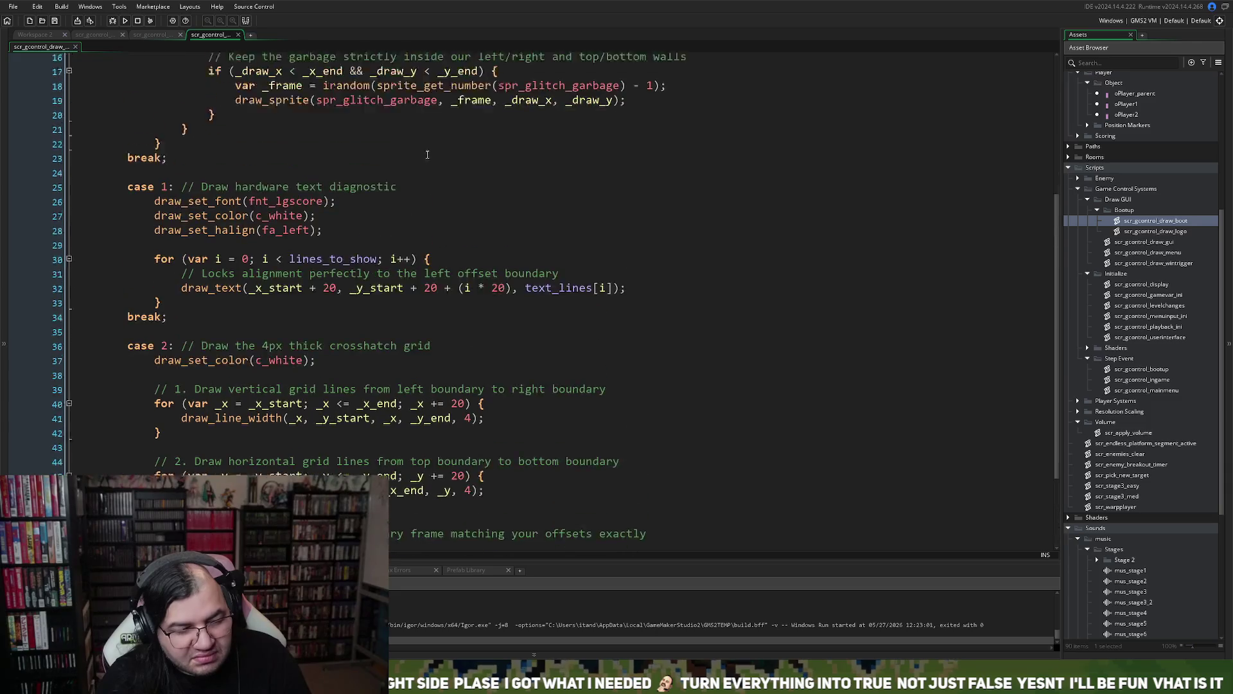
left_click(238, 36)
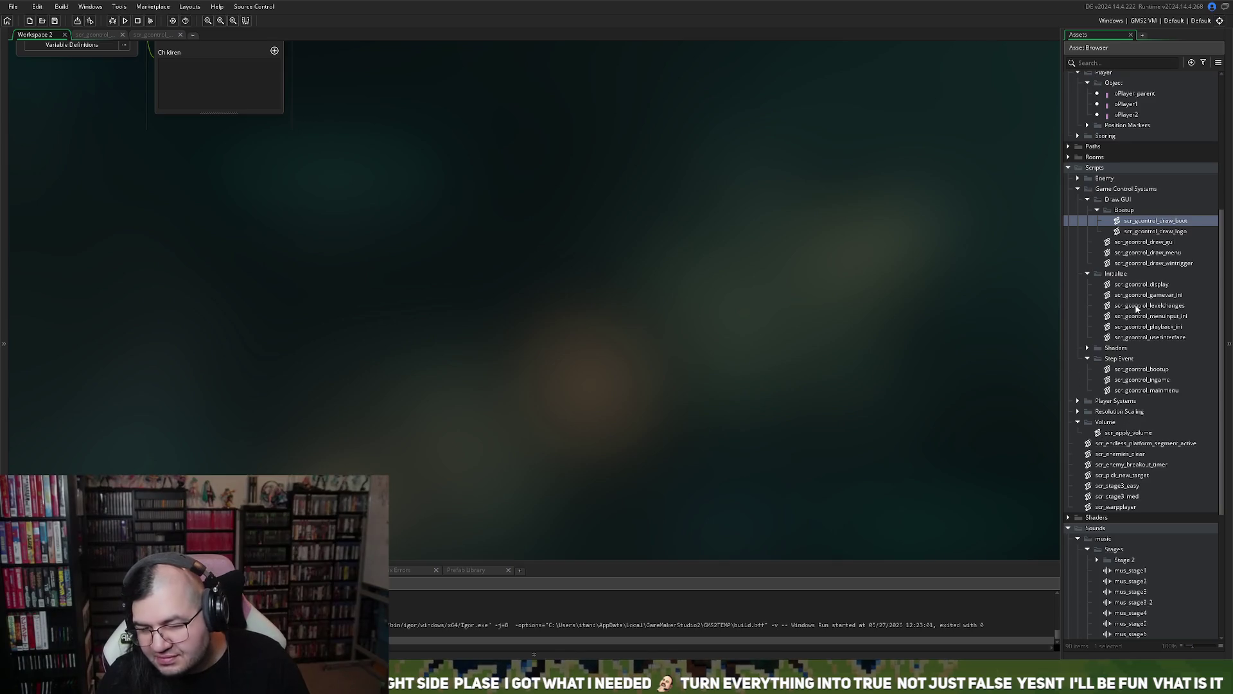
- Open oGame_Control's Create event code in an expanded editor
scroll(1135, 308, "down", 4)
scroll(1102, 386, "up", 10)
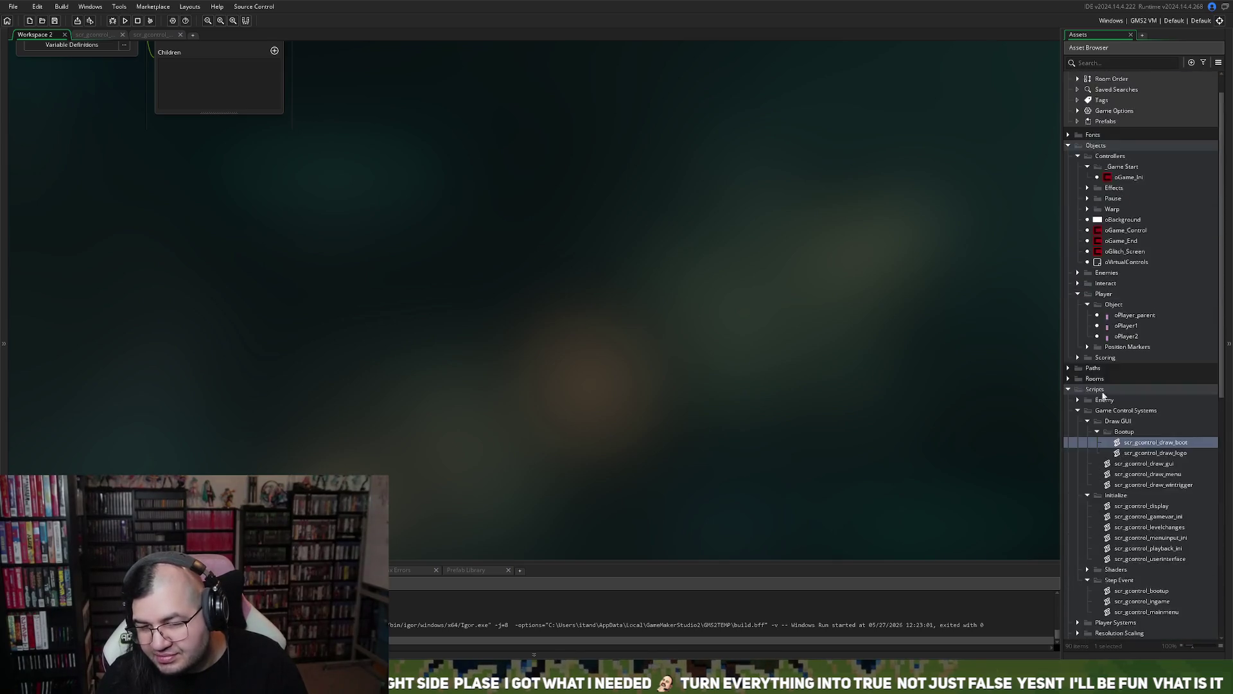
scroll(1102, 394, "up", 1)
double_click(1126, 259)
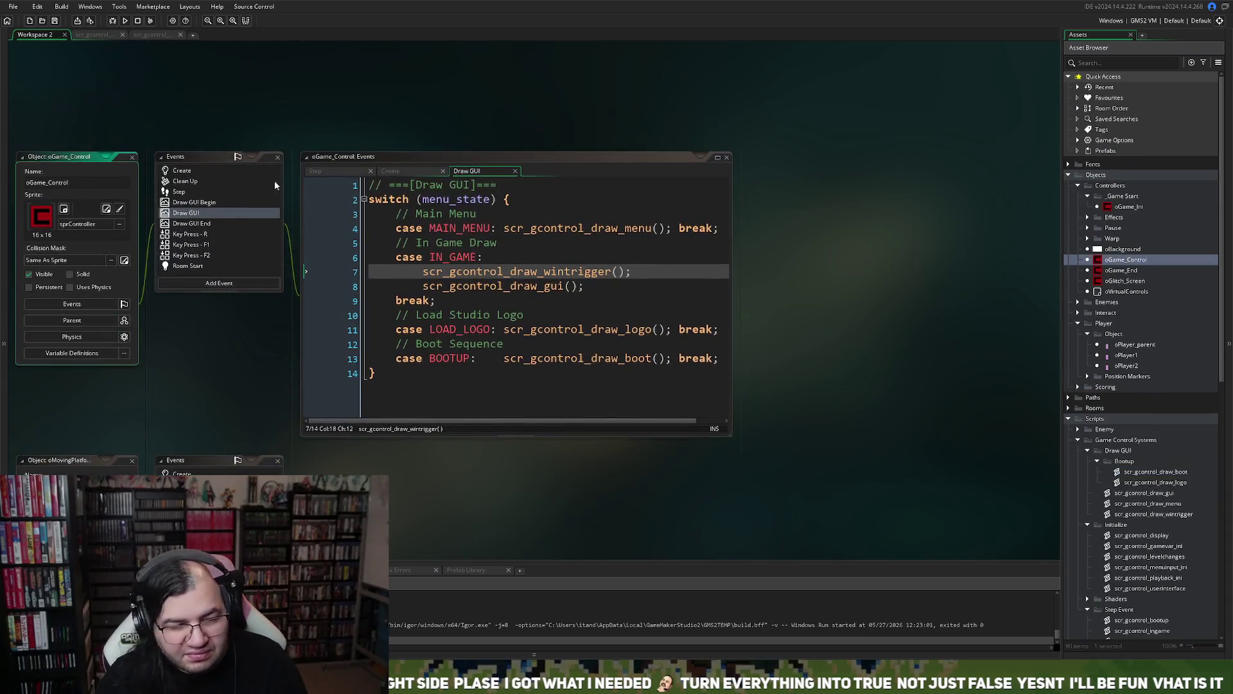
left_click(215, 170)
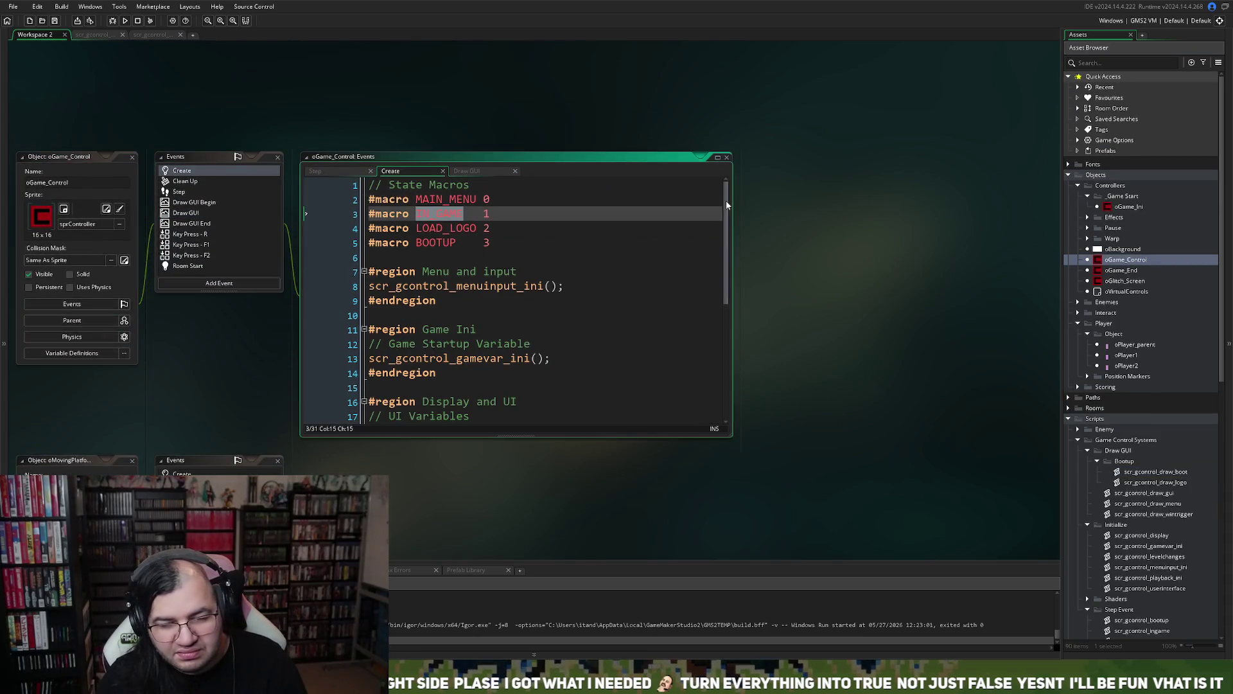
left_click(717, 158)
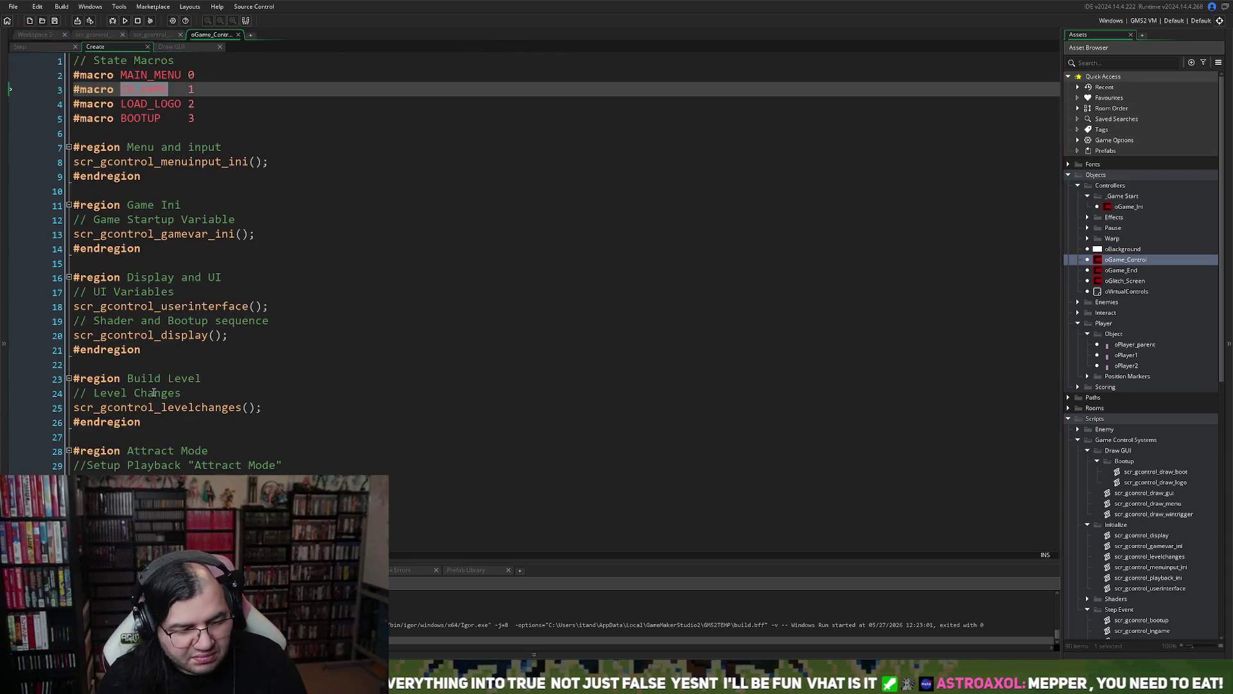
- Open scr_gcontrol_display from its call and select the first boot message lines
middle_click(163, 335)
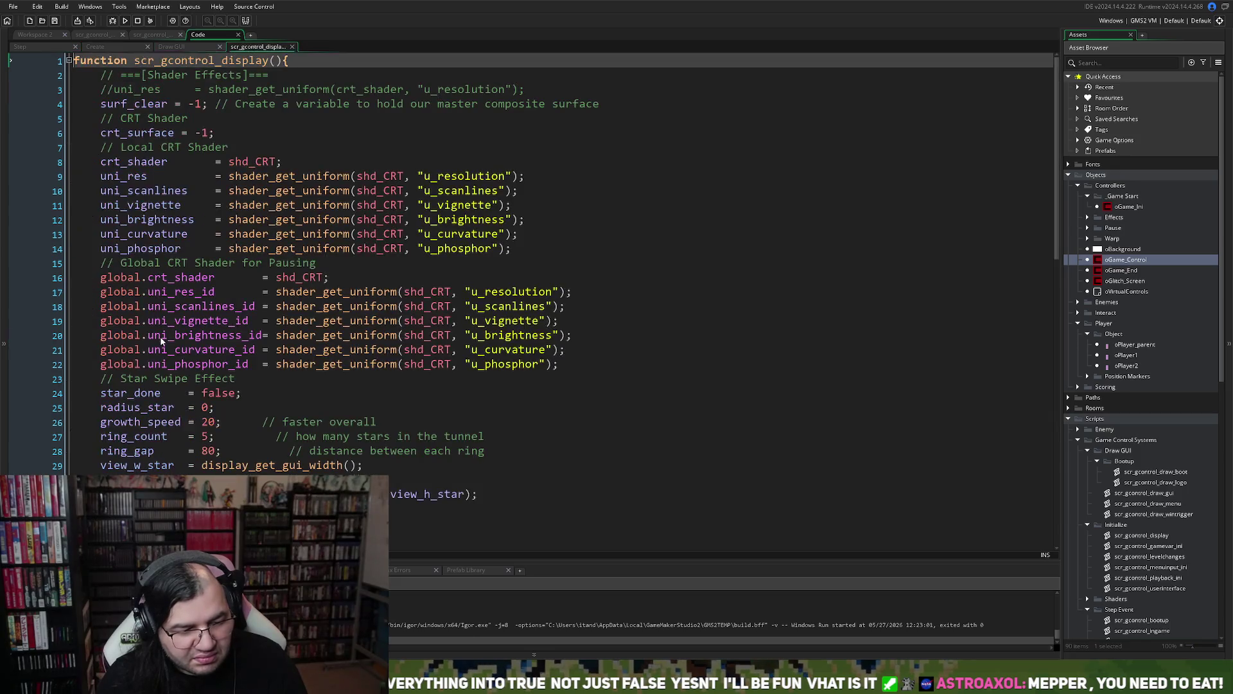
scroll(188, 341, "down", 15)
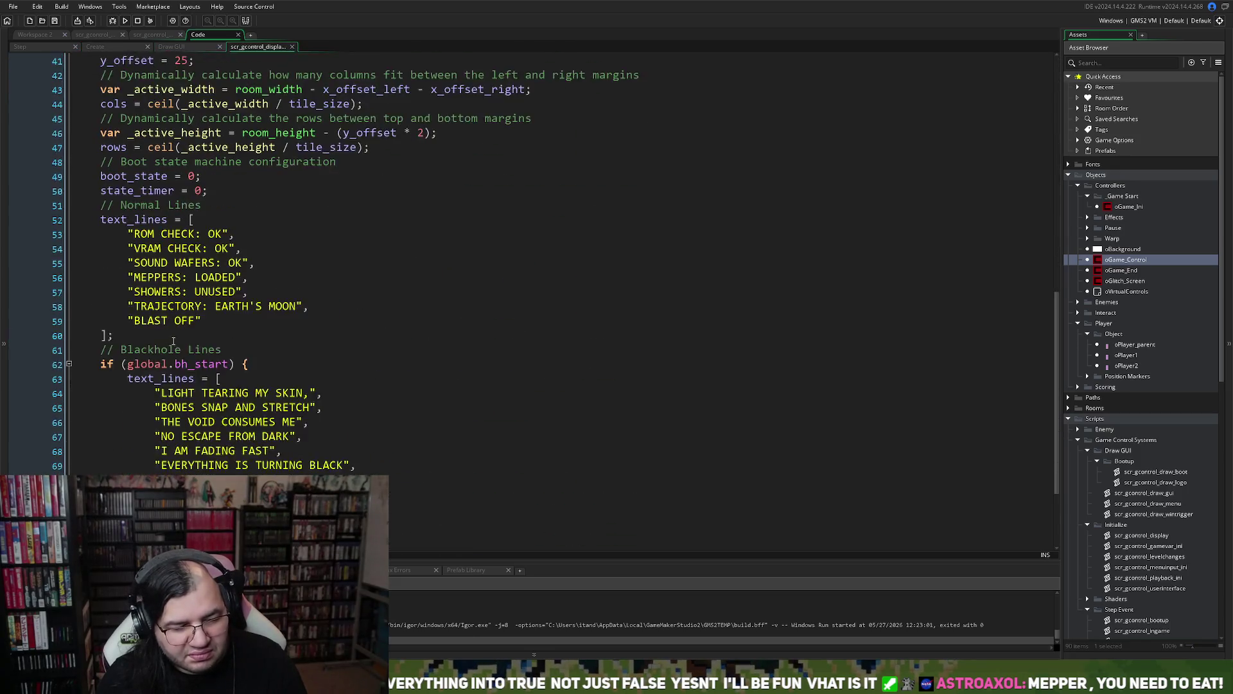
scroll(173, 341, "up", 5)
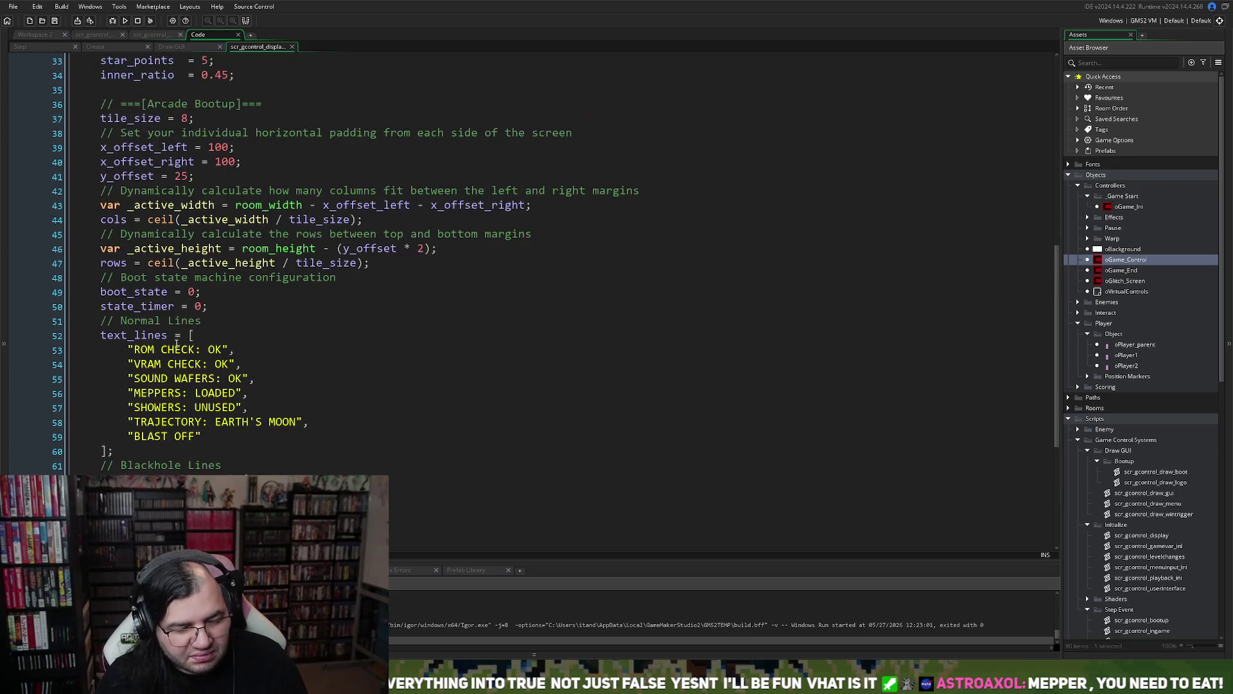
scroll(180, 399, "up", 1)
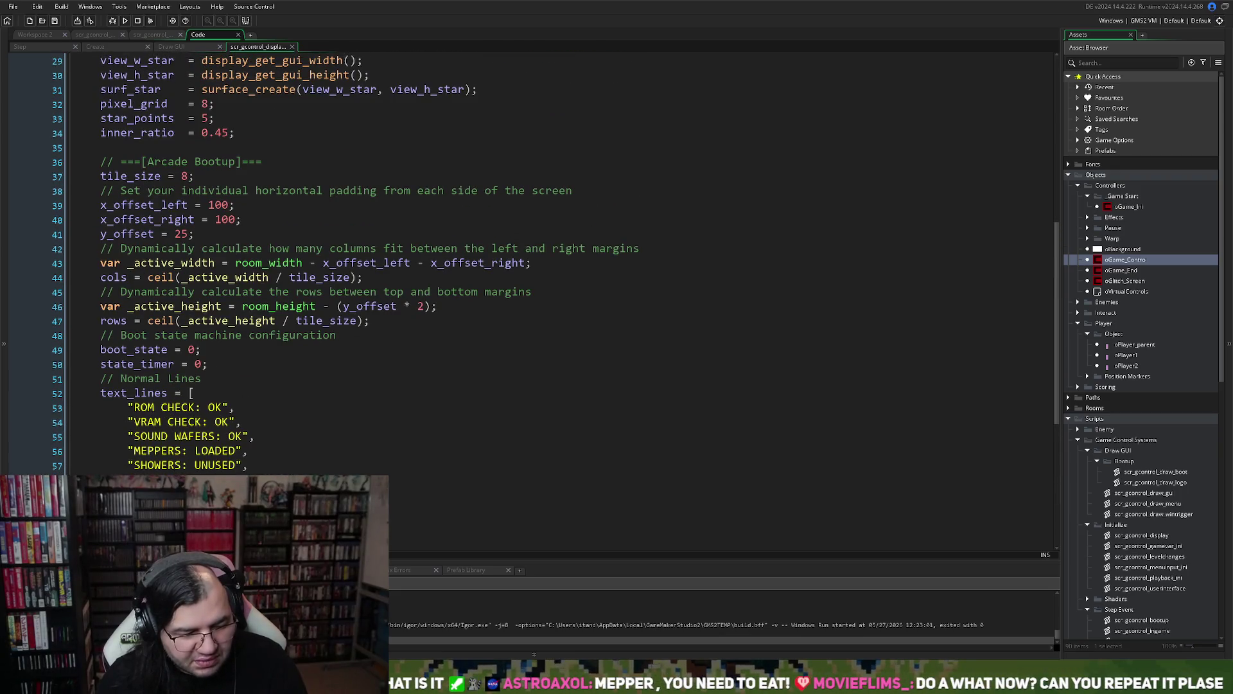
mouse_move(309, 479)
left_mouse_down()
mouse_move(74, 437)
mouse_move(77, 408)
left_mouse_up()
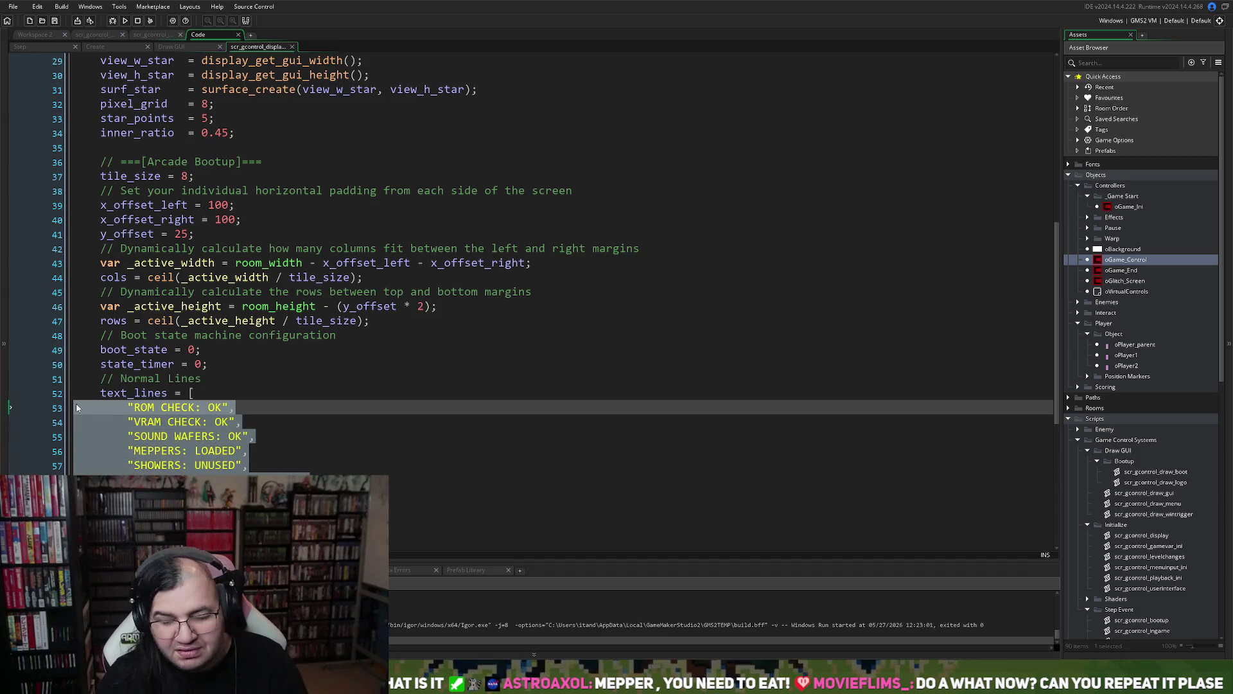
scroll(96, 405, "up", 1)
scroll(117, 402, "down", 2)
scroll(117, 402, "down", 3)
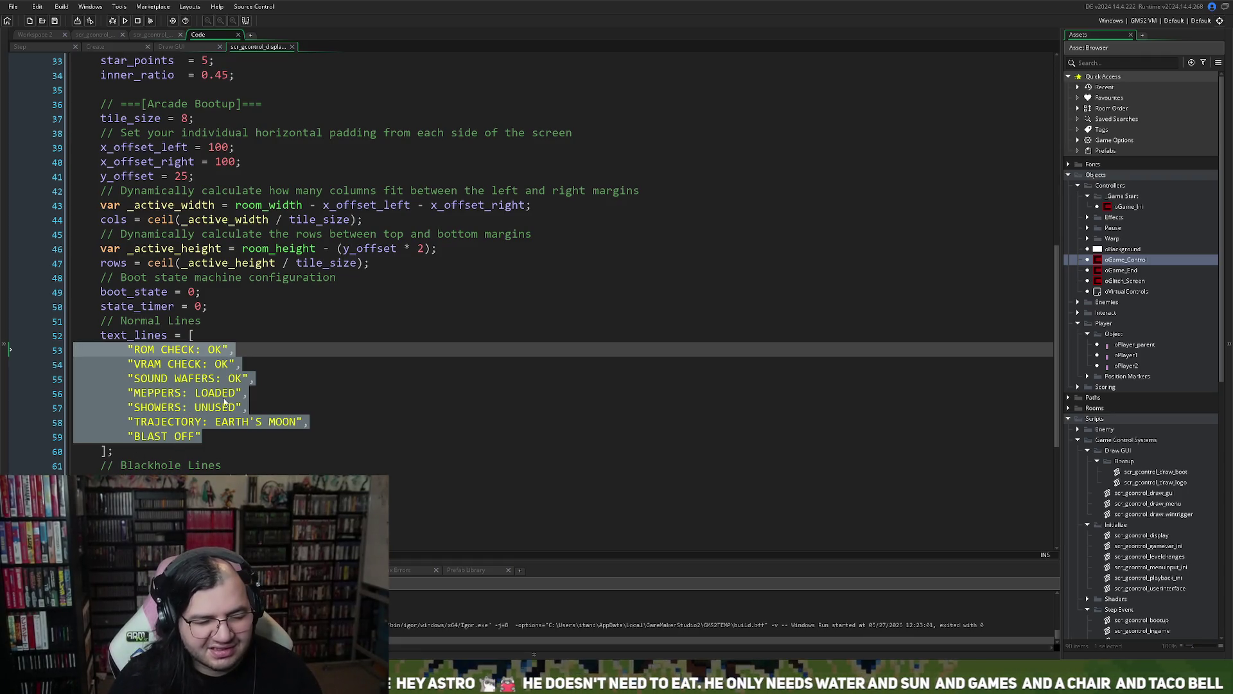
left_click(149, 350)
left_click_drag(135, 350, 277, 442)
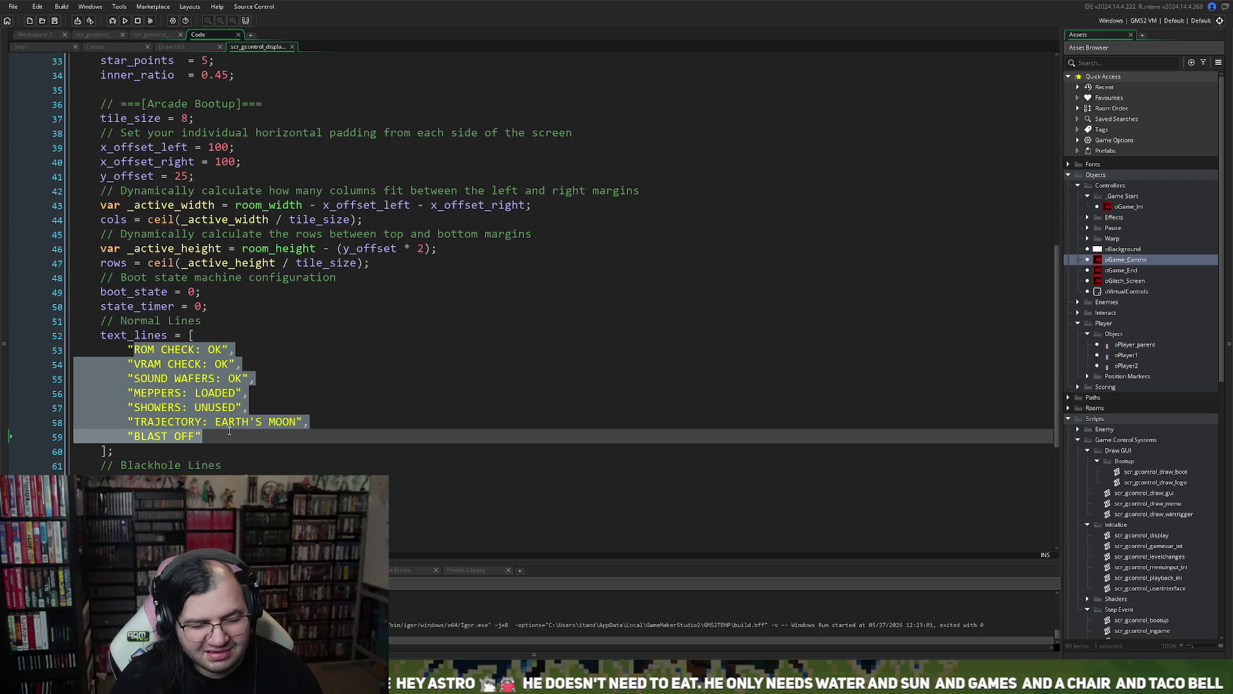
mouse_move(228, 431)
left_mouse_down()
mouse_move(130, 364)
mouse_move(129, 350)
left_mouse_up()
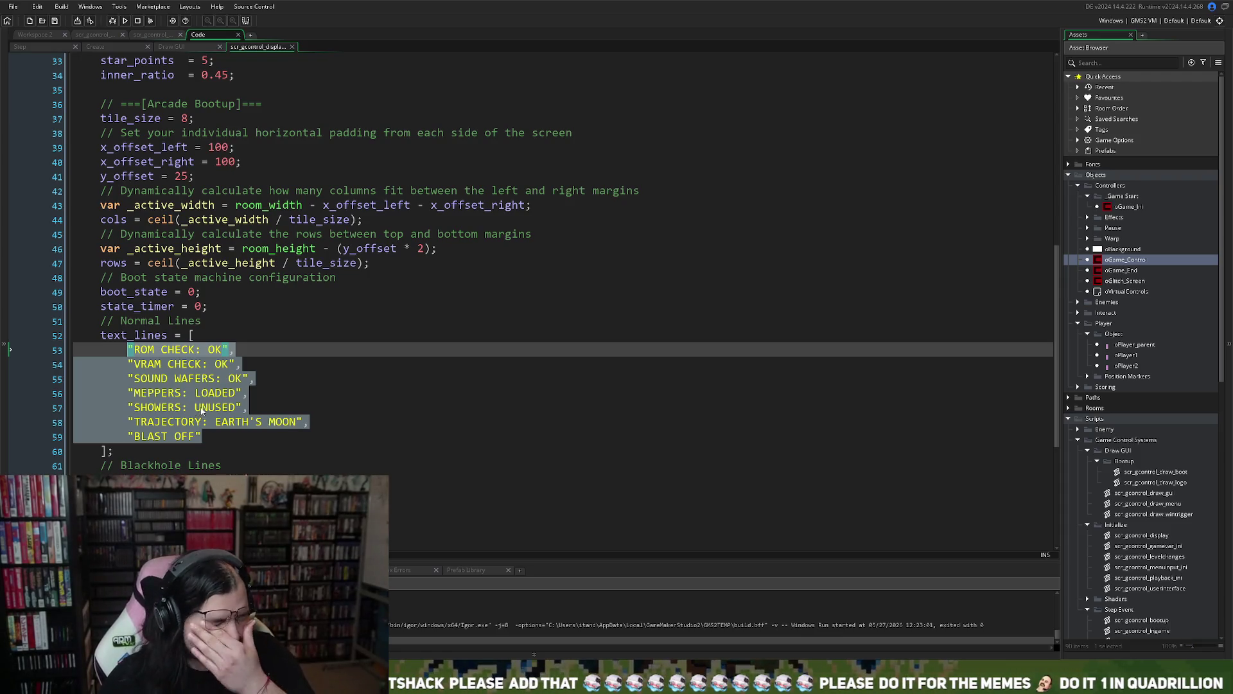
- Add 'var _nutshack = irandom(999999999);' above the text_lines array
left_click(103, 335)
key("Return")
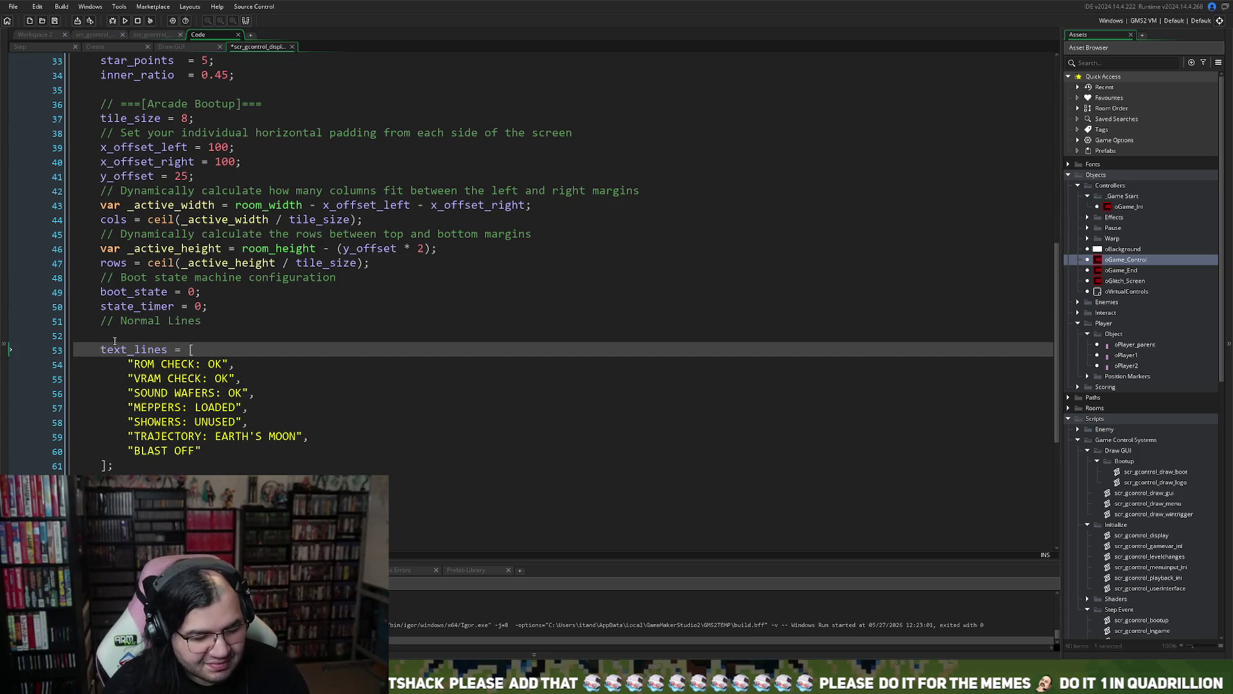
key("Return")
key("Up")
key("Up")
type("if")
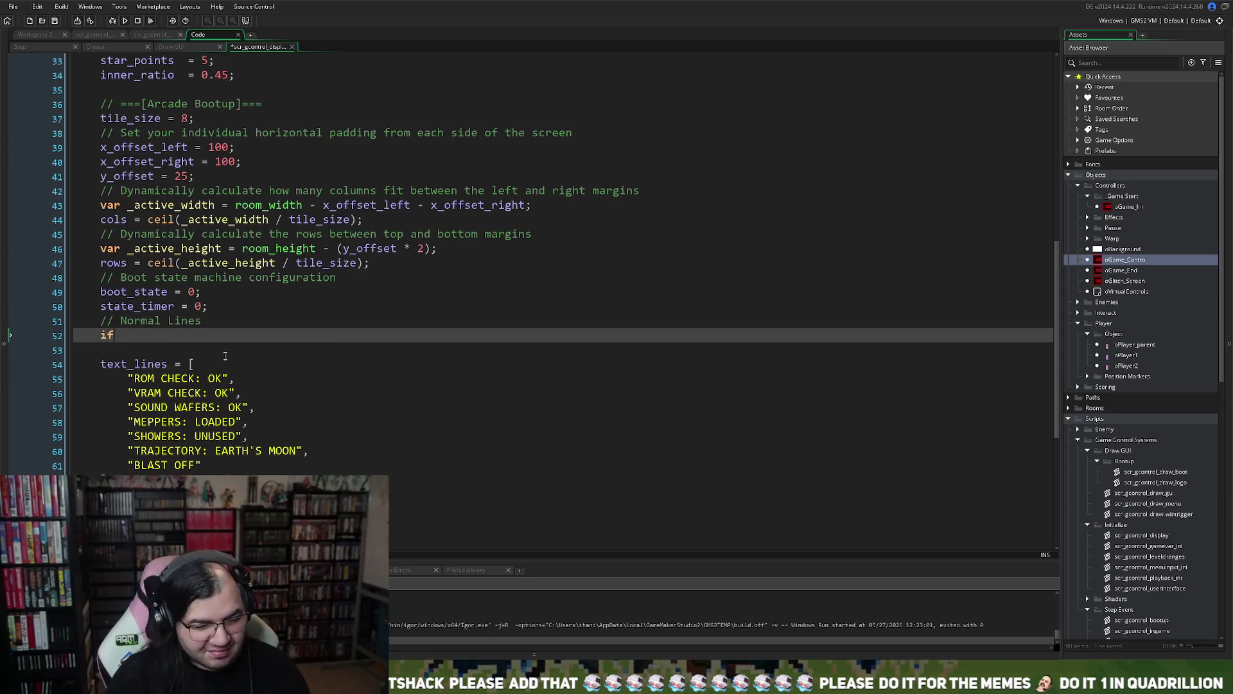
key("BackSpace")
key("BackSpace")
type("var _")
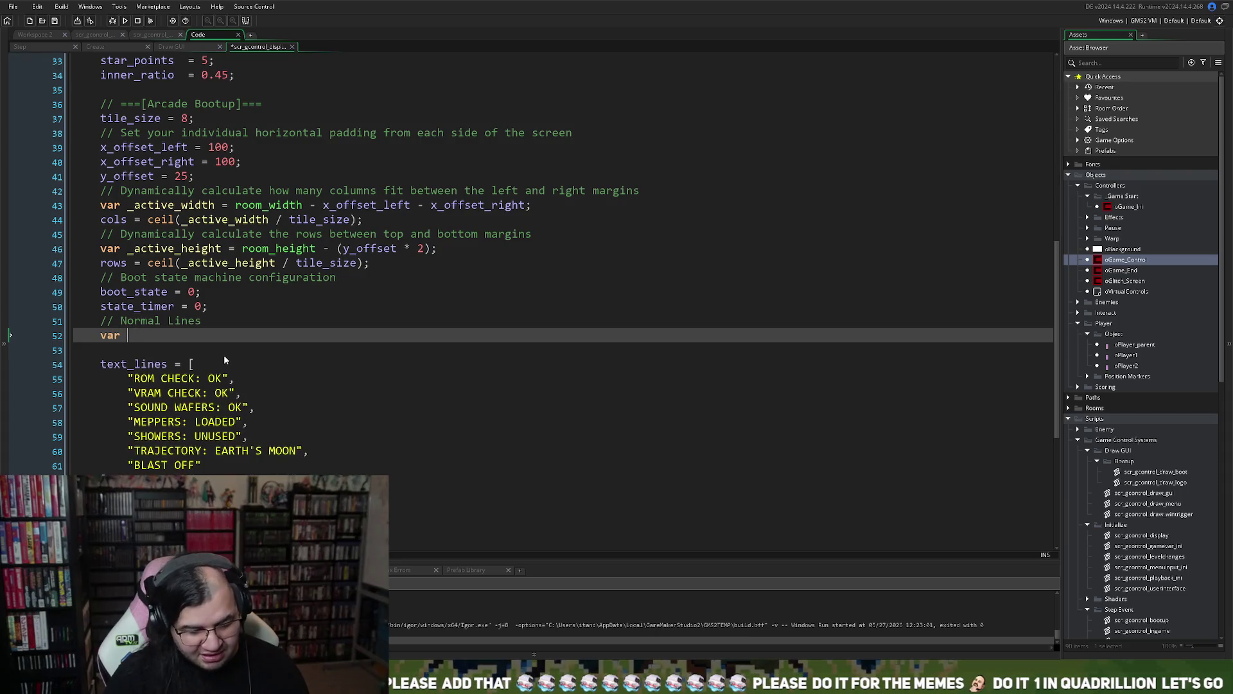
type("nut")
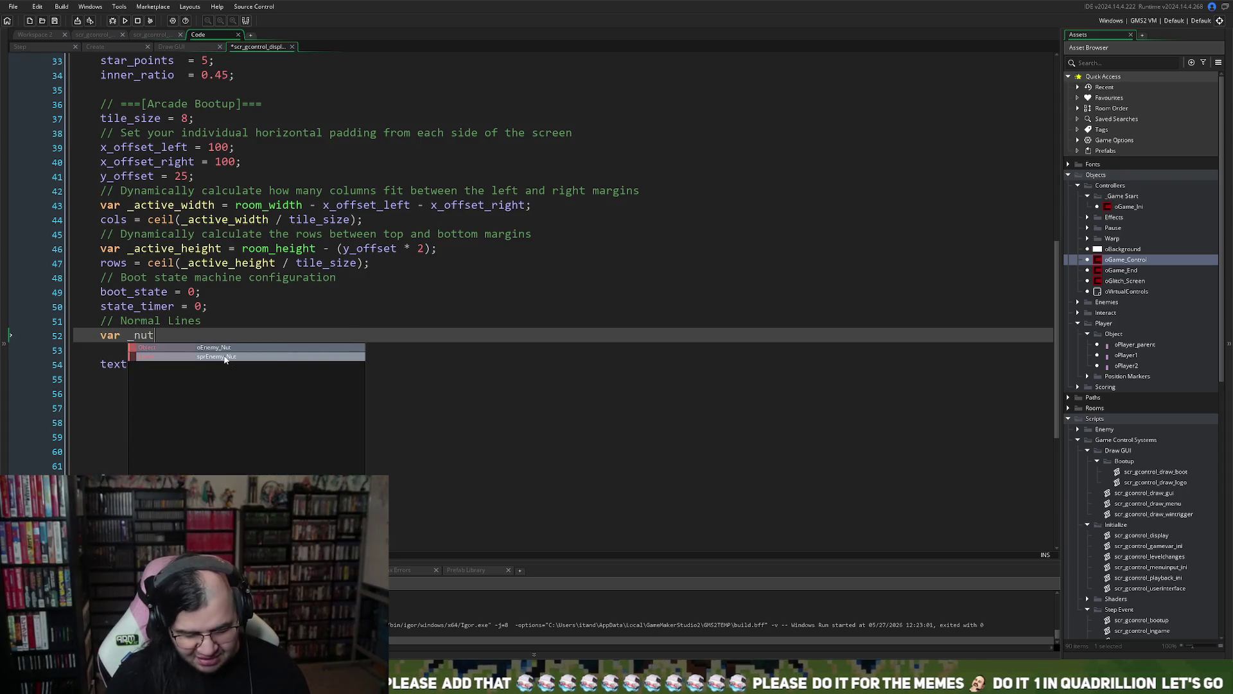
type("shack ")
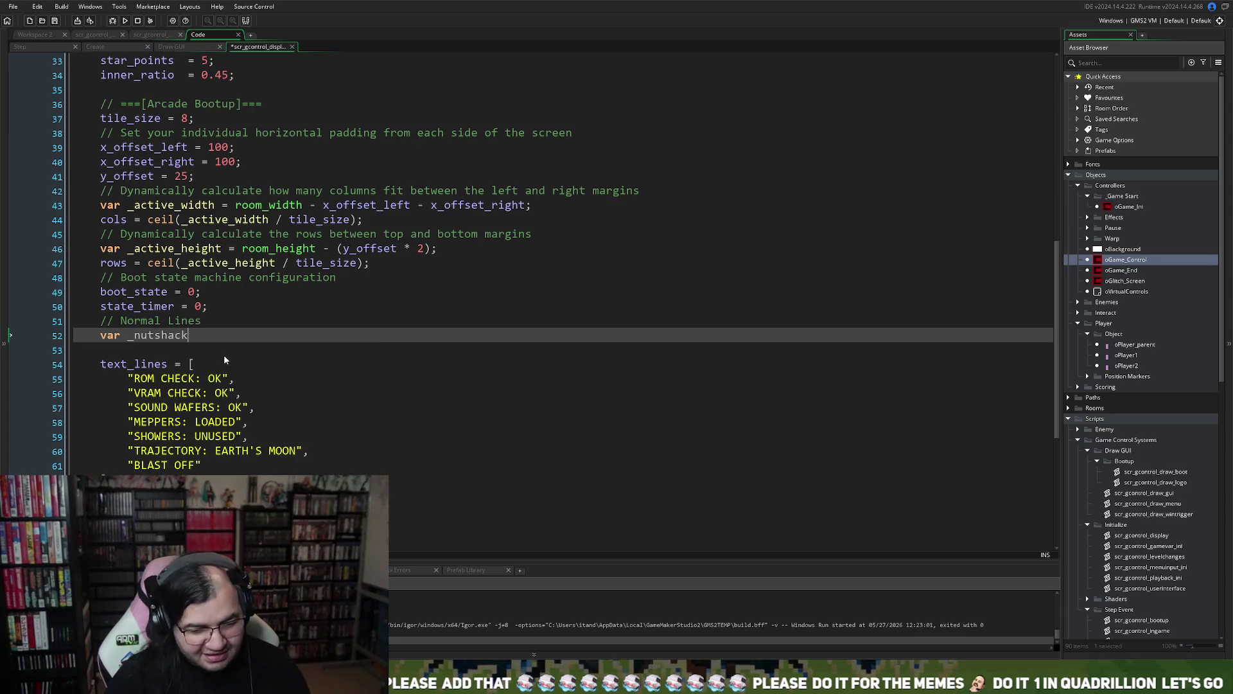
type("= irandom")
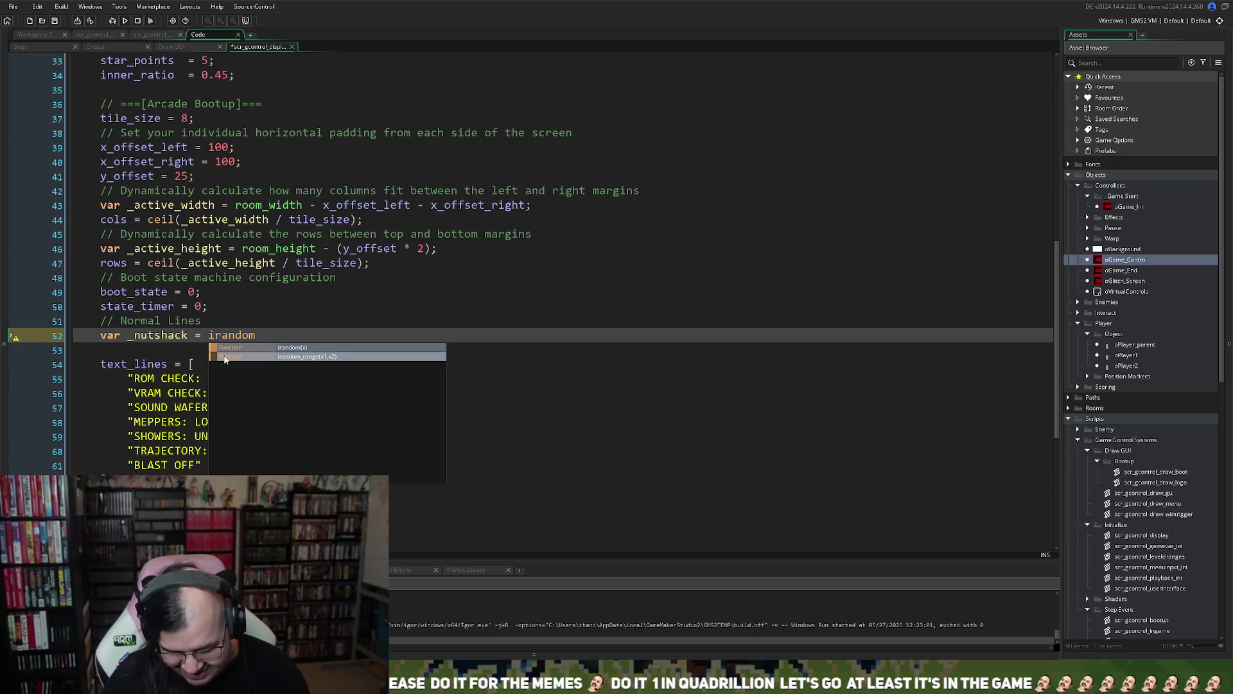
type("(")
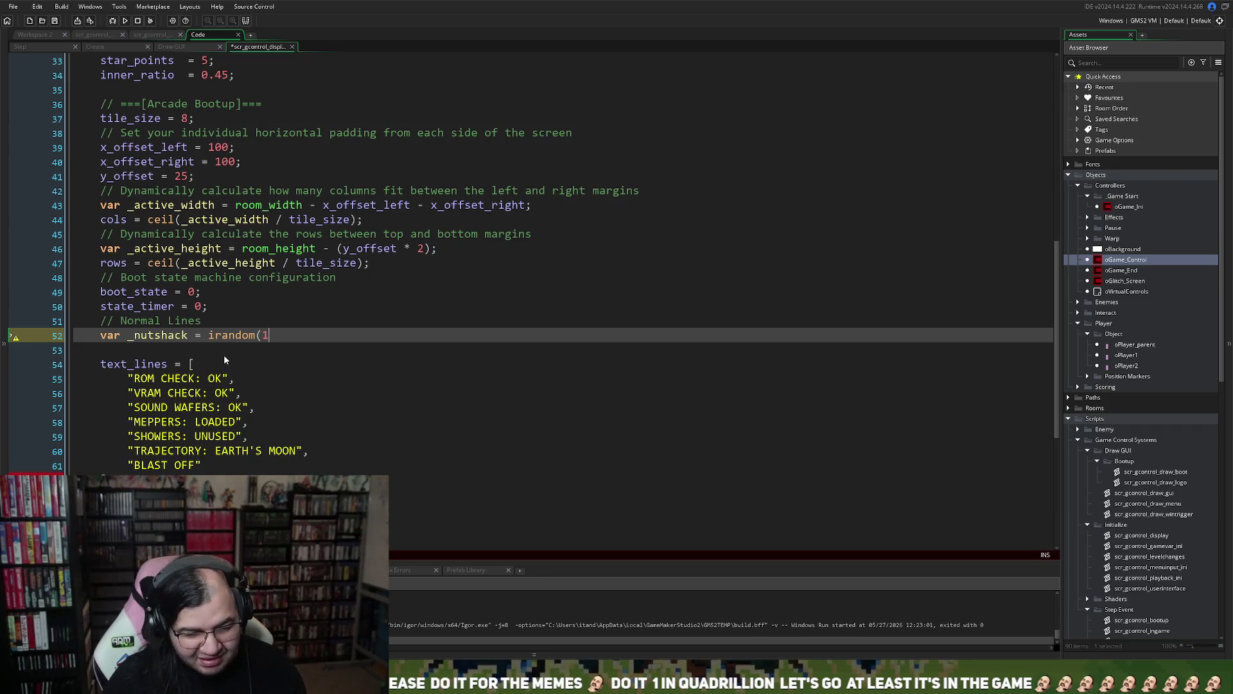
type("999999999")
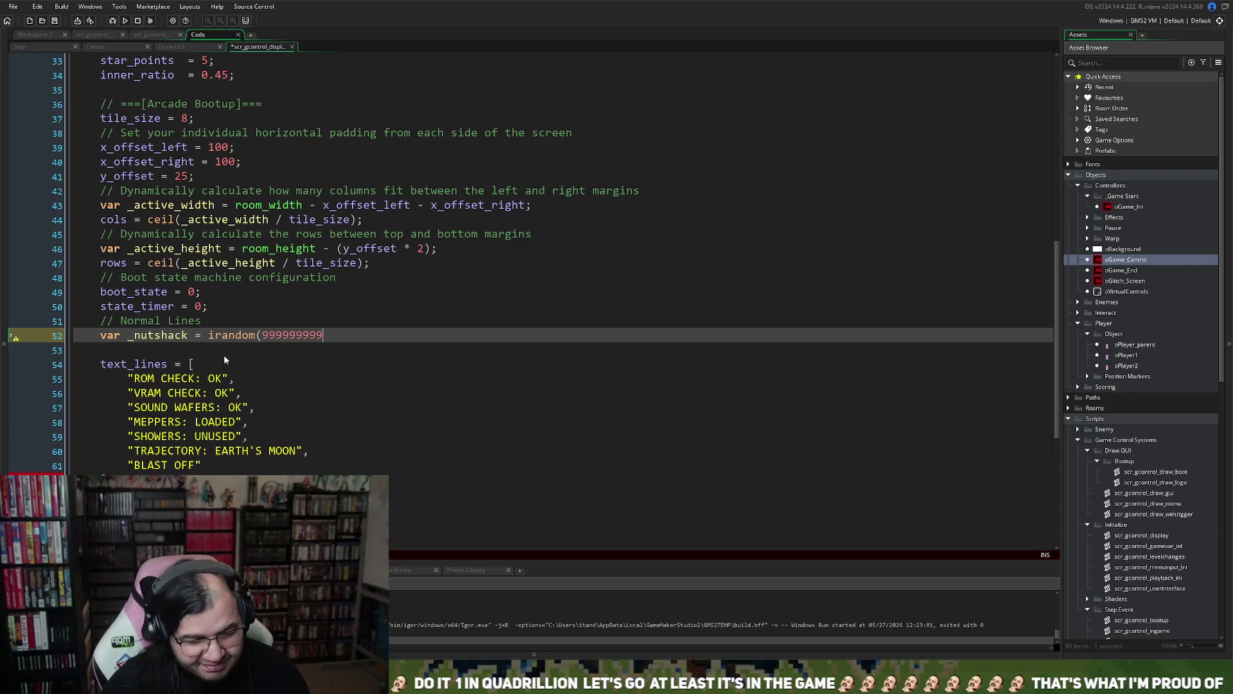
type(");")
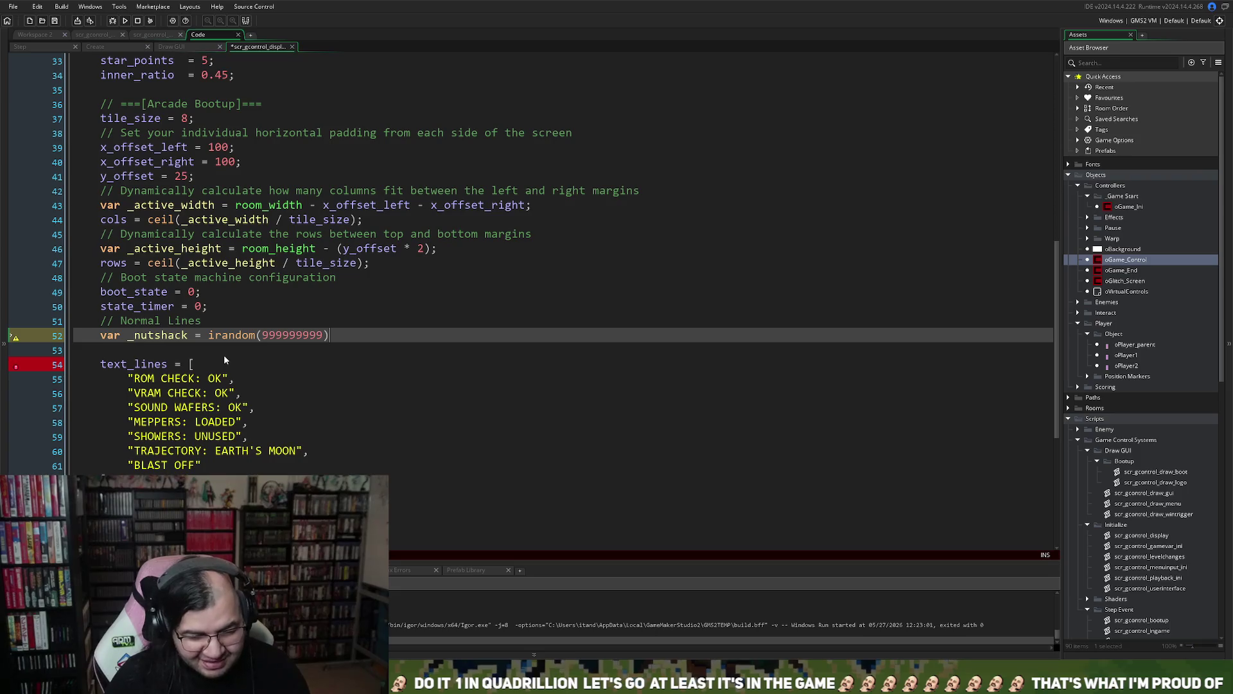
key("Return")
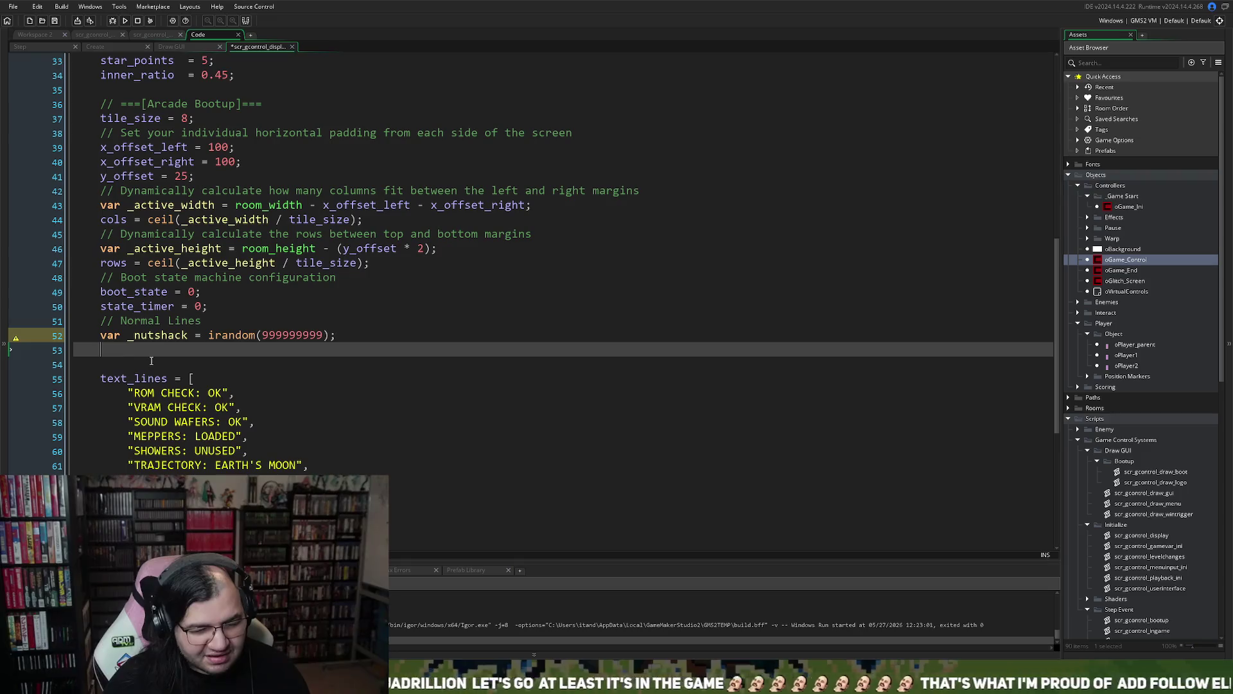
- Add an empty 'if (_nutshack == 0) { }' block followed by 'else {'
type("if")
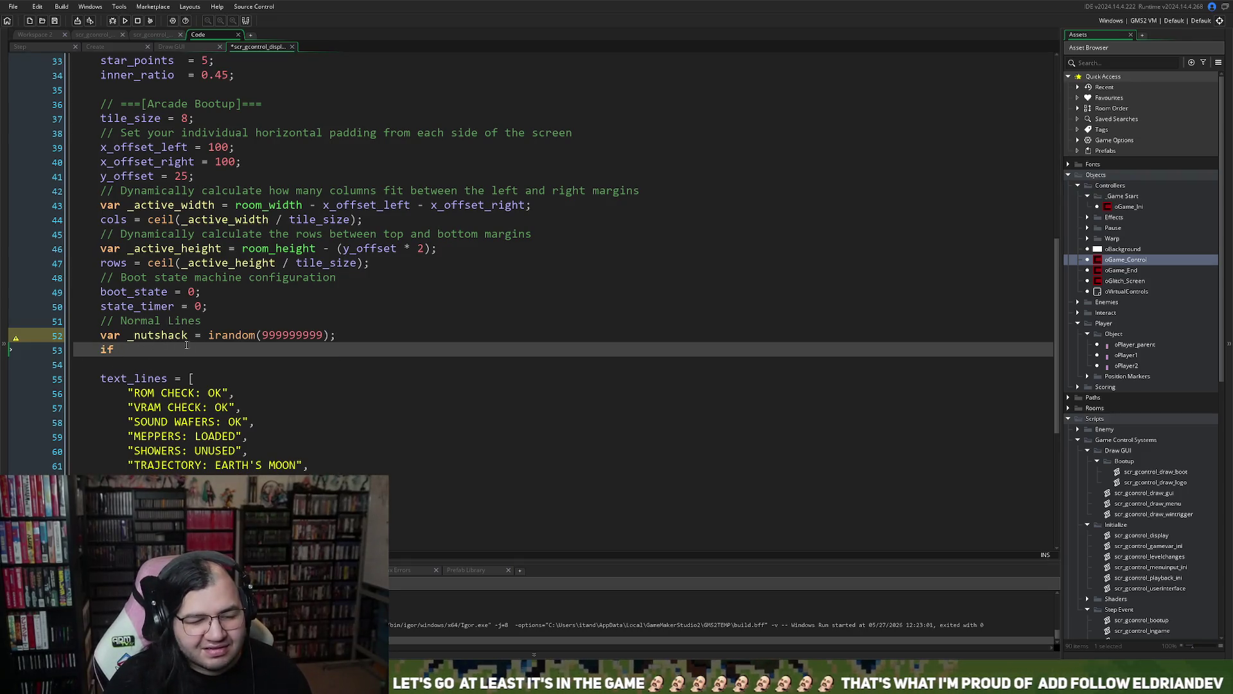
left_click(183, 335)
left_click(133, 348)
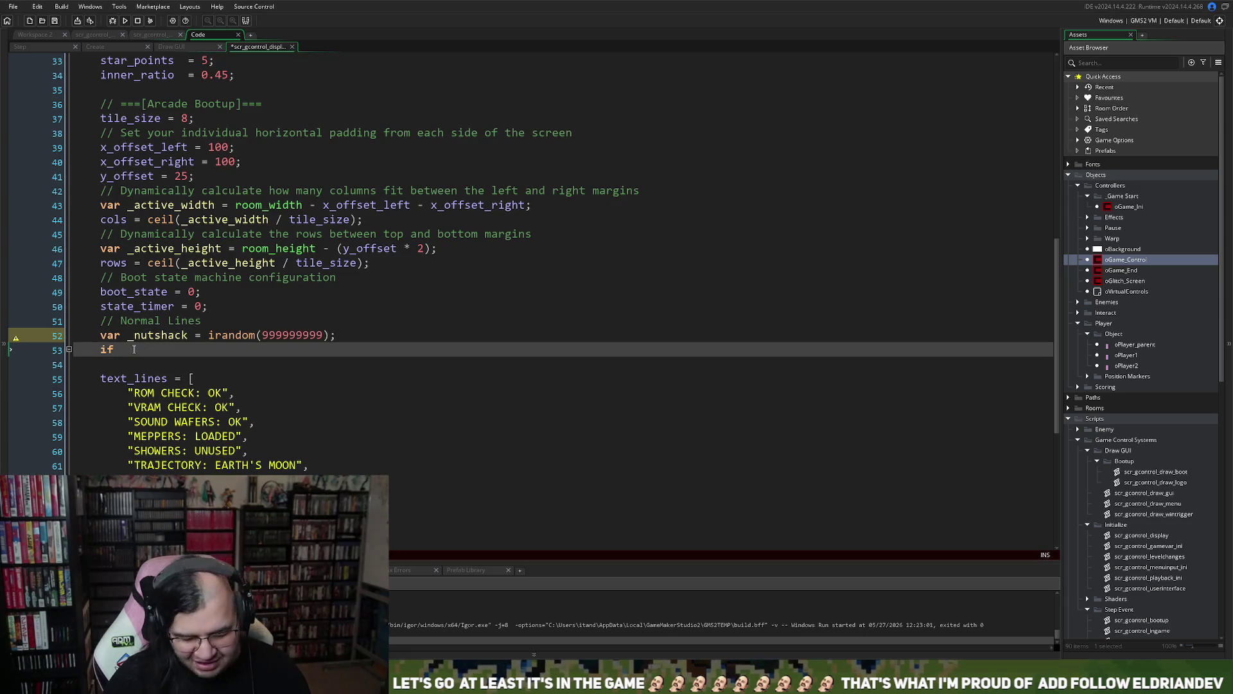
type("(_nutshack ")
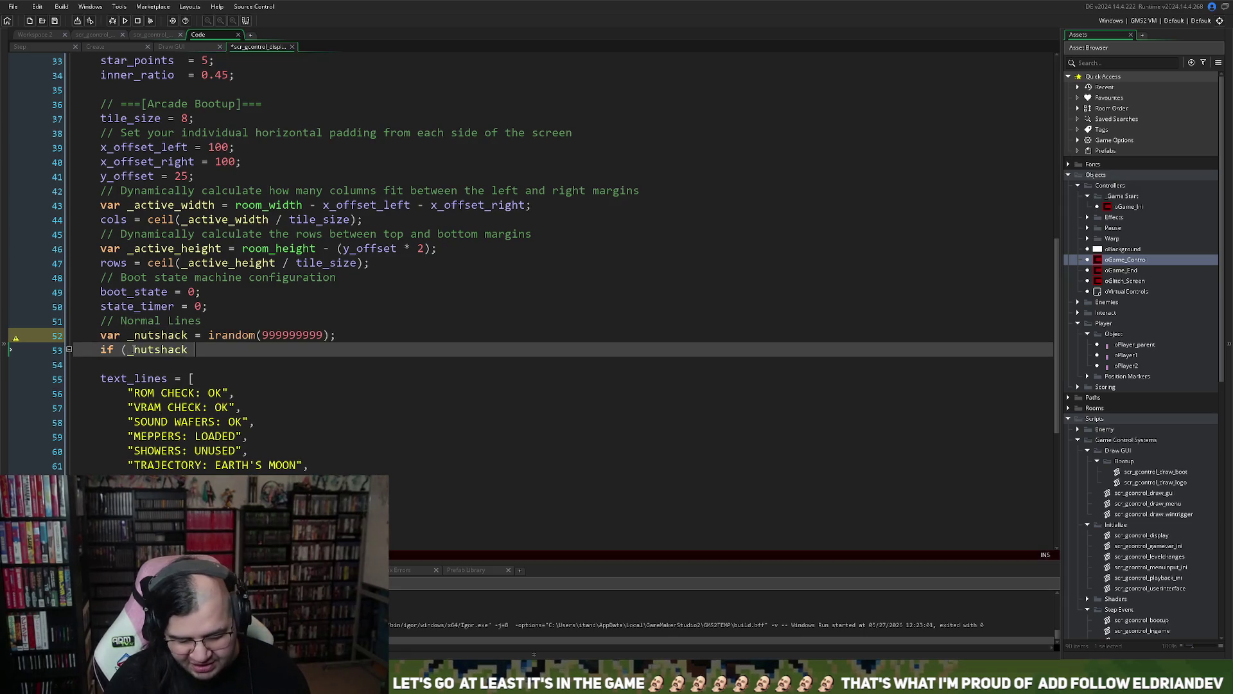
type("== 0) {")
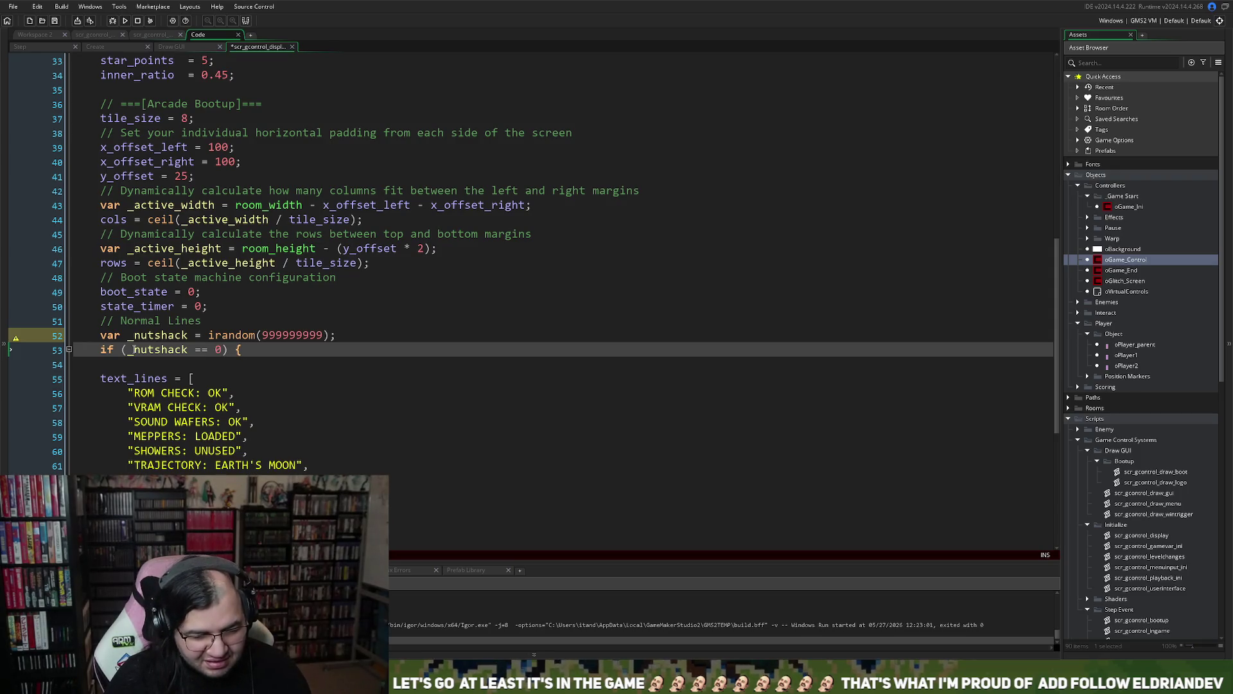
key("Return")
key("Return")
key("BackSpace")
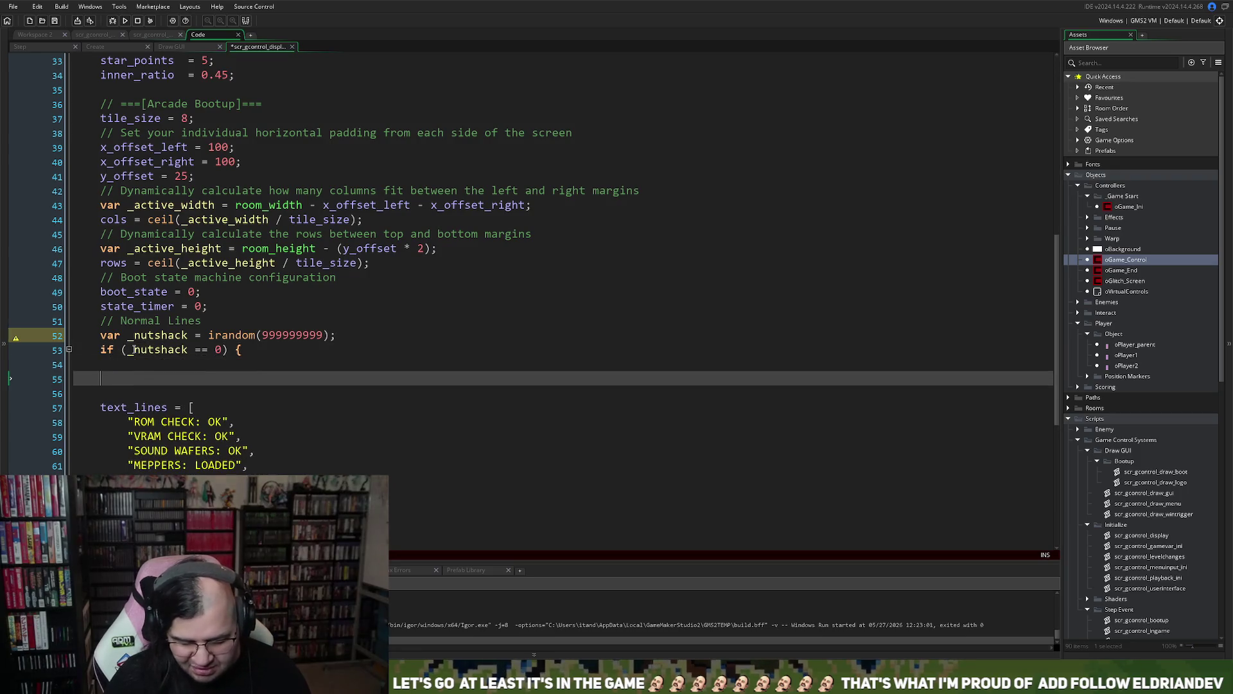
type("}")
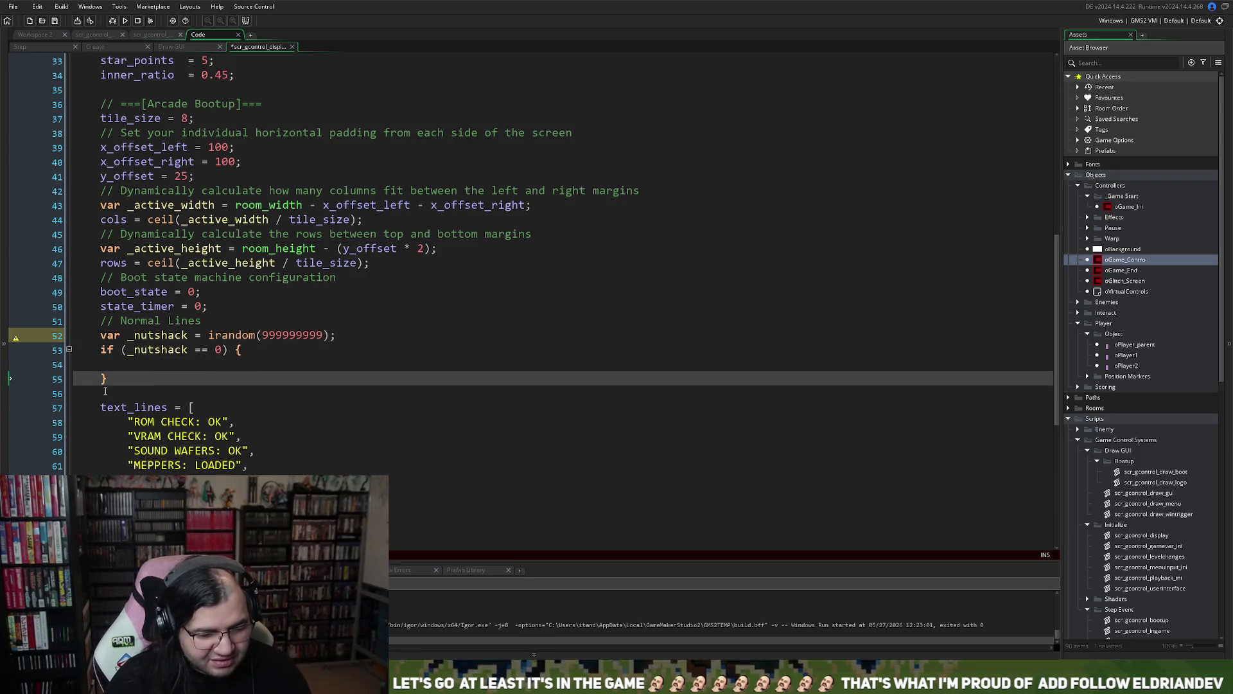
key("Down")
type("else ")
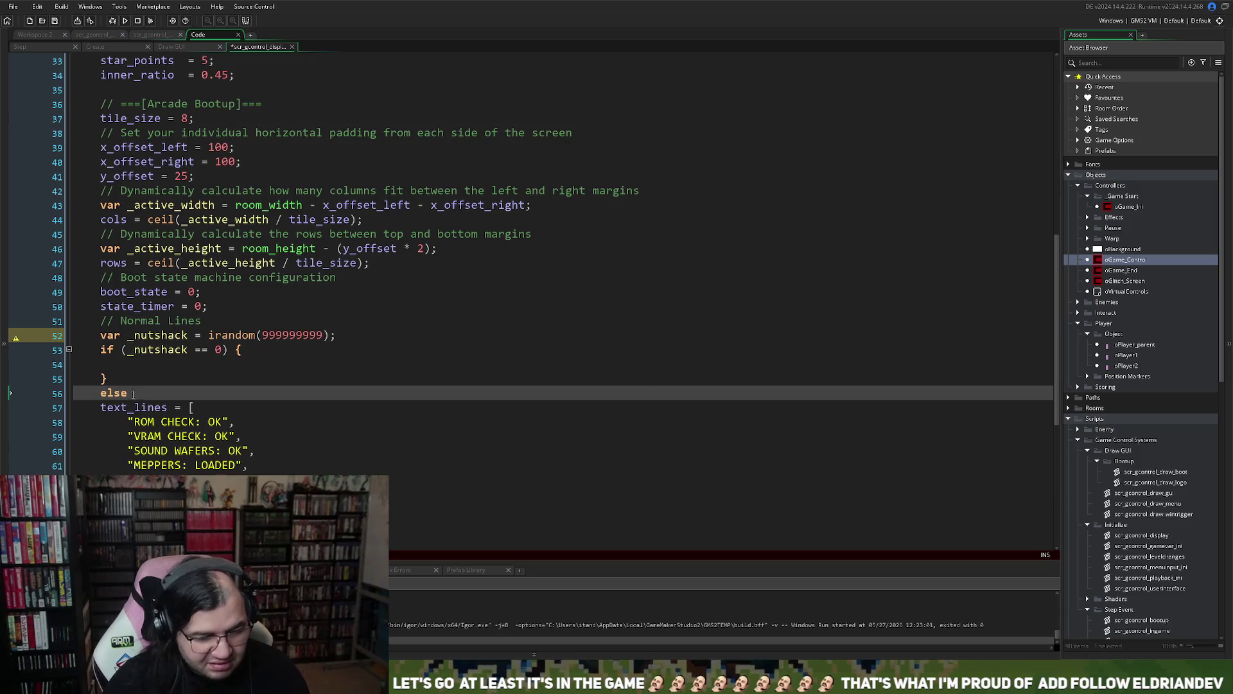
type("{")
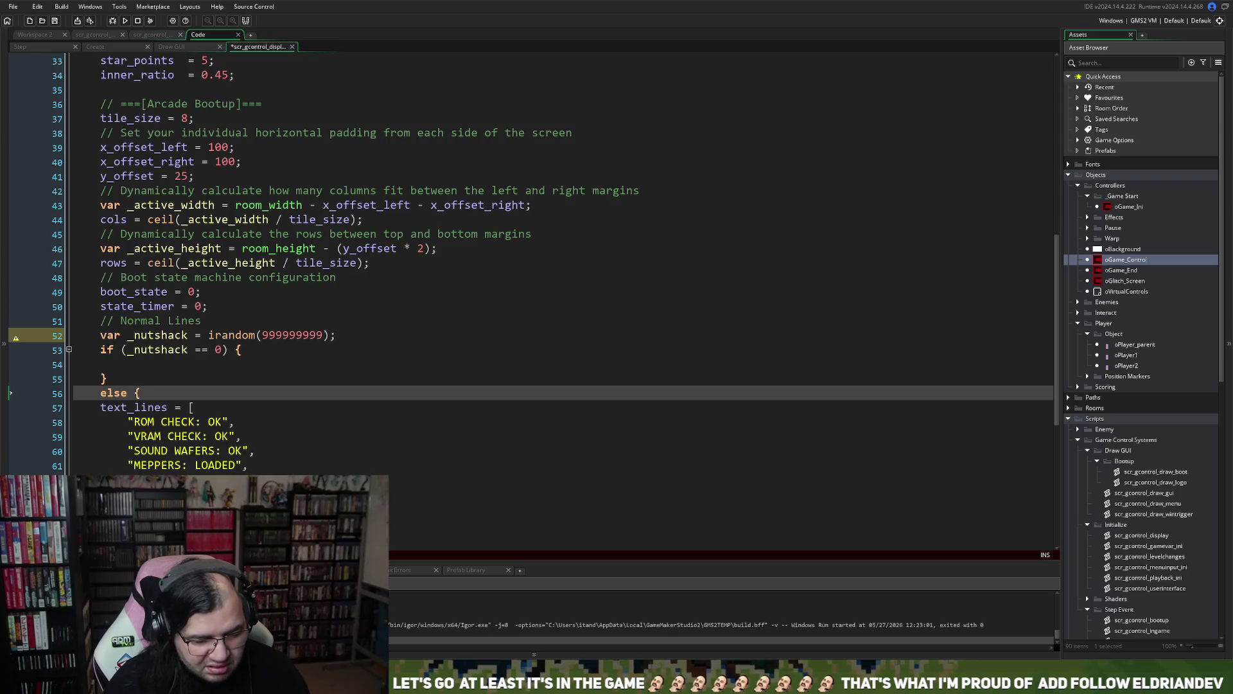
- Tab-indent text_lines into the else branch and paste a copy into the if block
key("Down")
key("shift+Down")
key("shift+Down")
key("shift+Down")
key("Tab")
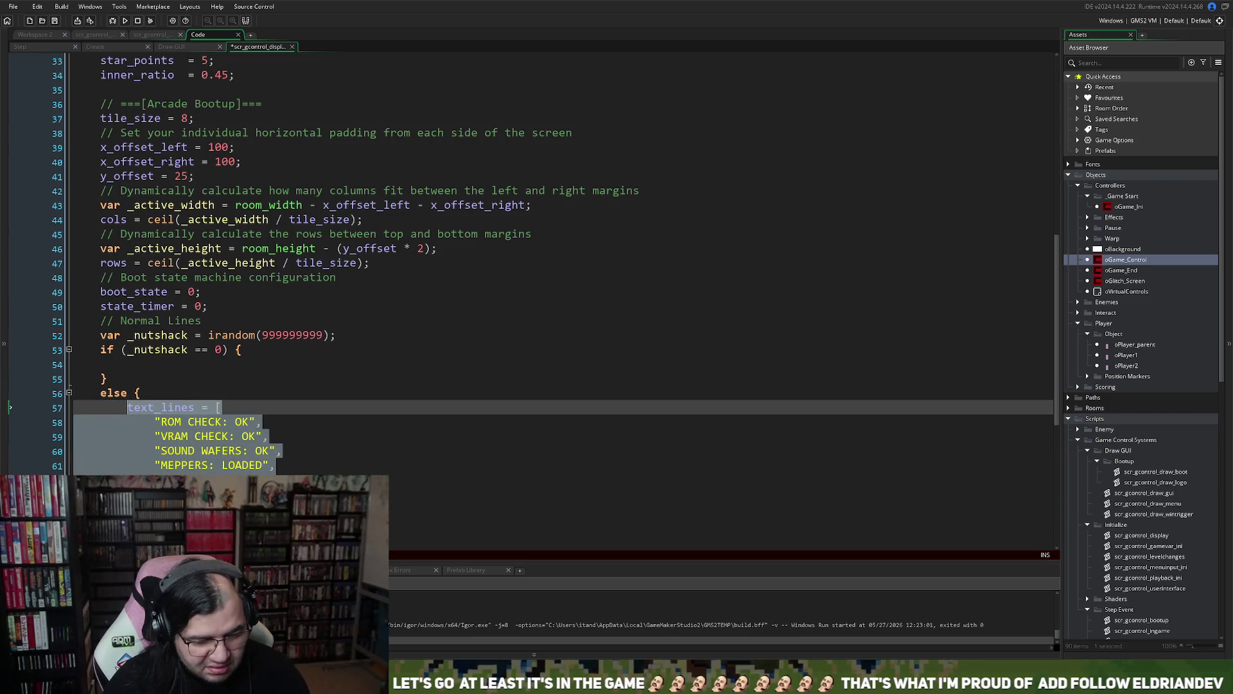
key("Down")
key("Down")
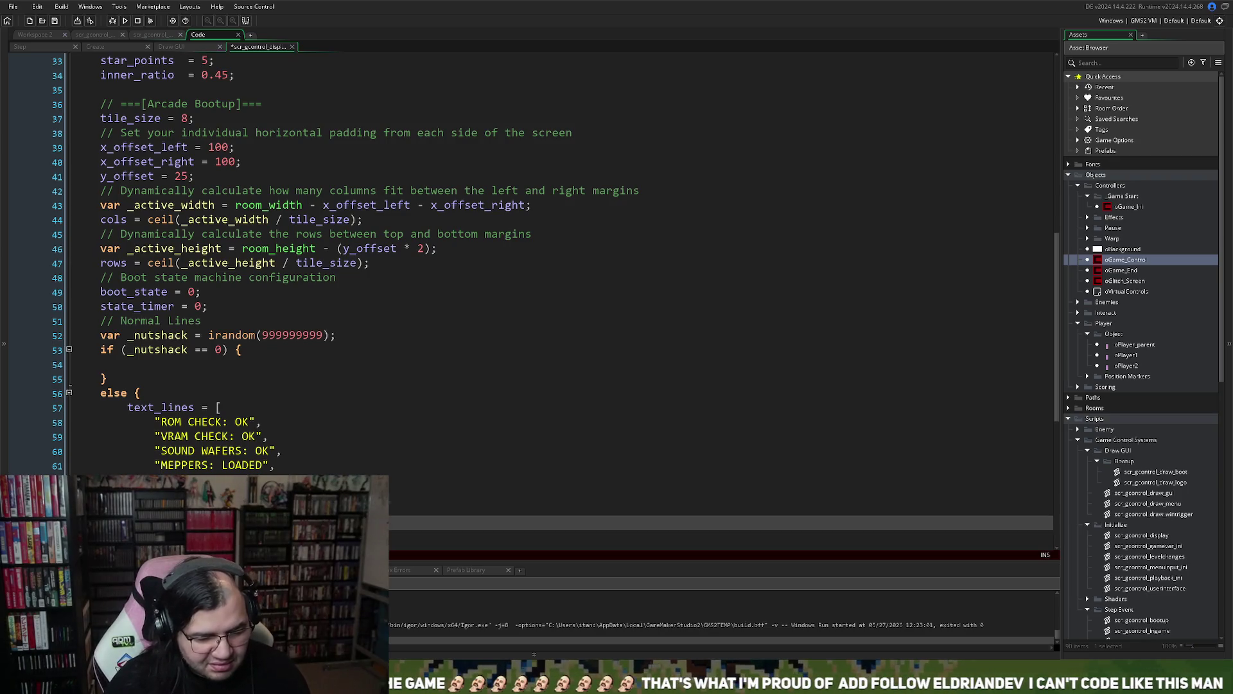
left_click(129, 408, "shift")
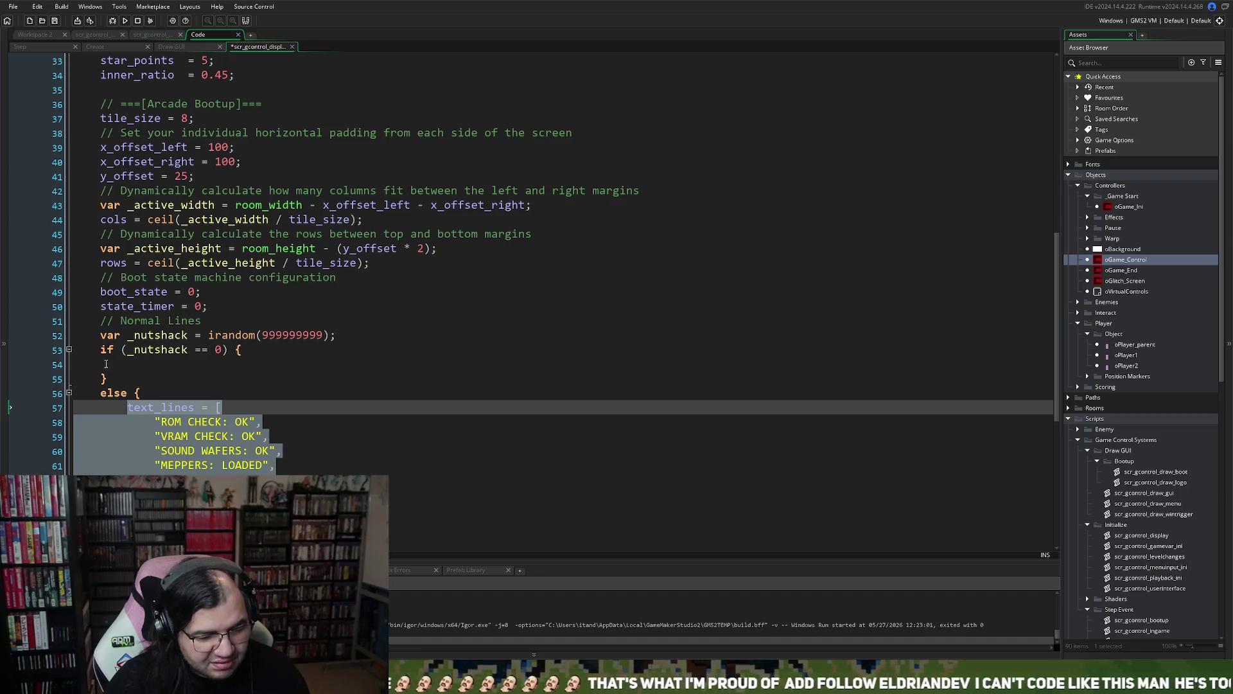
key("Up")
key("Up")
key("Up")
key("ctrl+v")
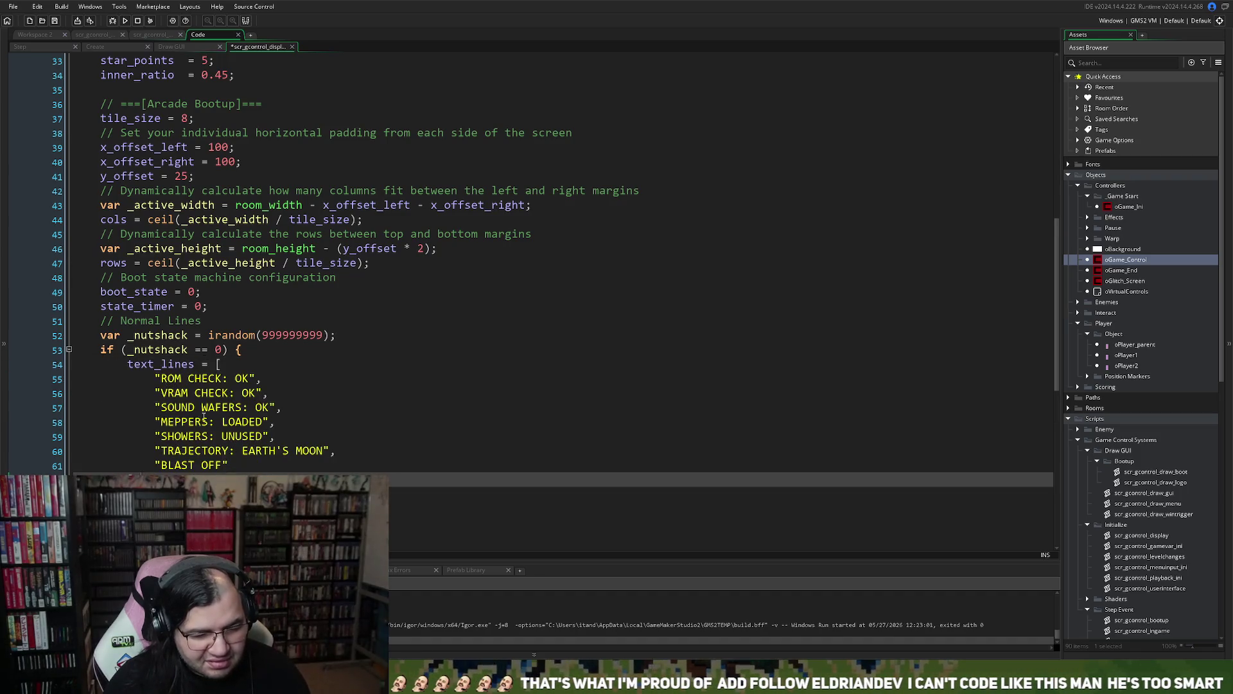
- Replace the ROM CHECK, VRAM CHECK and SOUND WAFERS strings with IT'S THE NUTSHACK!
left_click_drag(250, 379, 164, 382)
type("IT")
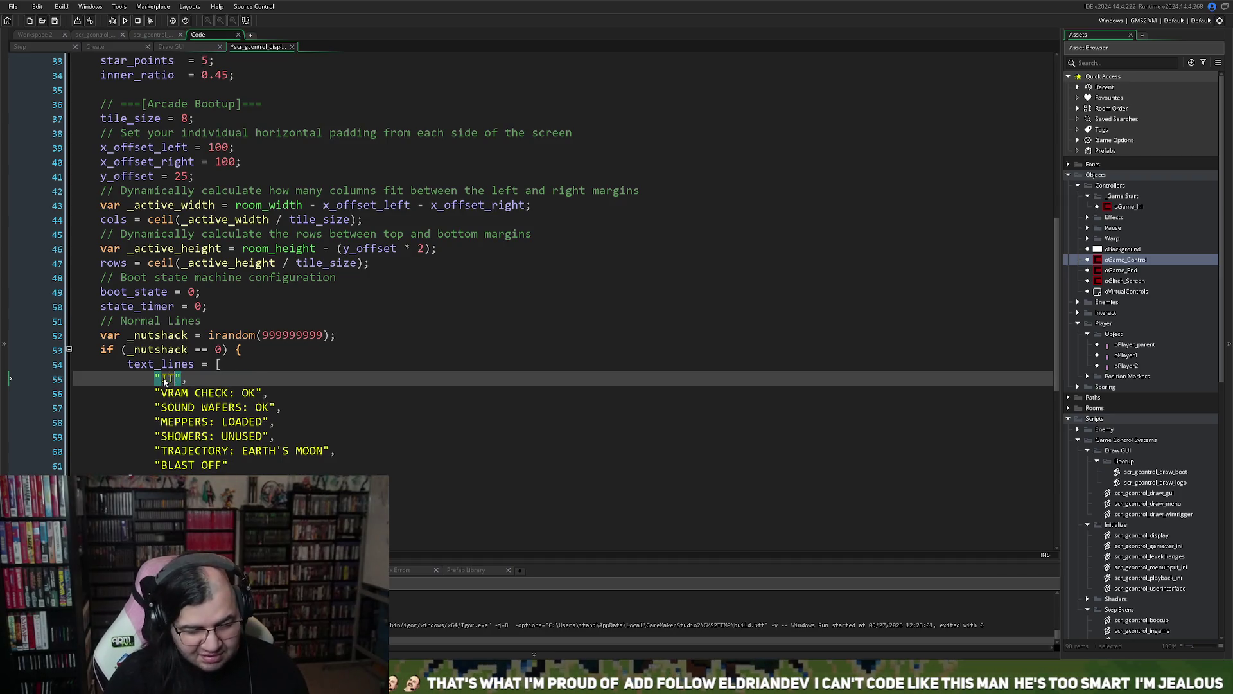
type("'S THE NUTSHACK!")
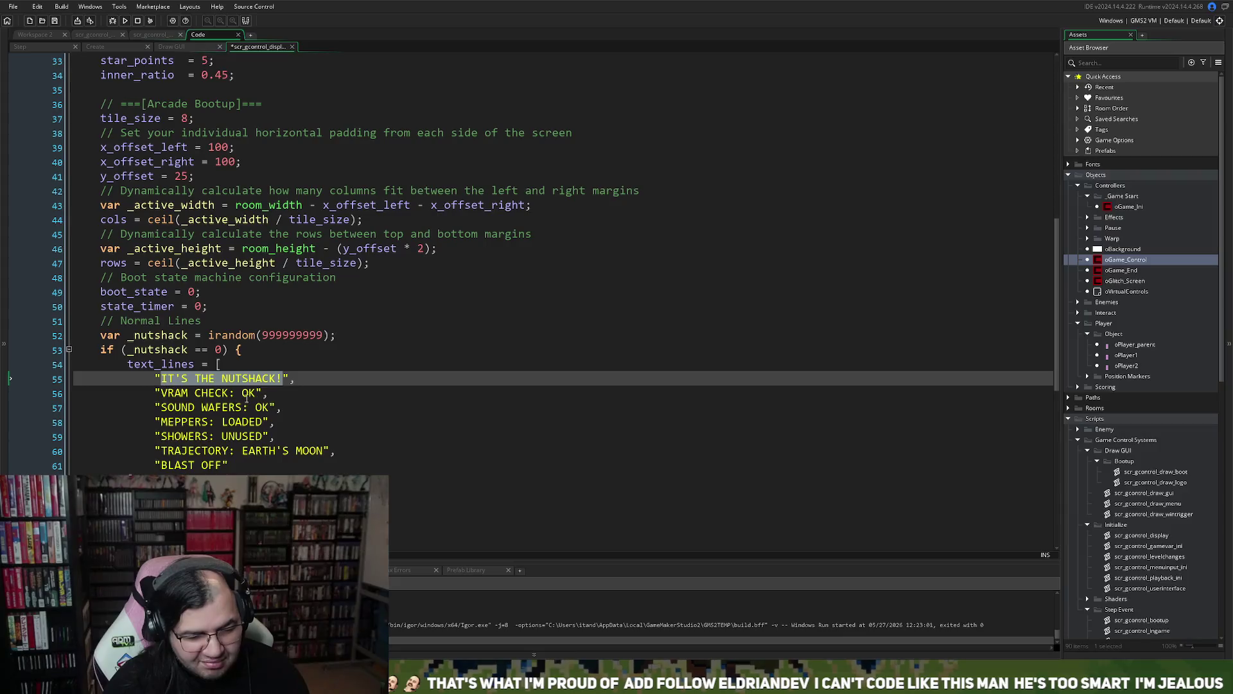
left_click_drag(259, 394, 162, 393)
type("IT'S THE NUTSHACK!")
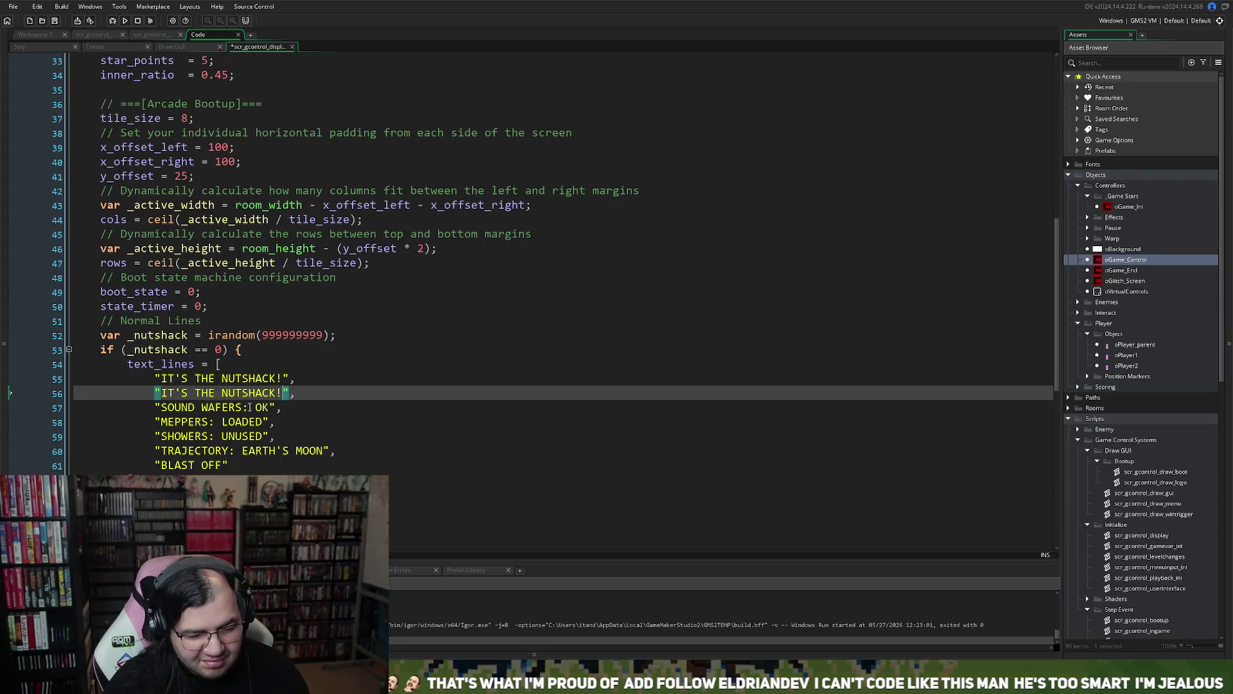
left_click_drag(275, 407, 162, 407)
type("IT'S THE NUTSHACK!")
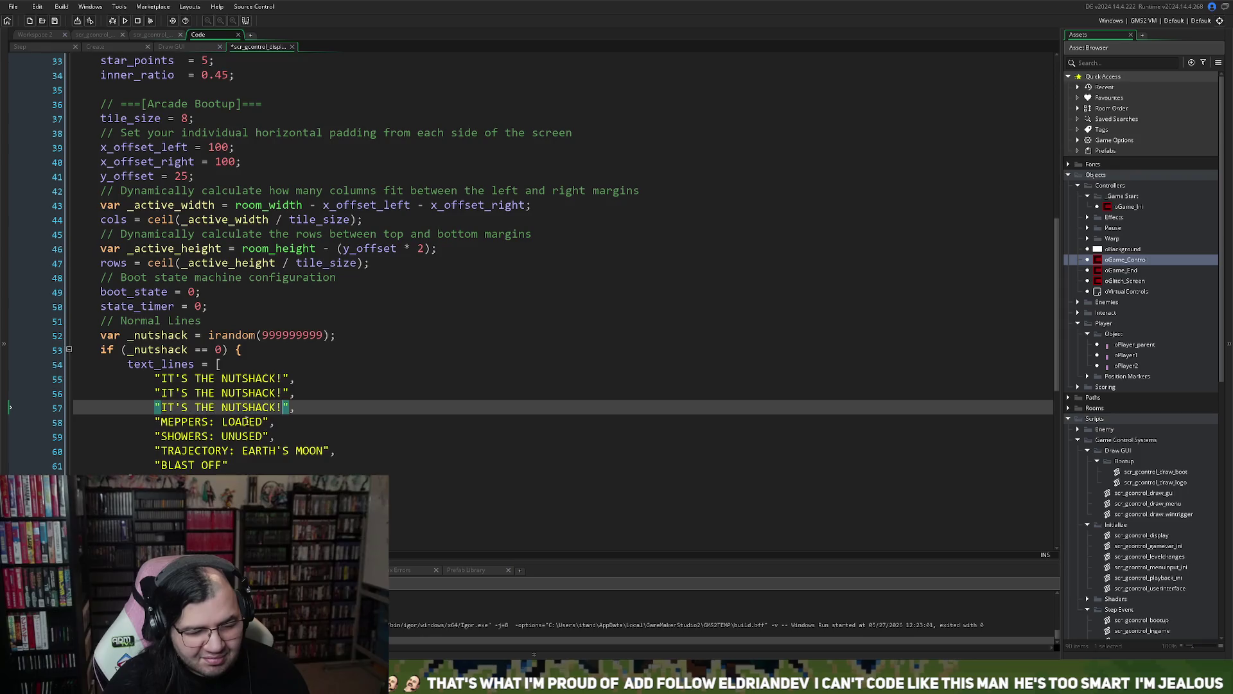
- Replace the MEPPERS, SHOWERS, TRAJECTORY and BLAST OFF strings with IT'S THE NUTSHACK!
left_click(263, 421)
type("IT'S THE NUTSHACK!")
left_click_drag(263, 437, 163, 437)
type("IT'S THE NUTSHACK!")
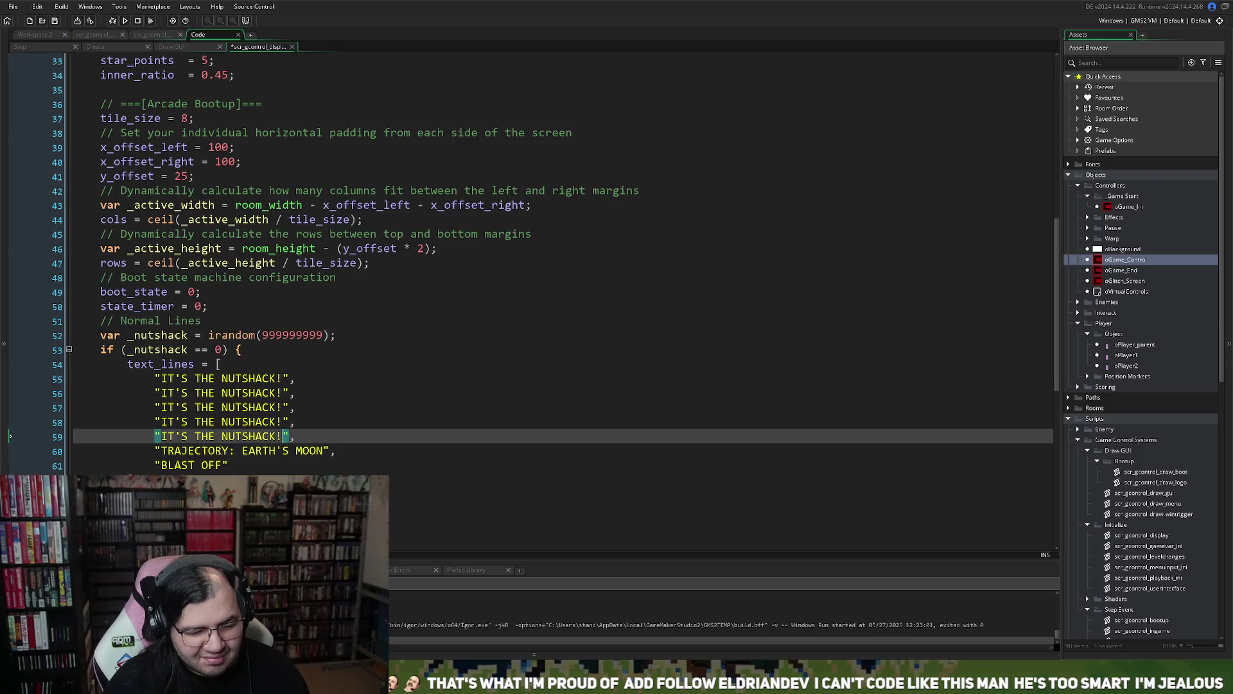
mouse_move(329, 451)
left_mouse_down()
mouse_move(161, 451)
mouse_move(160, 465)
left_mouse_up()
type("IT'S THE NUTSHACK!")
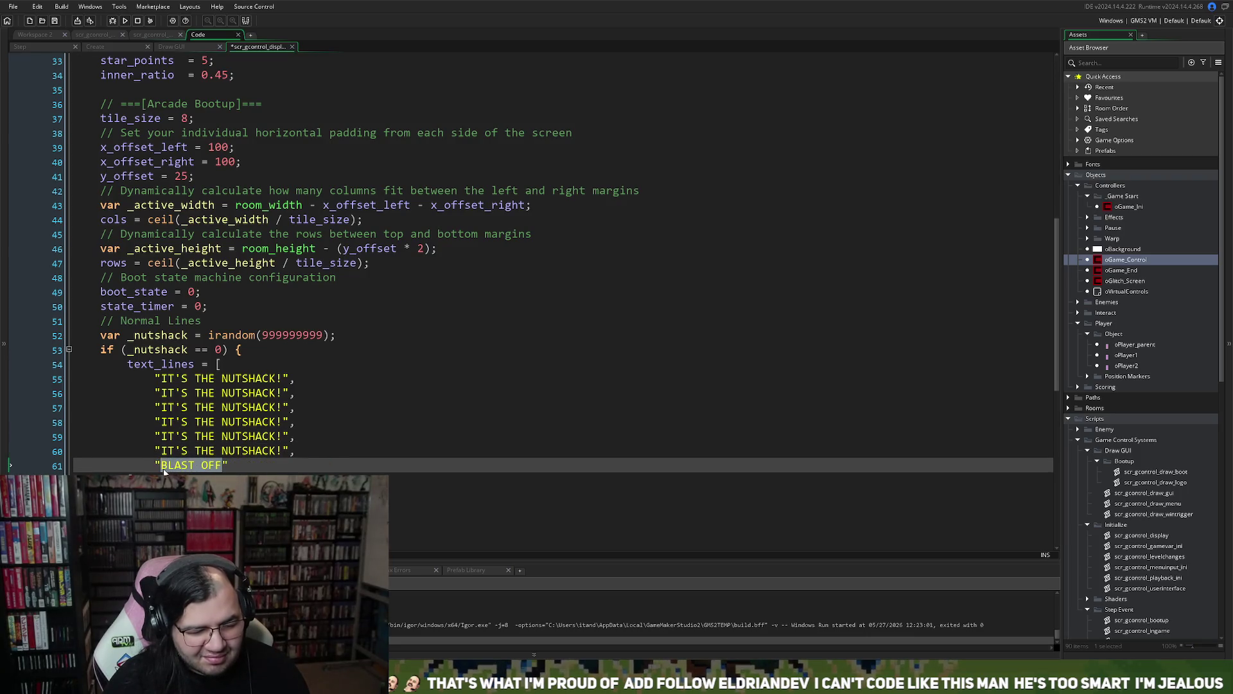
type("IT'S THE NUTSHACK!")
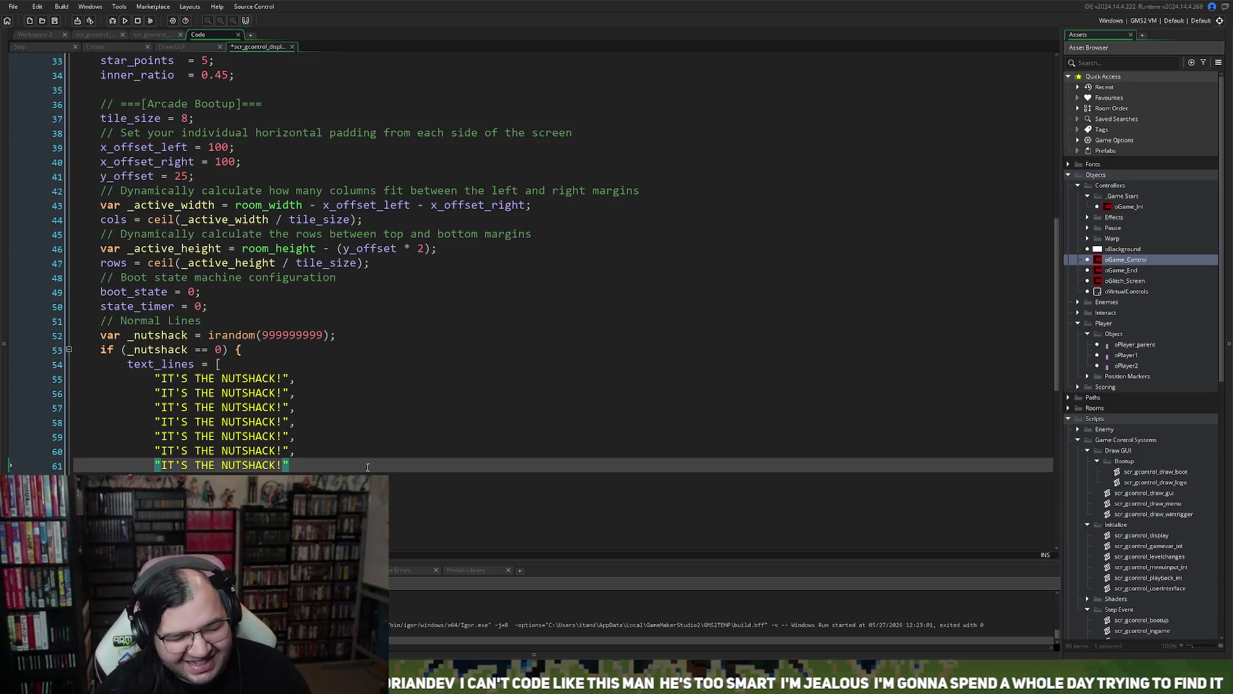
left_click(351, 335)
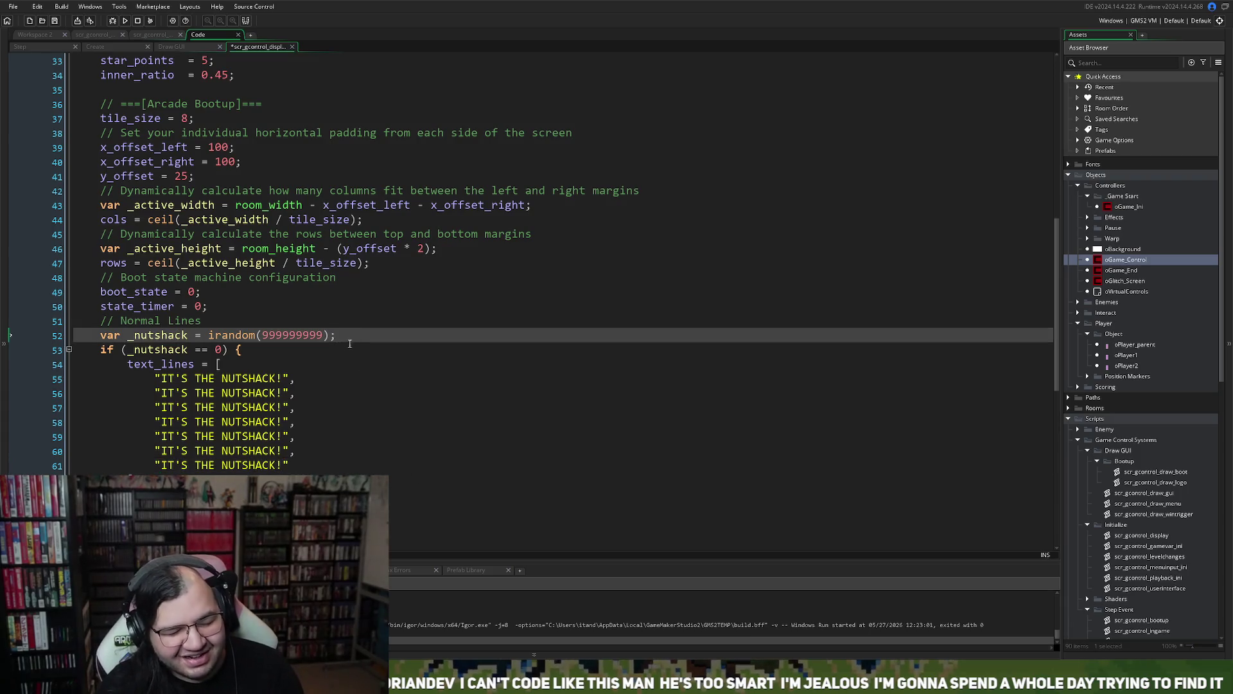
- Insert '_nutshack = 0;' below the random roll, then save and run with F5
key("Return")
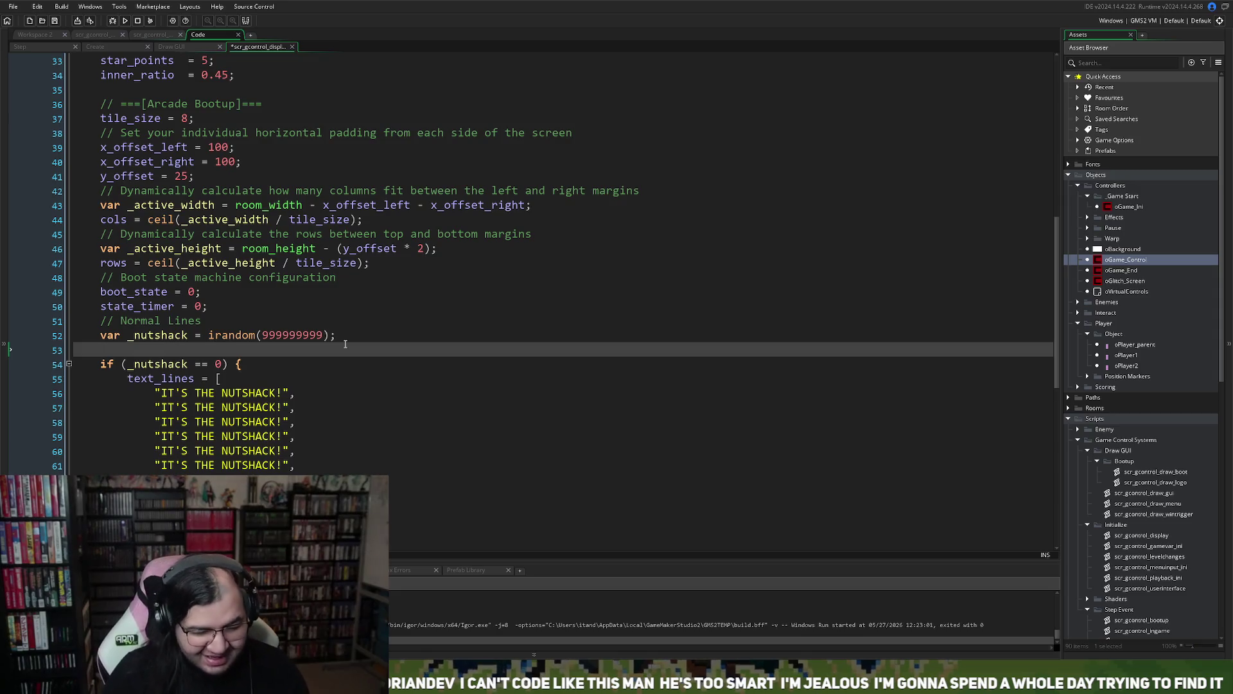
double_click(138, 339)
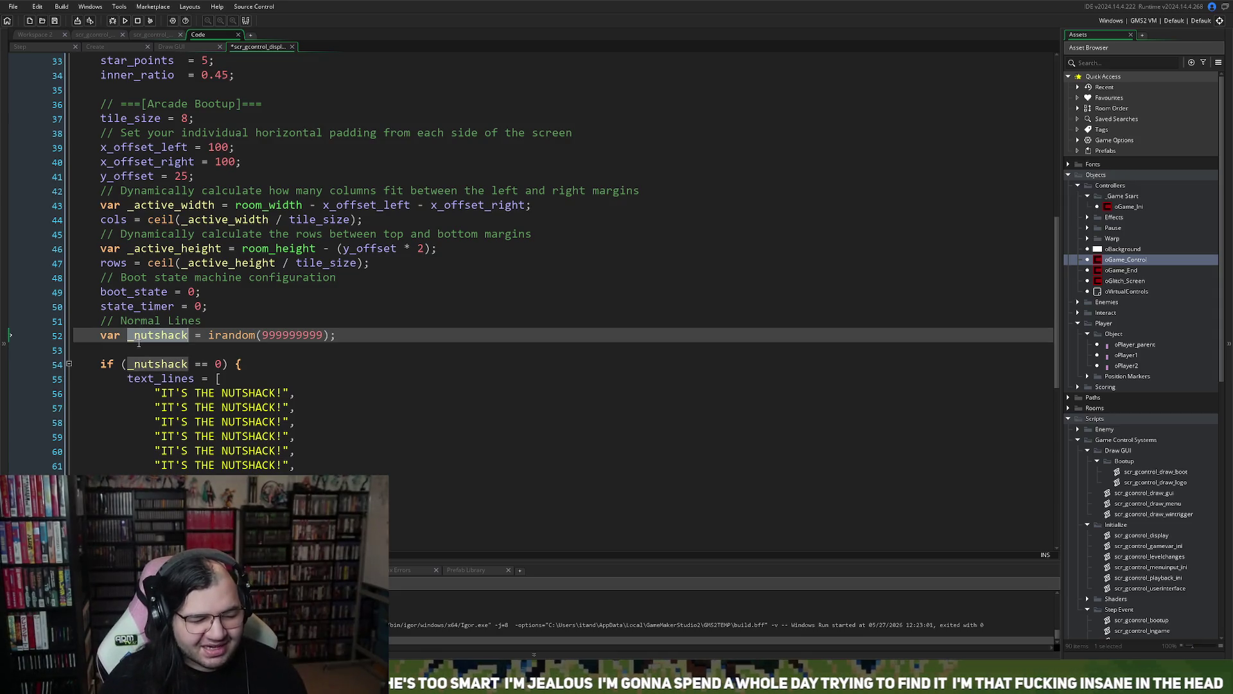
key("ctrl+c")
left_click(122, 352)
key("ctrl+v")
type("= 0;")
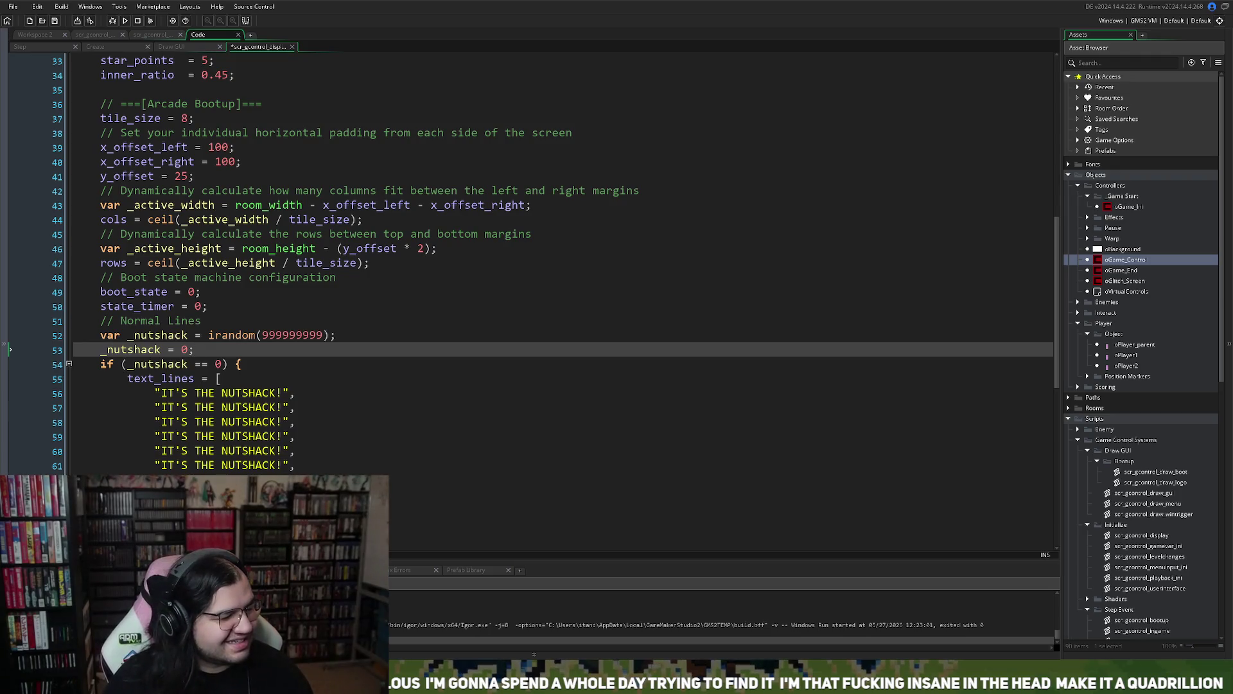
key("F5")
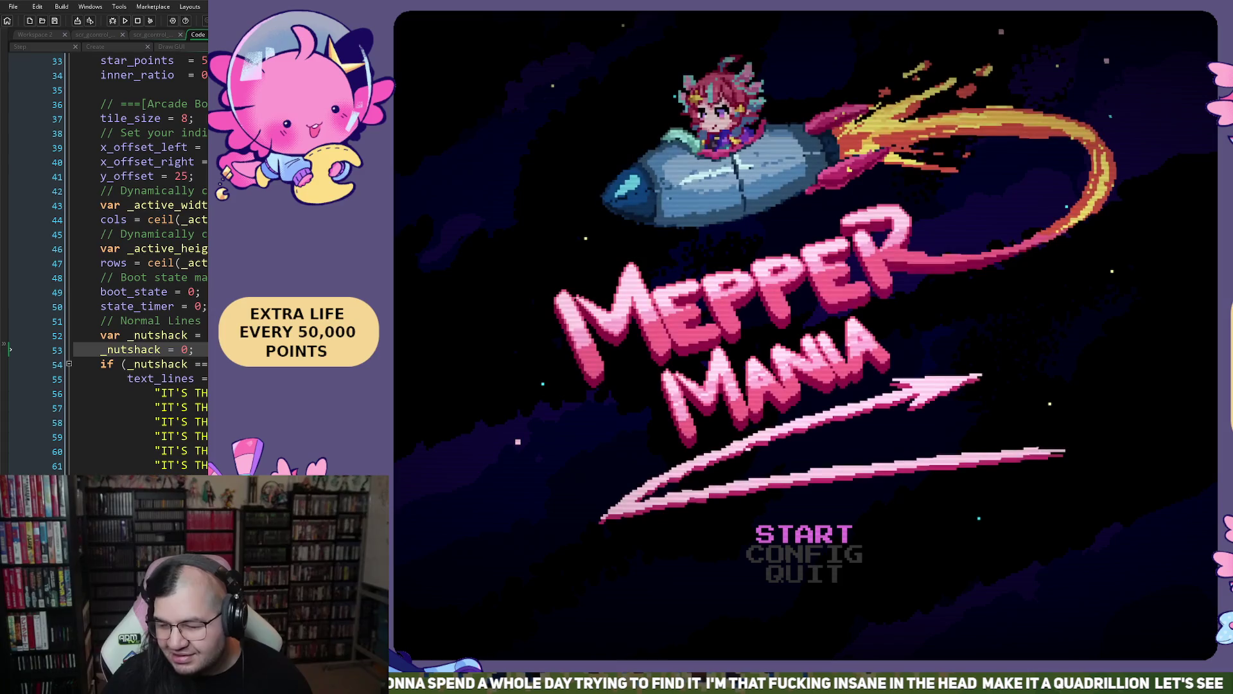
key("Return")
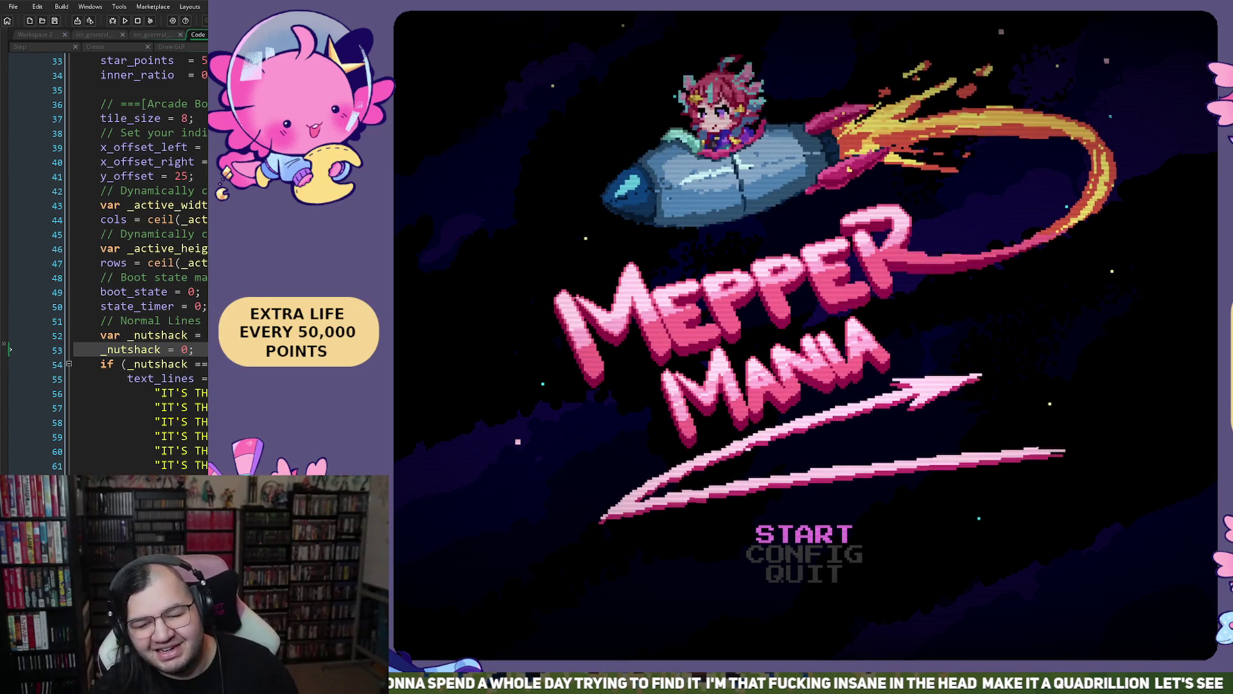
key("Up")
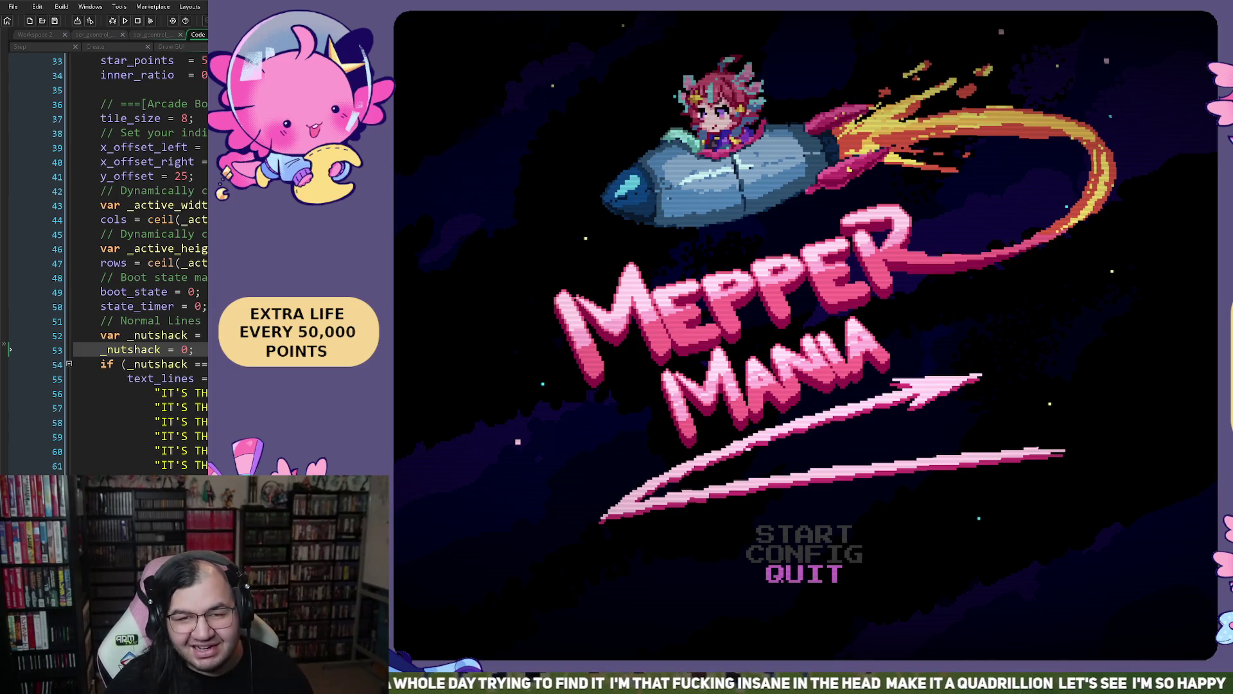
key("Return")
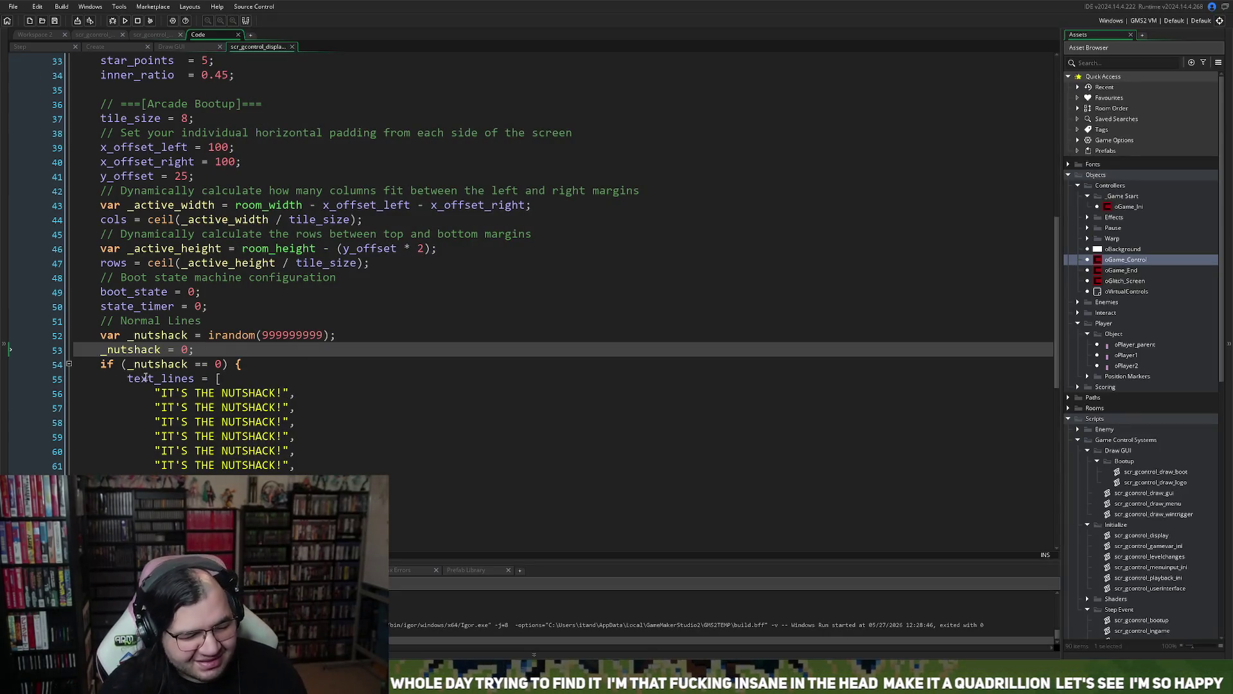
key("ctrl+shift+Left")
key("ctrl+shift+Left")
key("ctrl+shift+Left")
- Delete the forced _nutshack = 0 line, shorten the roll to irandom(999999), and rerun
key("BackSpace")
key("BackSpace")
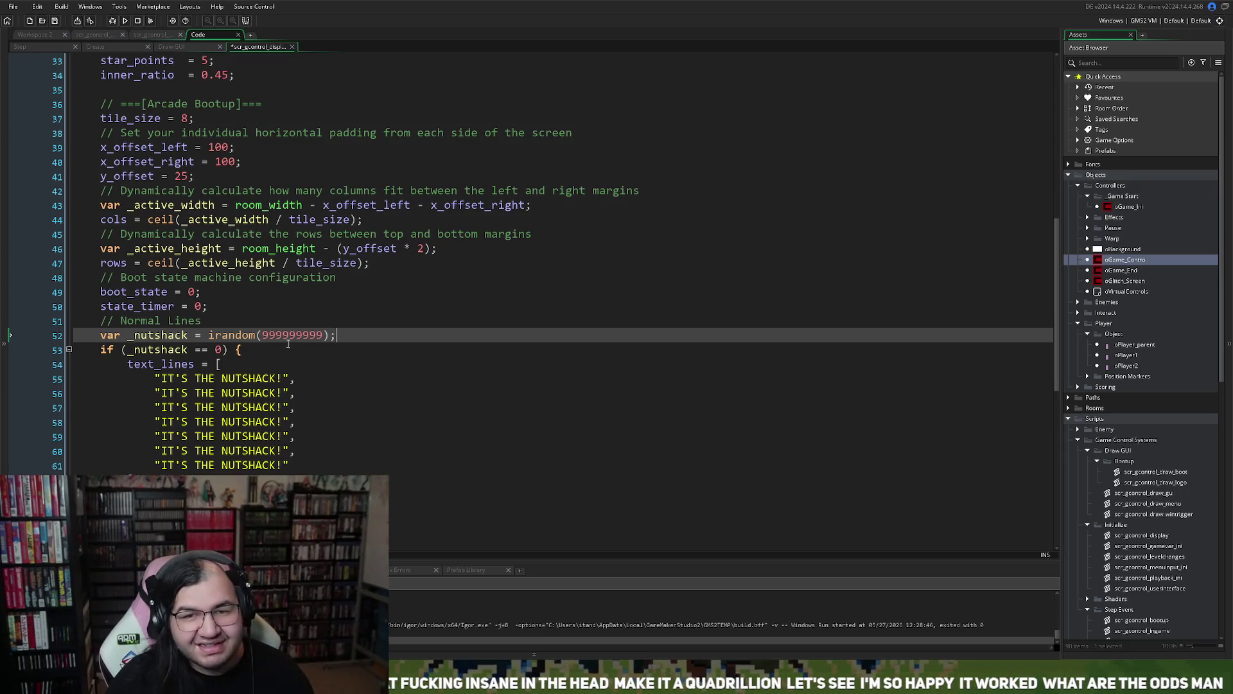
left_click(323, 335)
key("BackSpace")
key("BackSpace")
key("BackSpace")
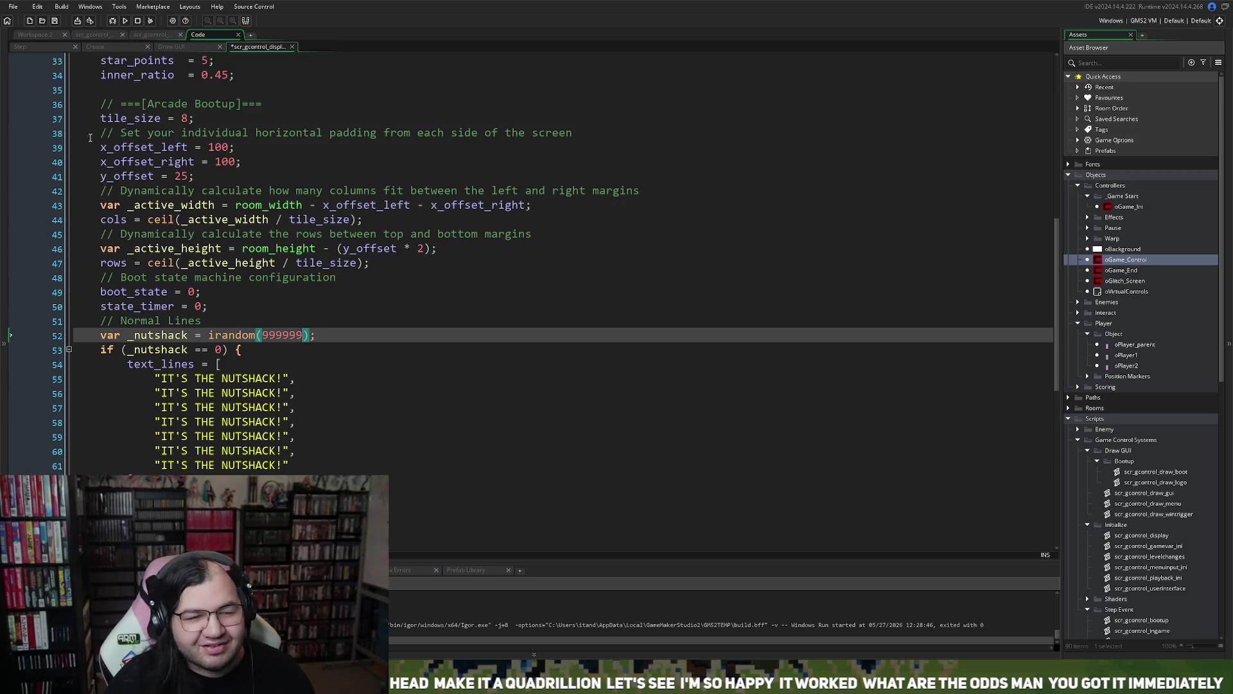
left_click(125, 21)
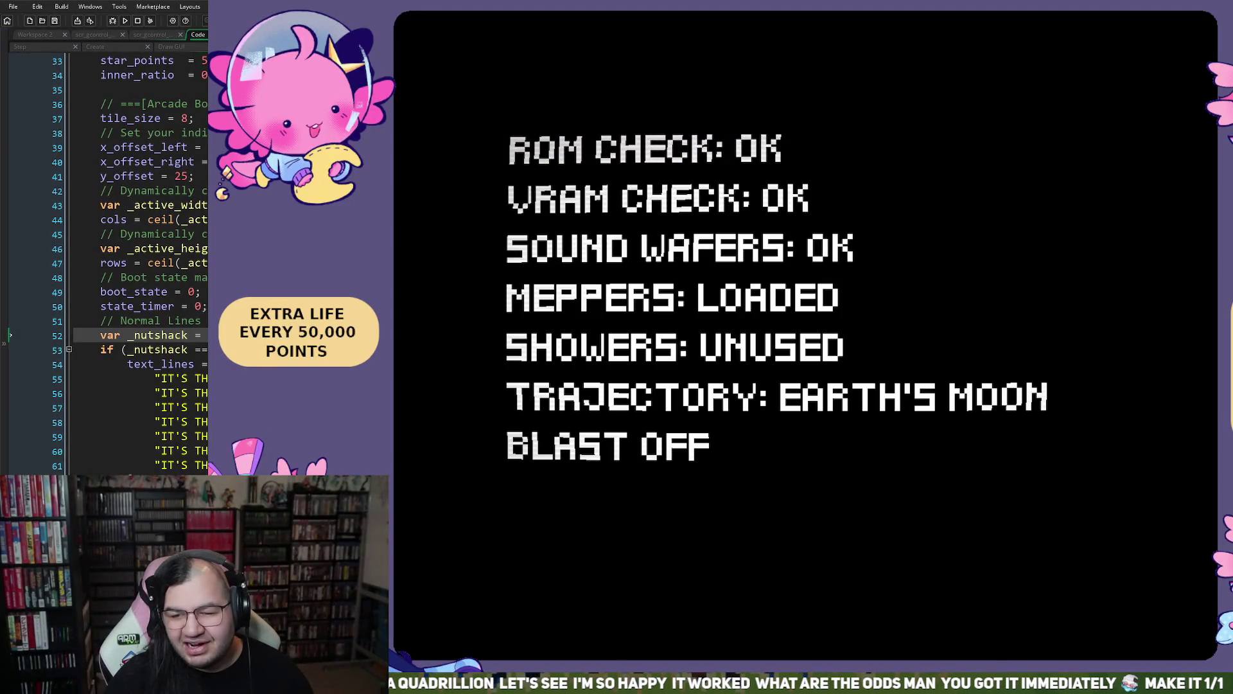
- Close the running game and switch to oGame_Control's Draw GUI event code
key("Escape")
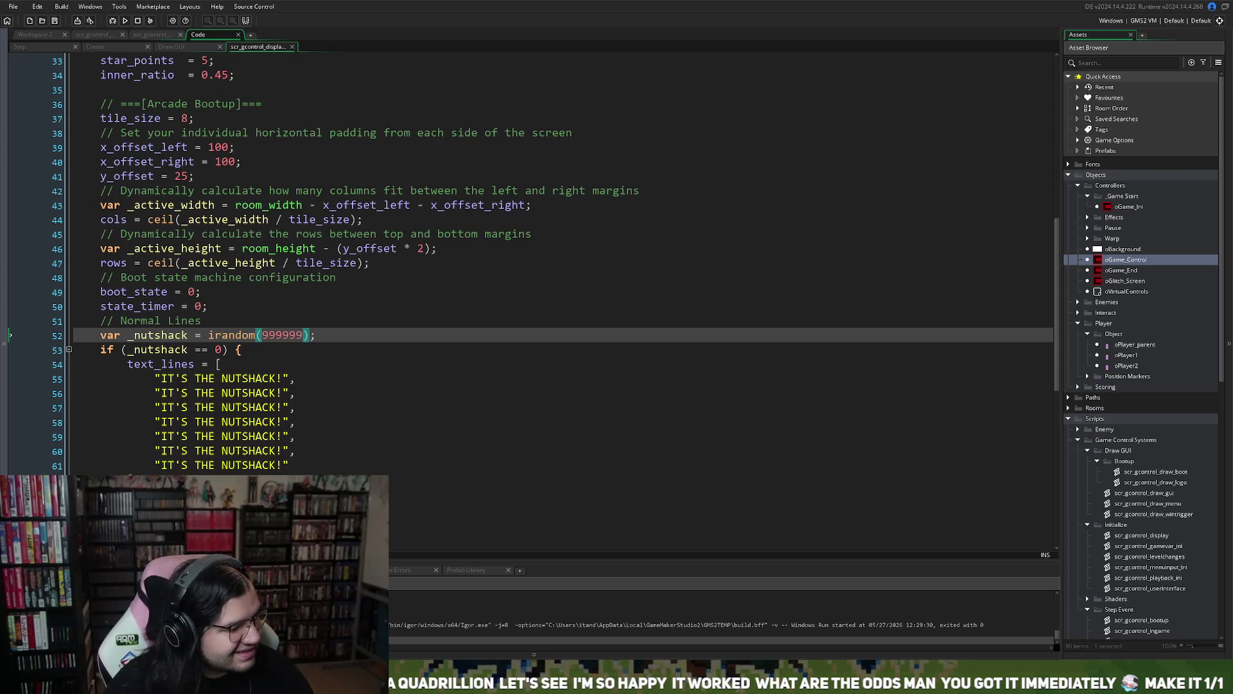
scroll(564, 257, "down", 2)
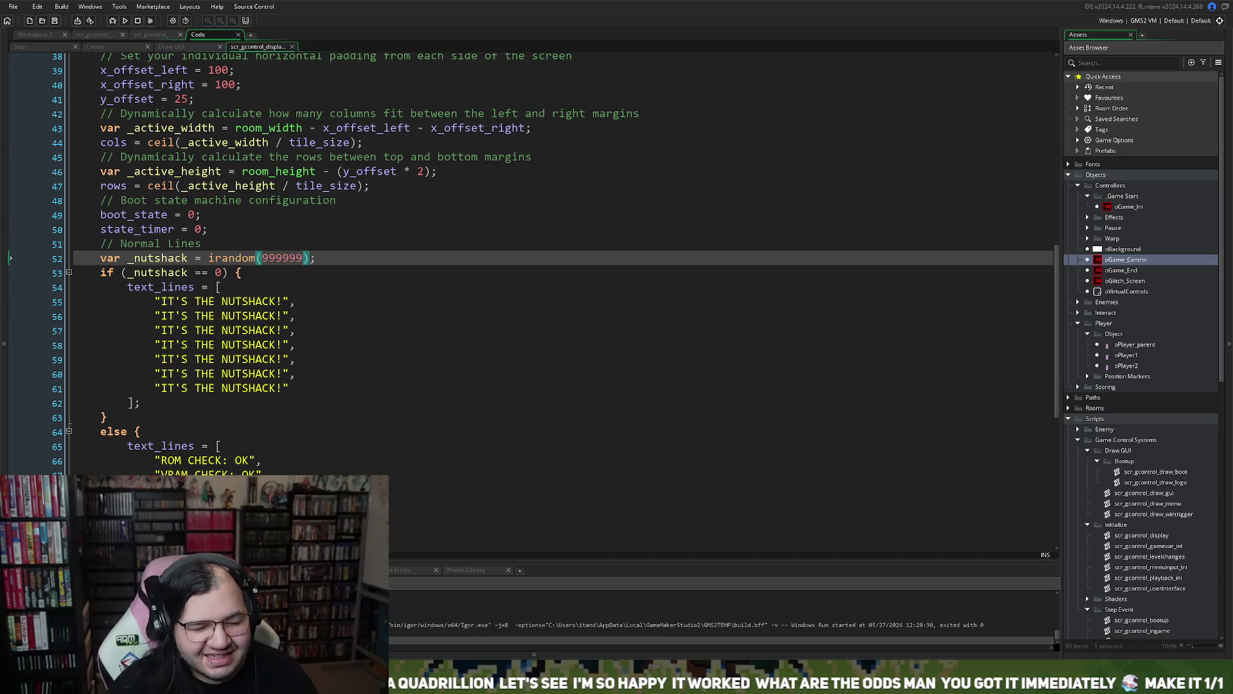
scroll(556, 263, "down", 1)
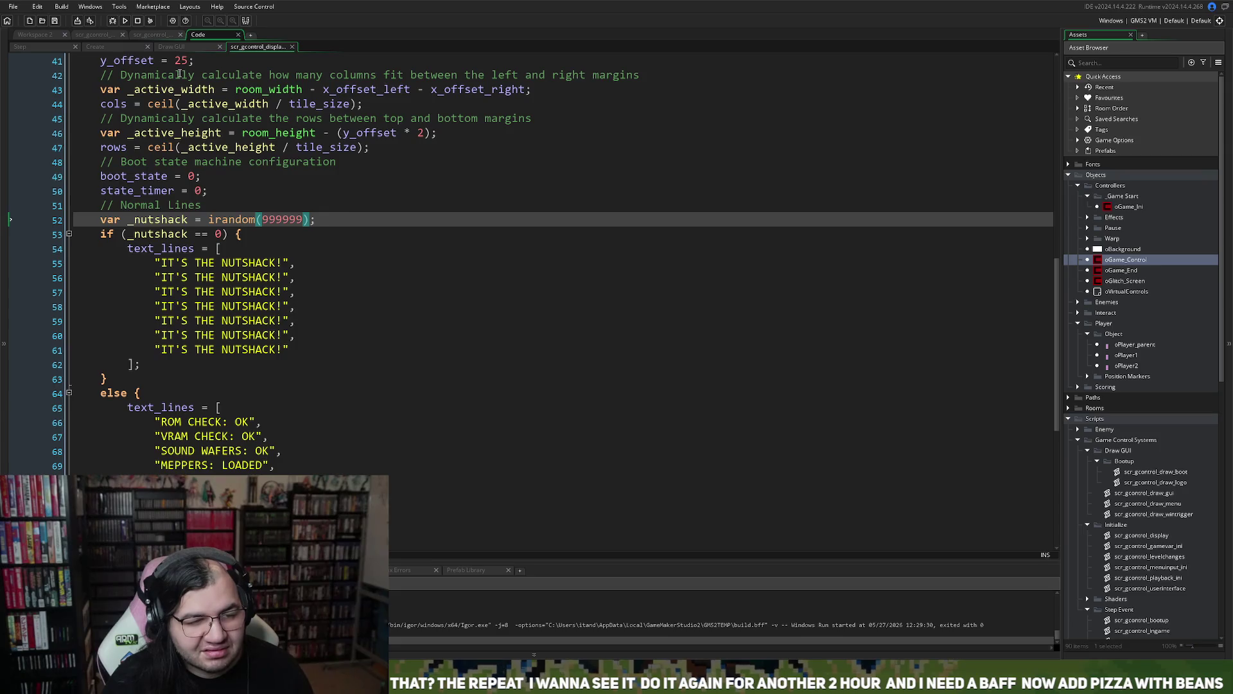
left_click(187, 48)
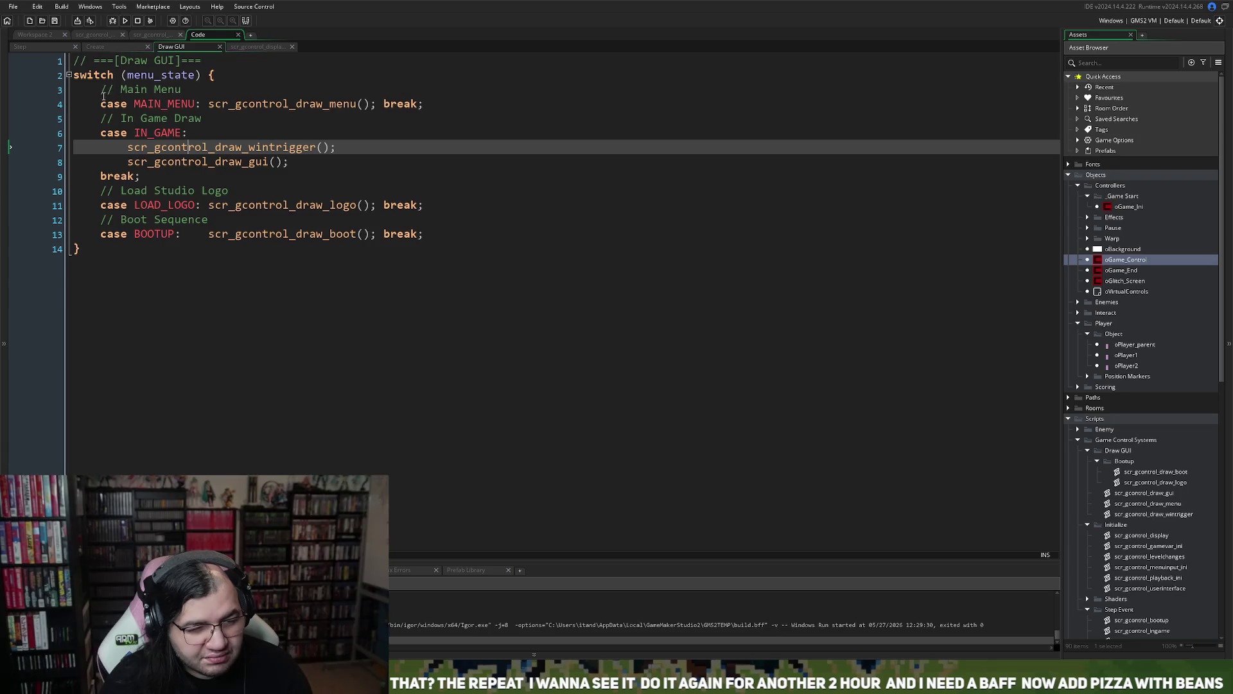
- Peek at scr_gcontrol_draw_wintrigger's source from the Draw GUI code, then close that tab
left_click(83, 253)
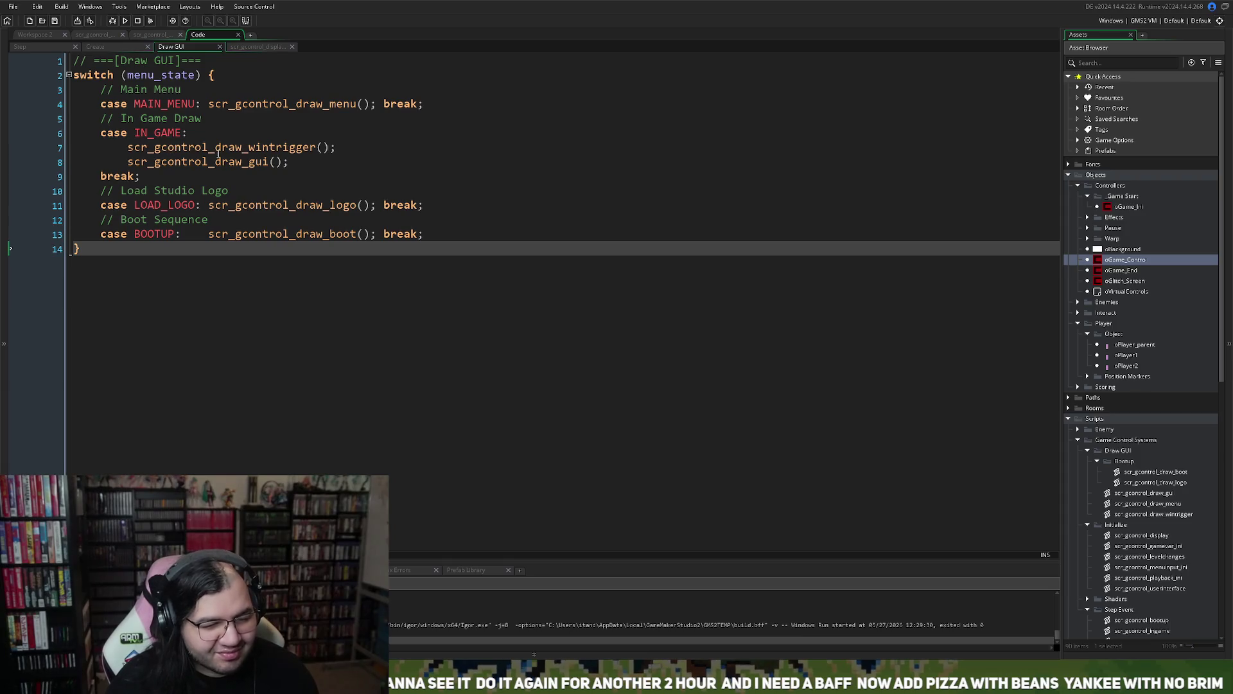
middle_click(217, 149)
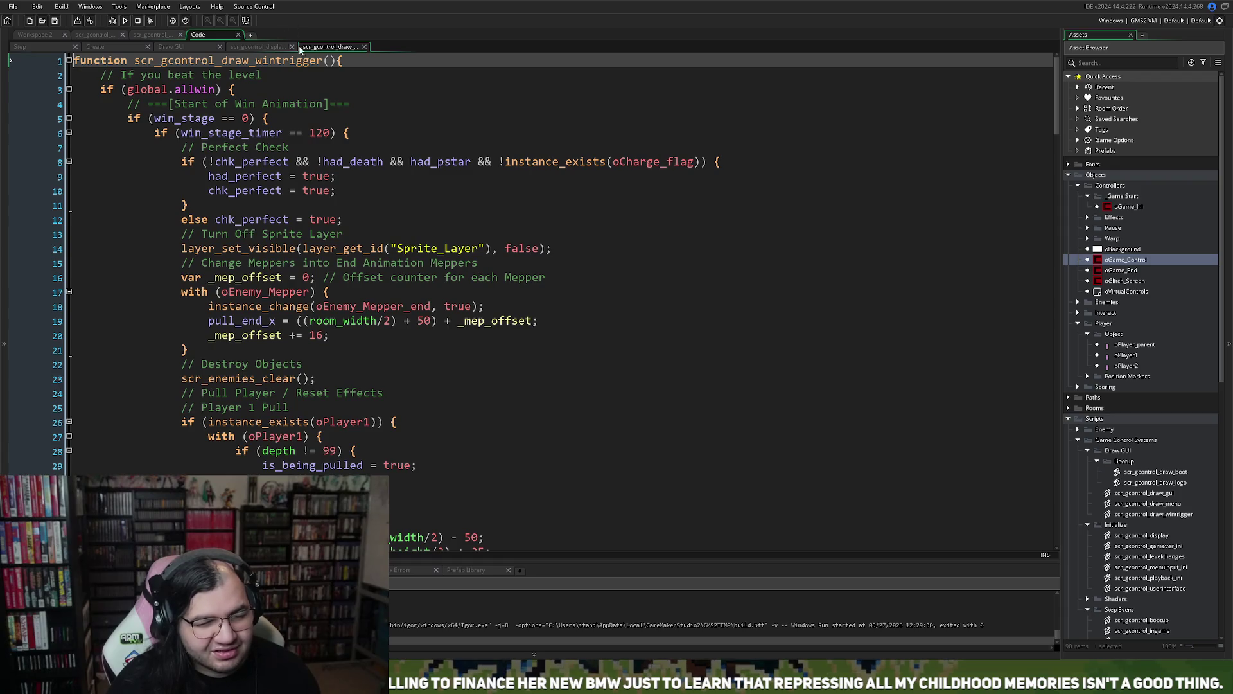
left_click(239, 35)
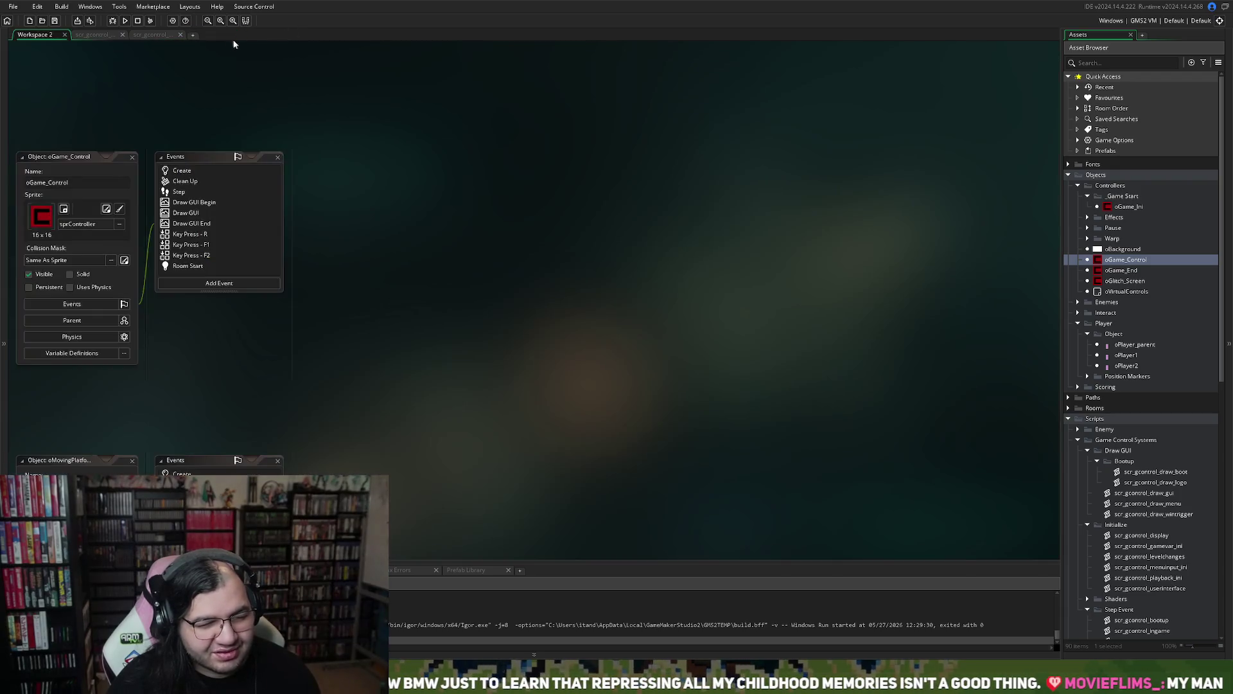
- Close all the remaining open script and code tabs
left_click(170, 36)
left_click(180, 34)
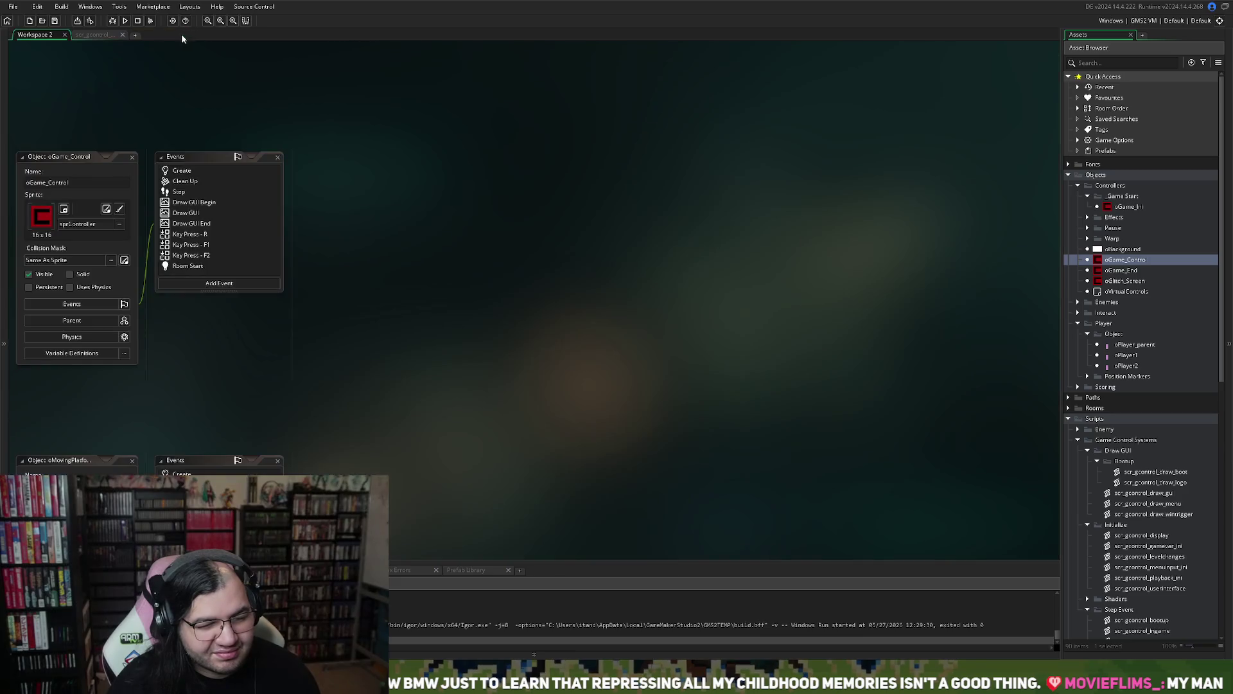
left_click(83, 35)
left_click(123, 35)
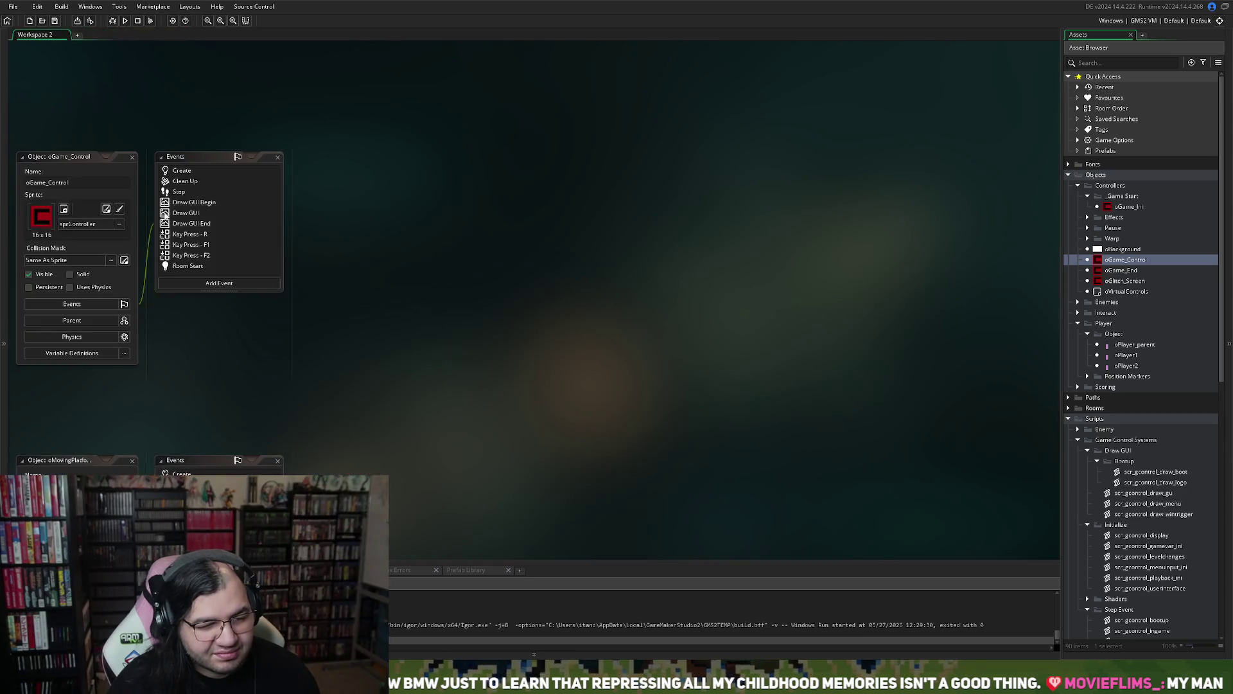
- Open oGame_Control's Step event, then open scr_gcontrol_mainmenu and scr_gcontrol_bootup from it
double_click(189, 192)
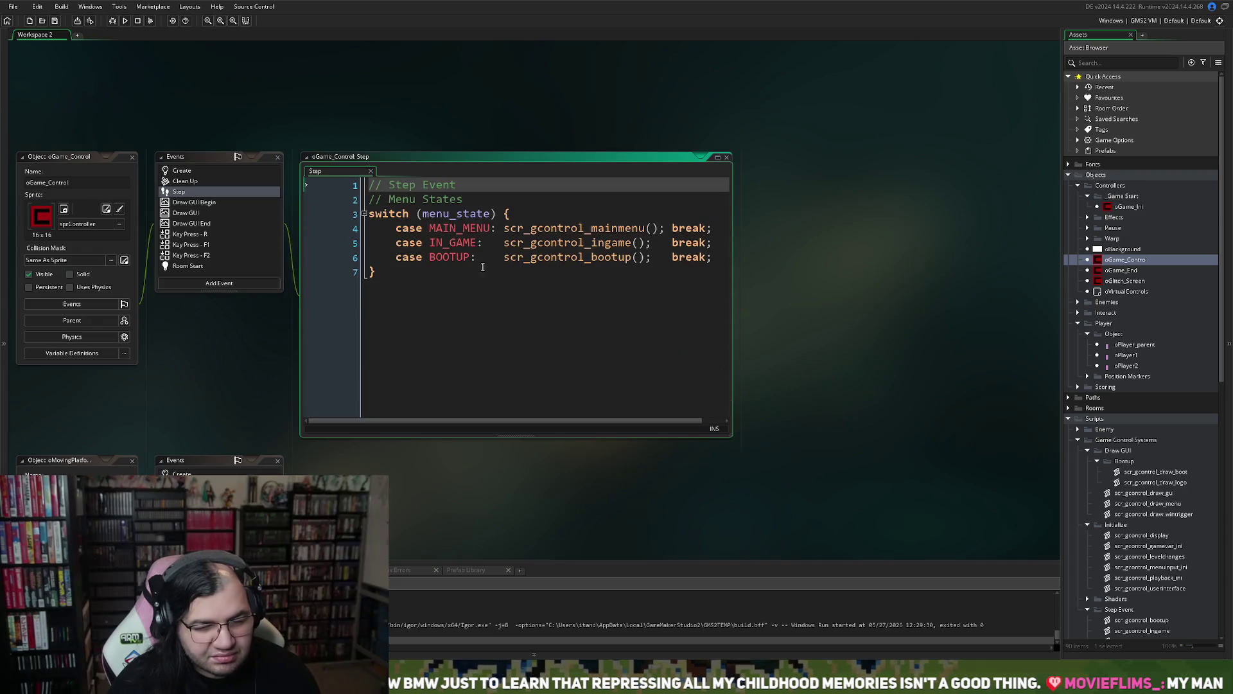
middle_click(535, 230)
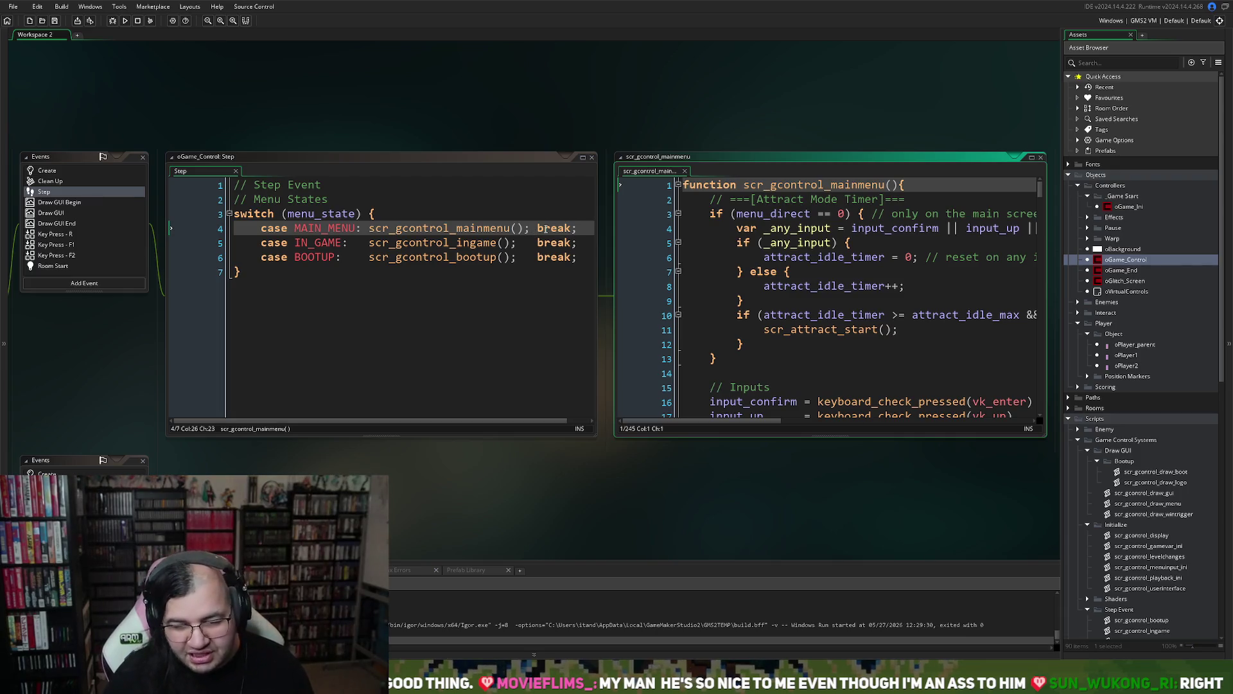
middle_click(417, 257)
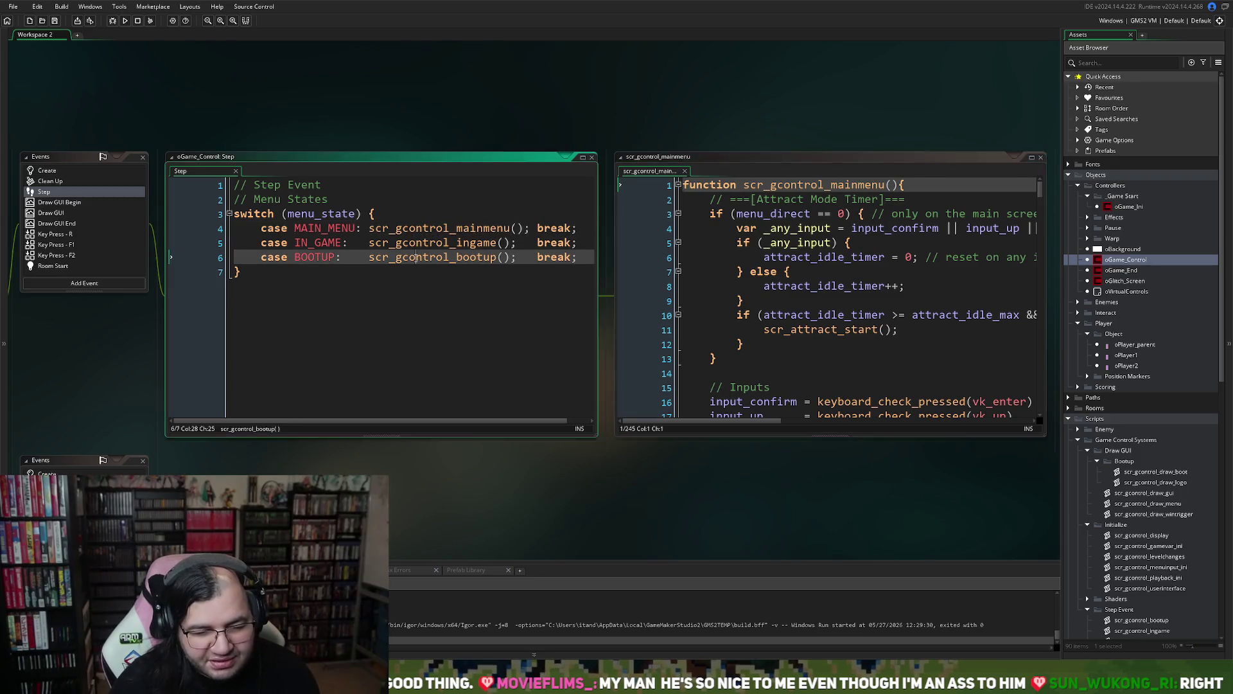
- In the maximized boot script, change phase 3's fallback line to set menu_state to LOAD_LOGO
left_click(1030, 158)
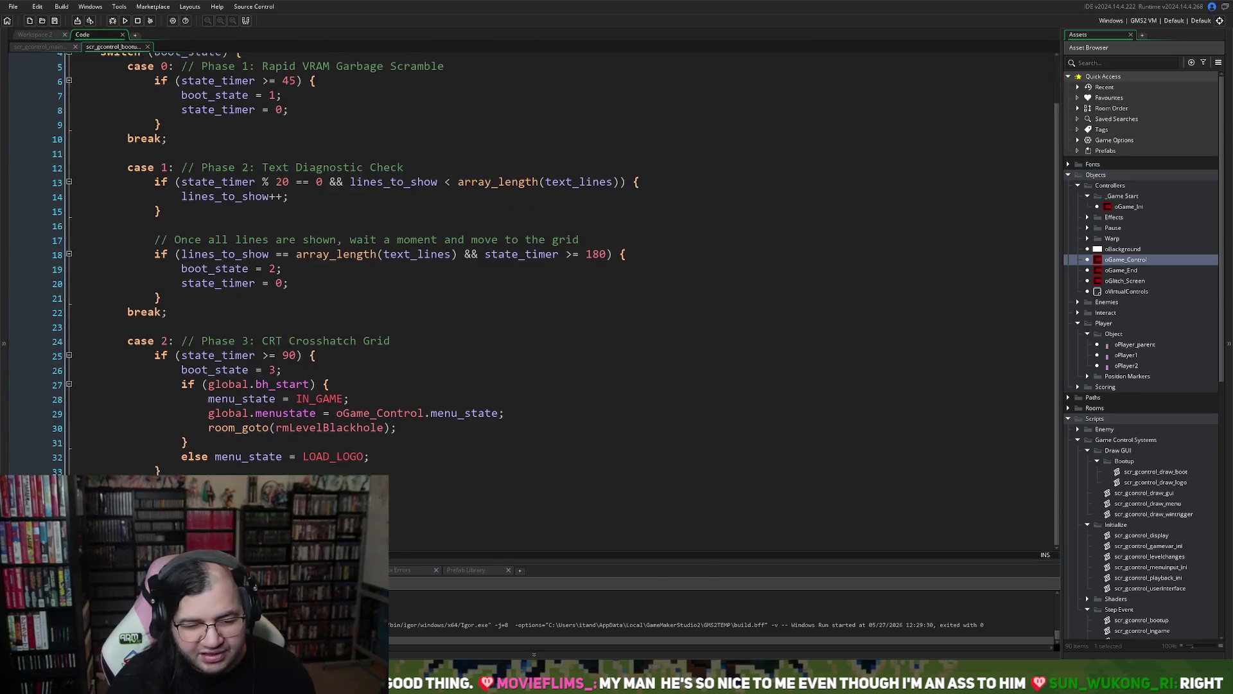
scroll(262, 461, "up", 1)
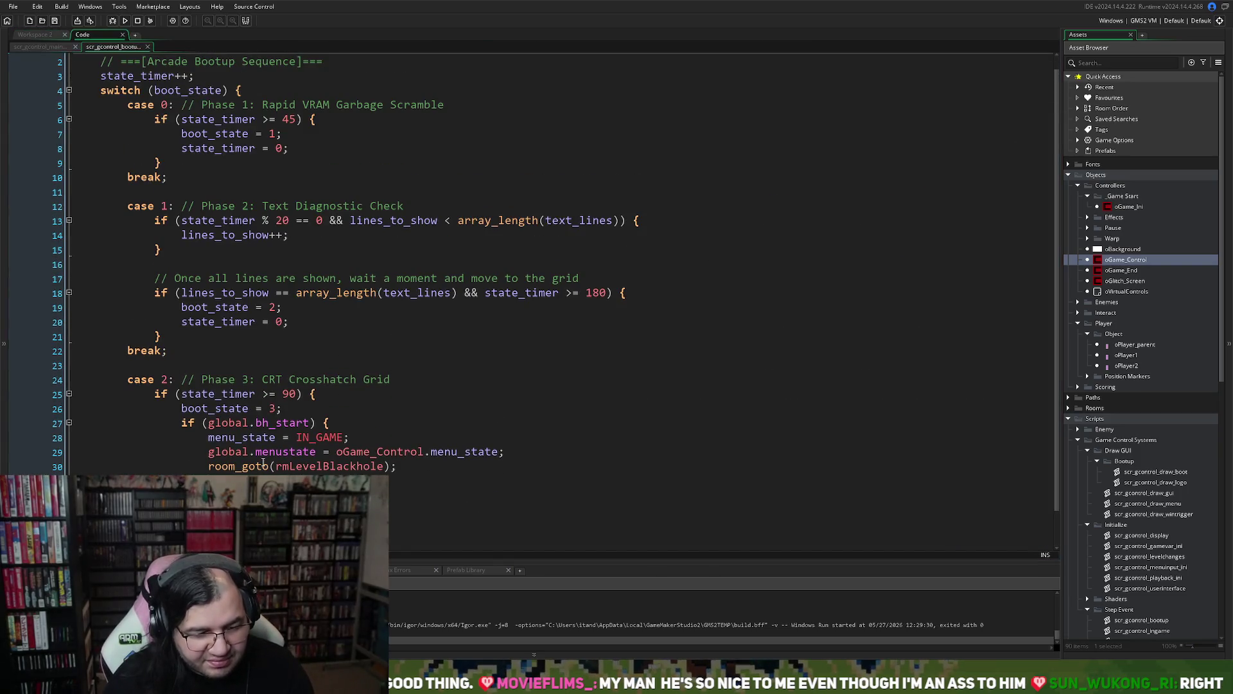
scroll(262, 462, "down", 1)
scroll(238, 449, "up", 1)
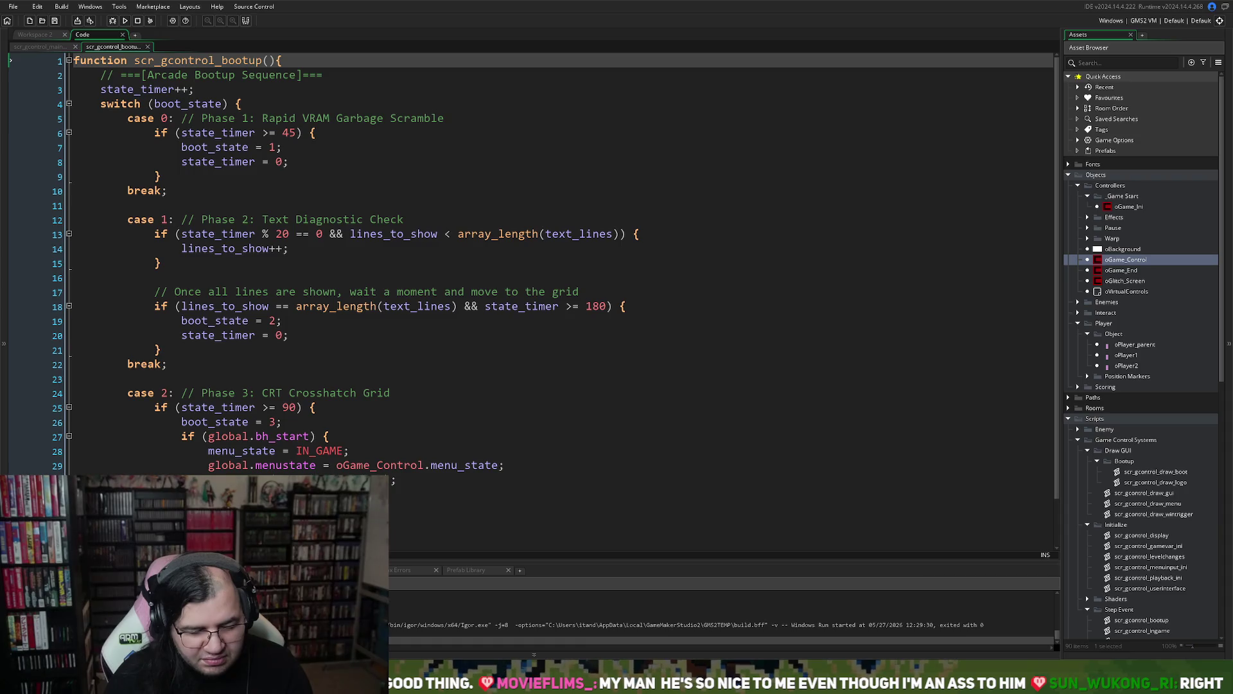
left_click(417, 509)
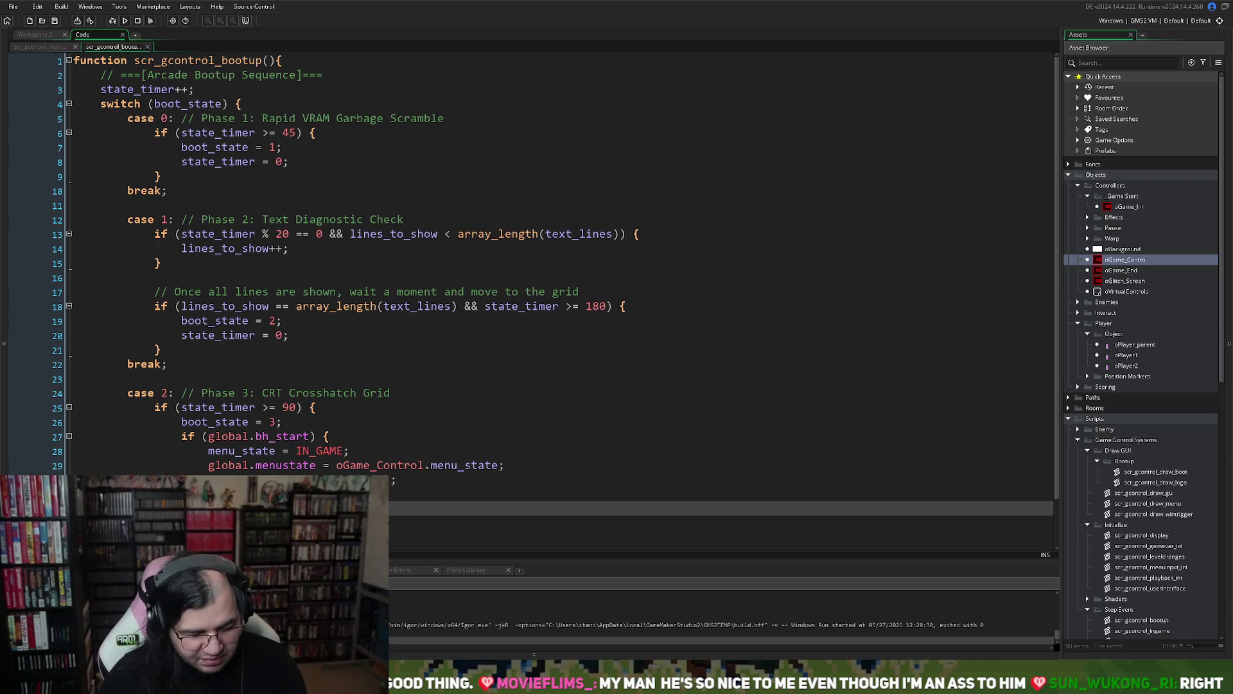
type("}")
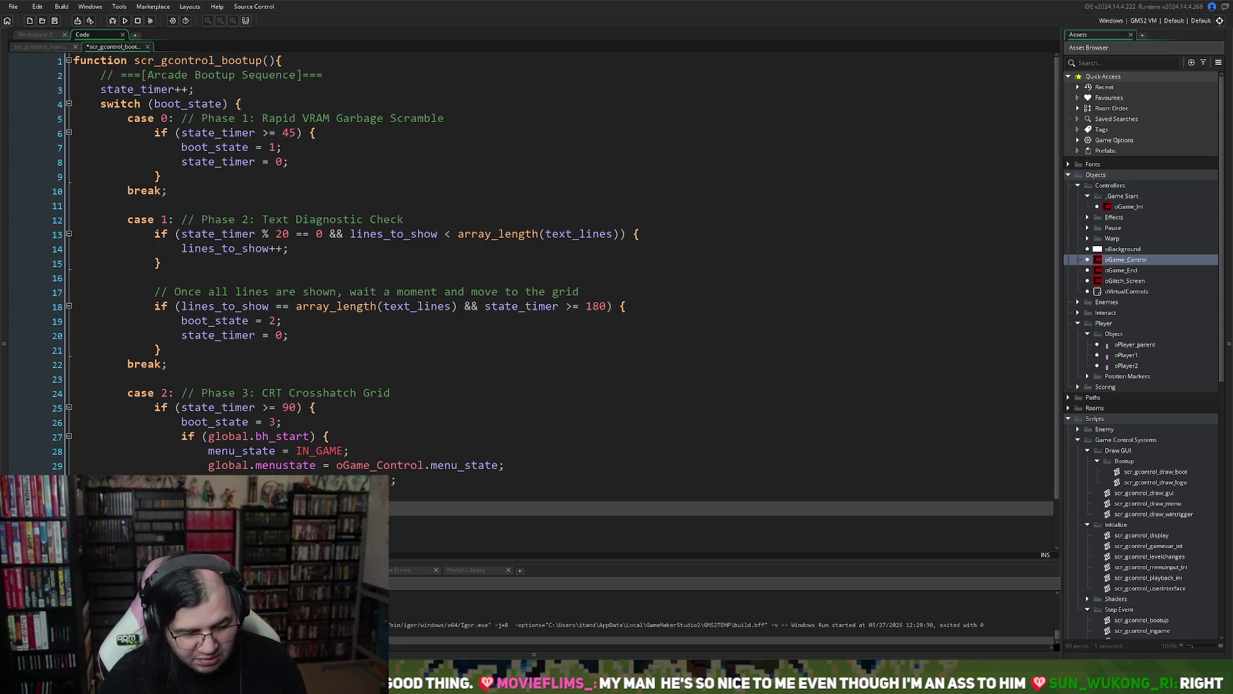
type("_LOGO;")
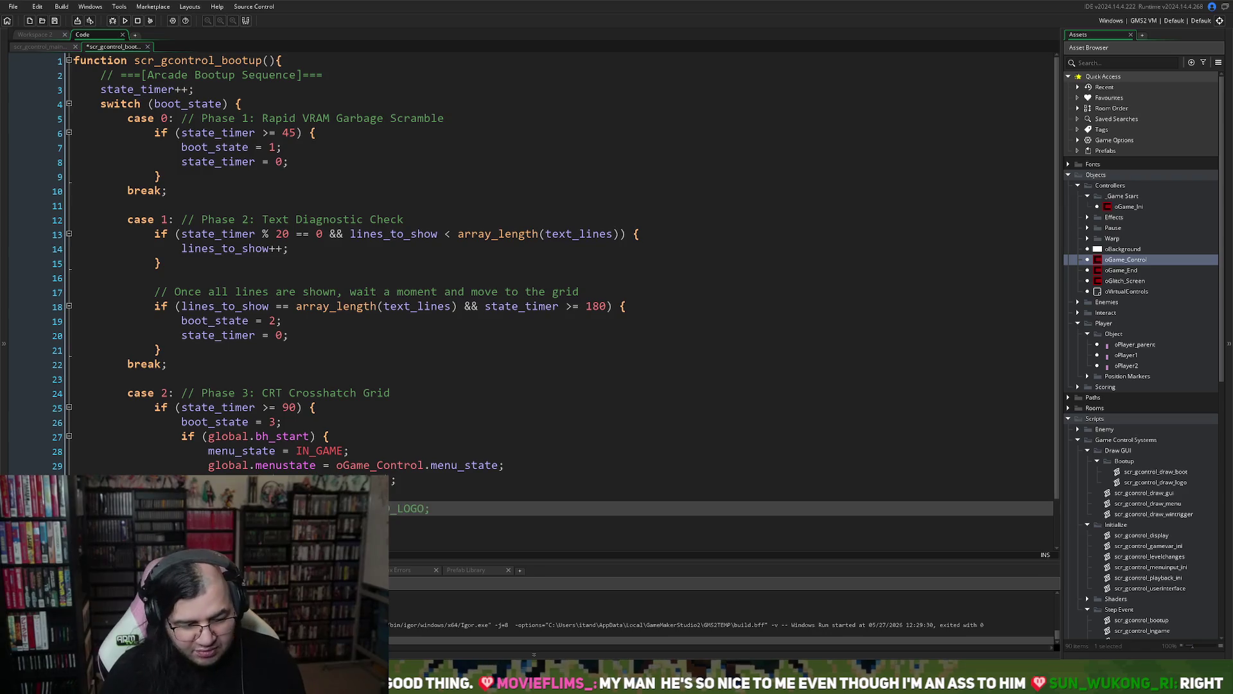
key("BackSpace")
key("BackSpace")
key("BackSpace")
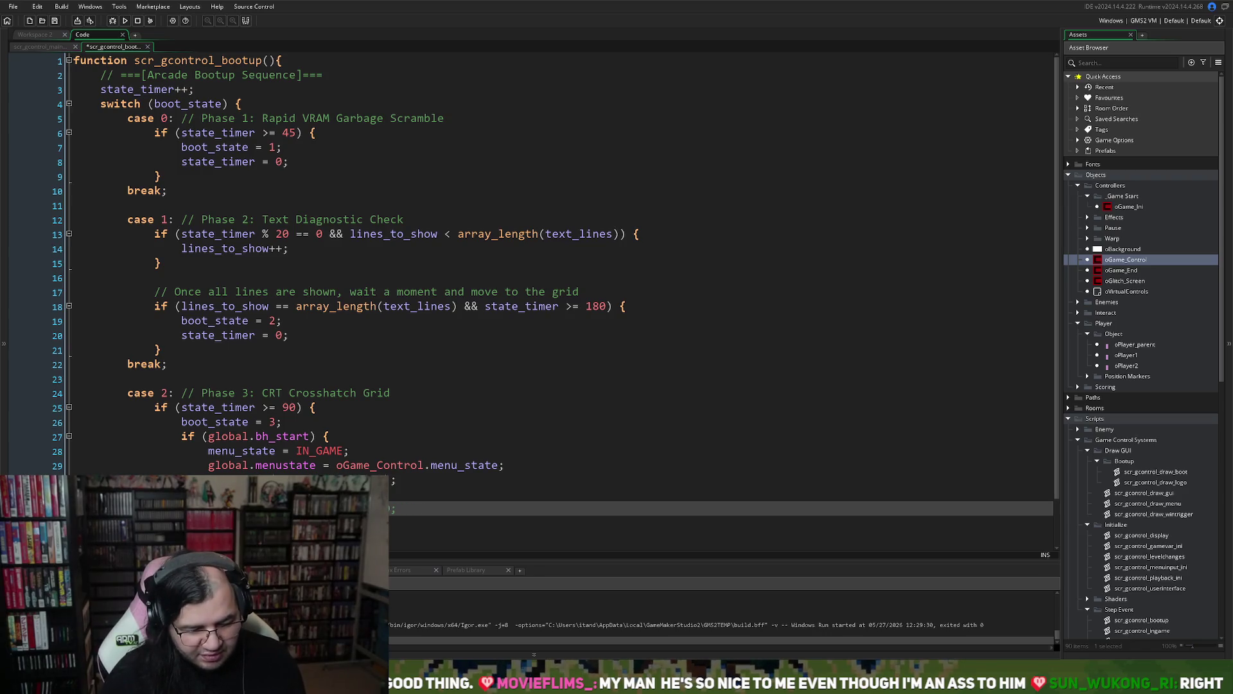
type("GO")
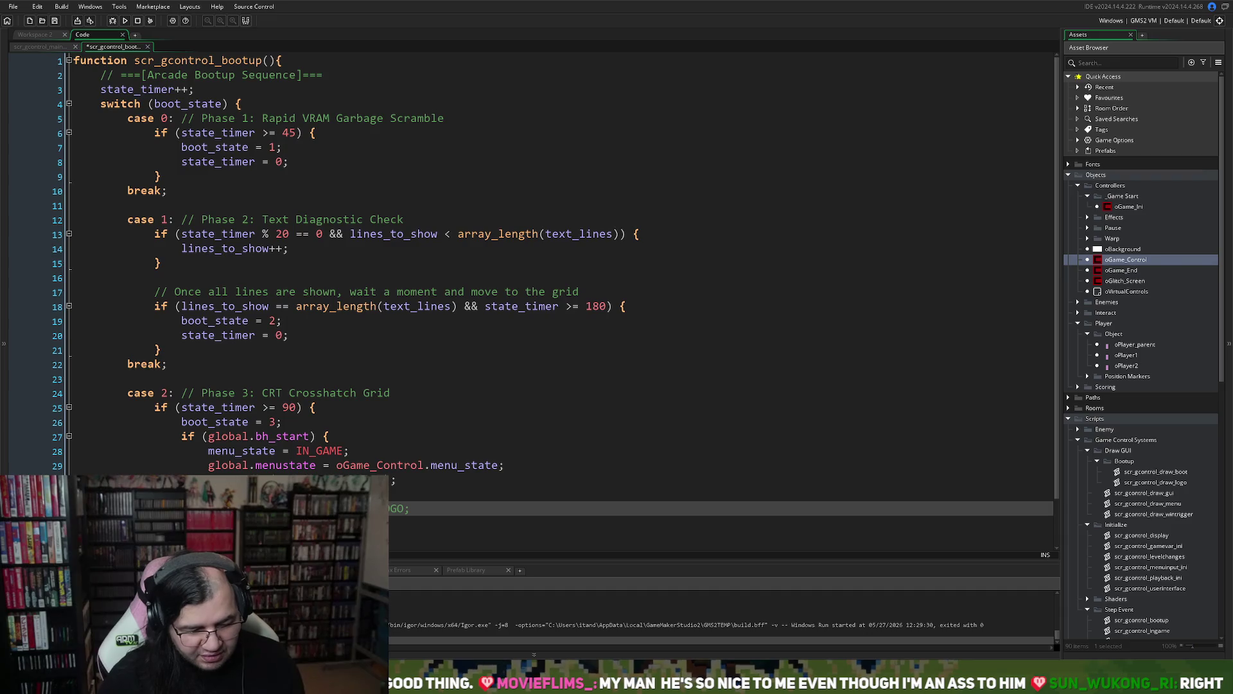
key("BackSpace")
key("BackSpace")
key("BackSpace")
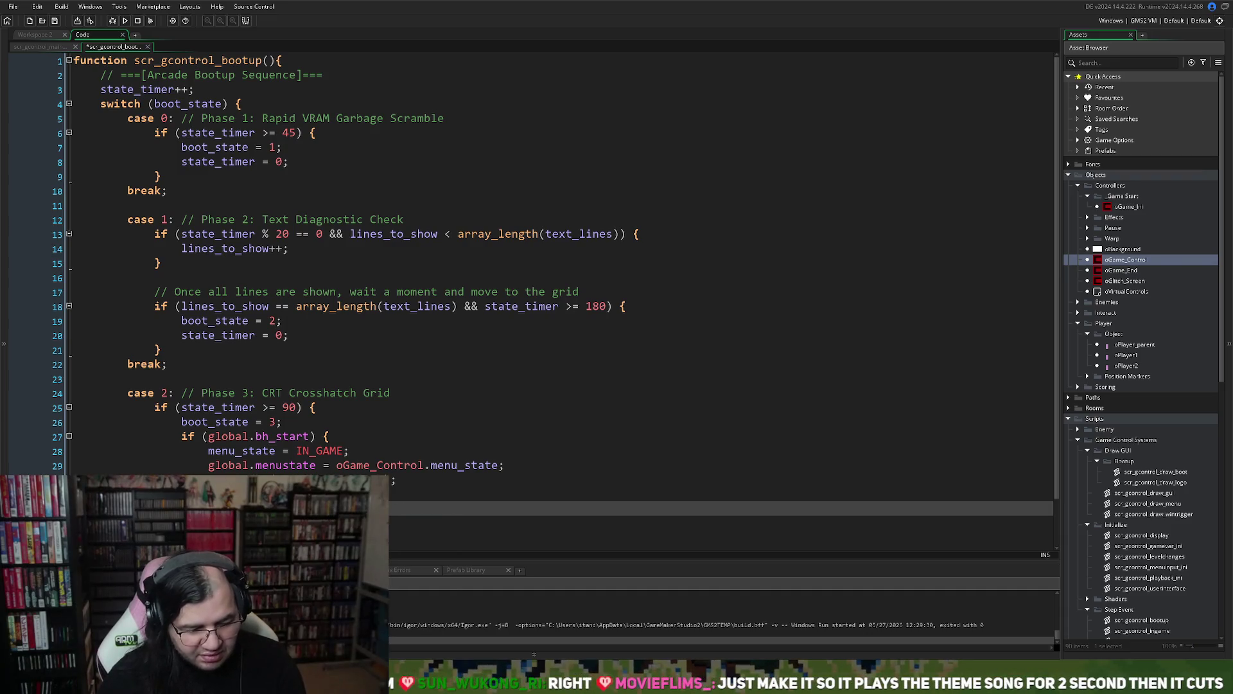
type("LOGO;")
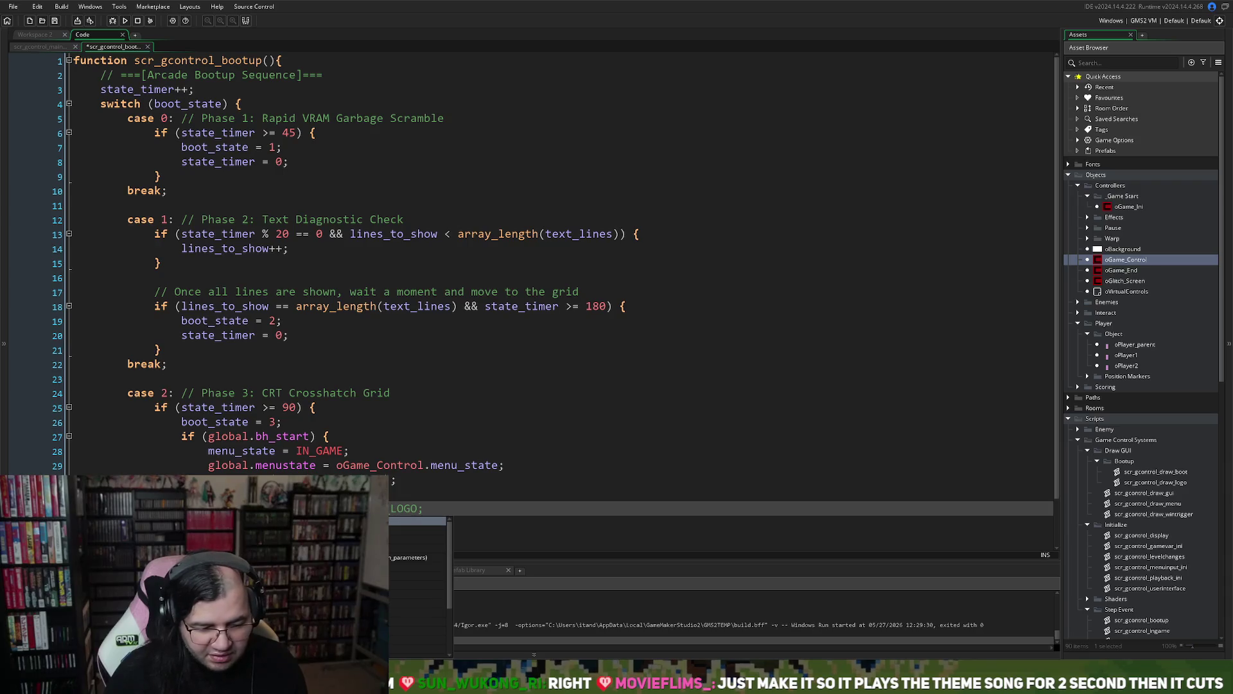
key("Return")
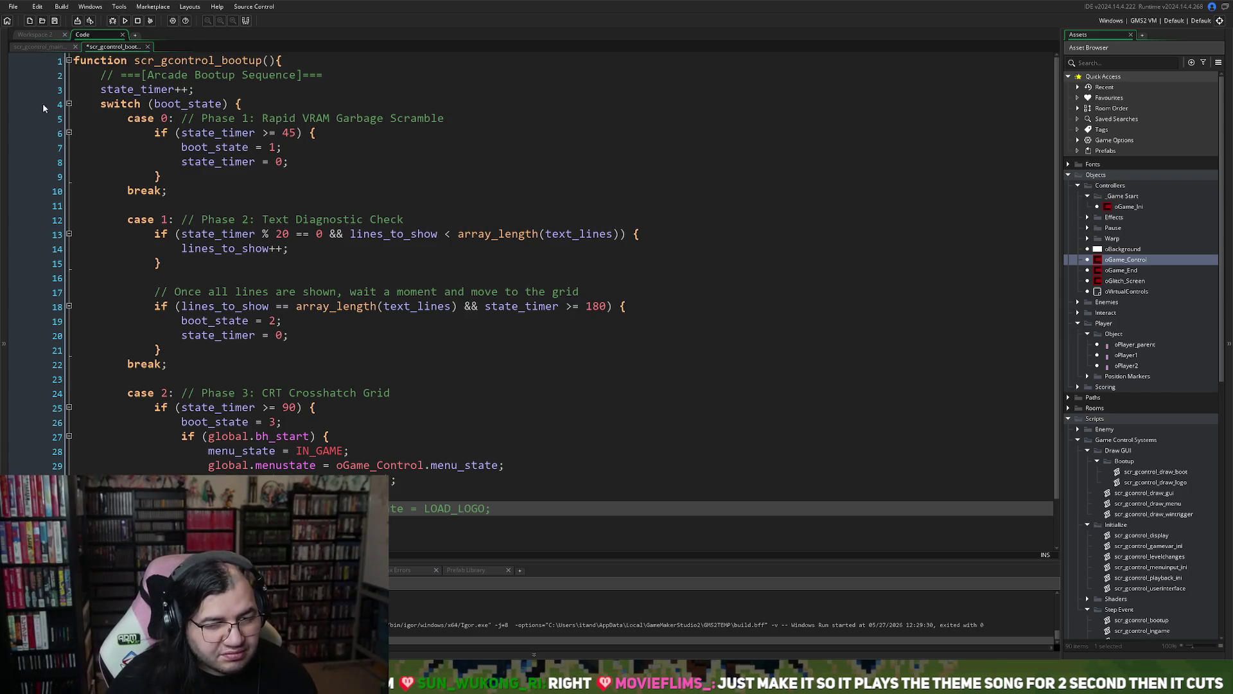
left_click(12, 6)
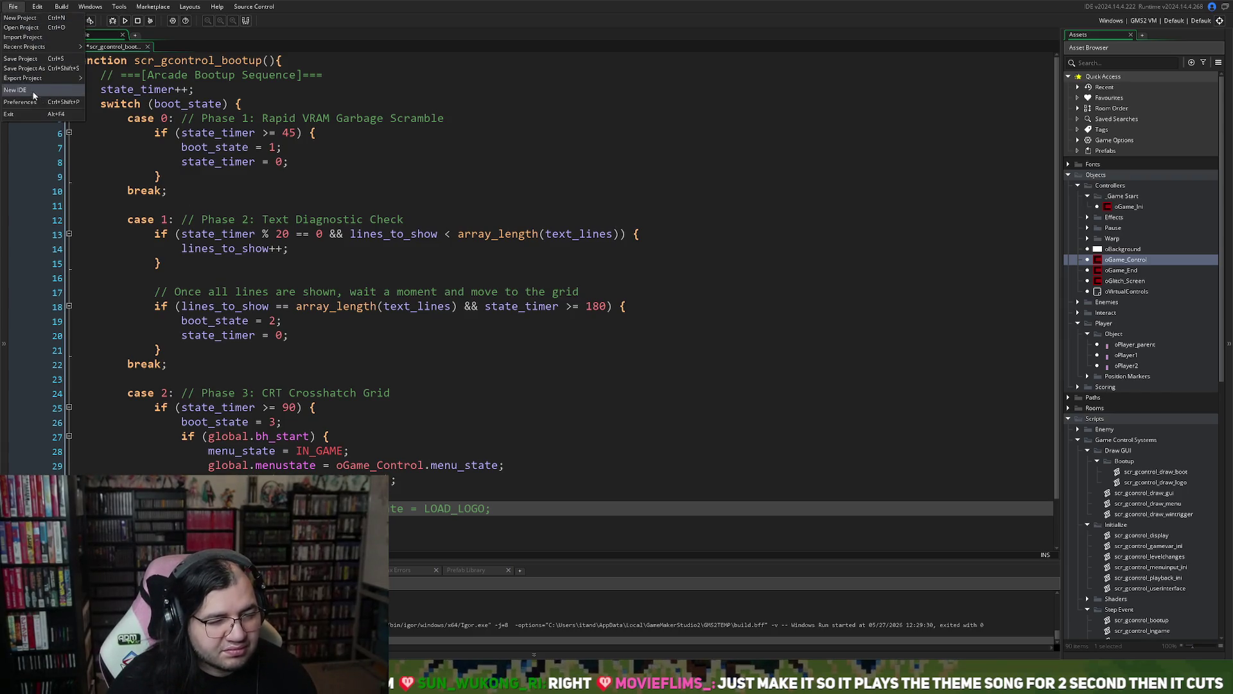
- Create a Windows executable of the game, packaged as a zip
left_click(61, 7)
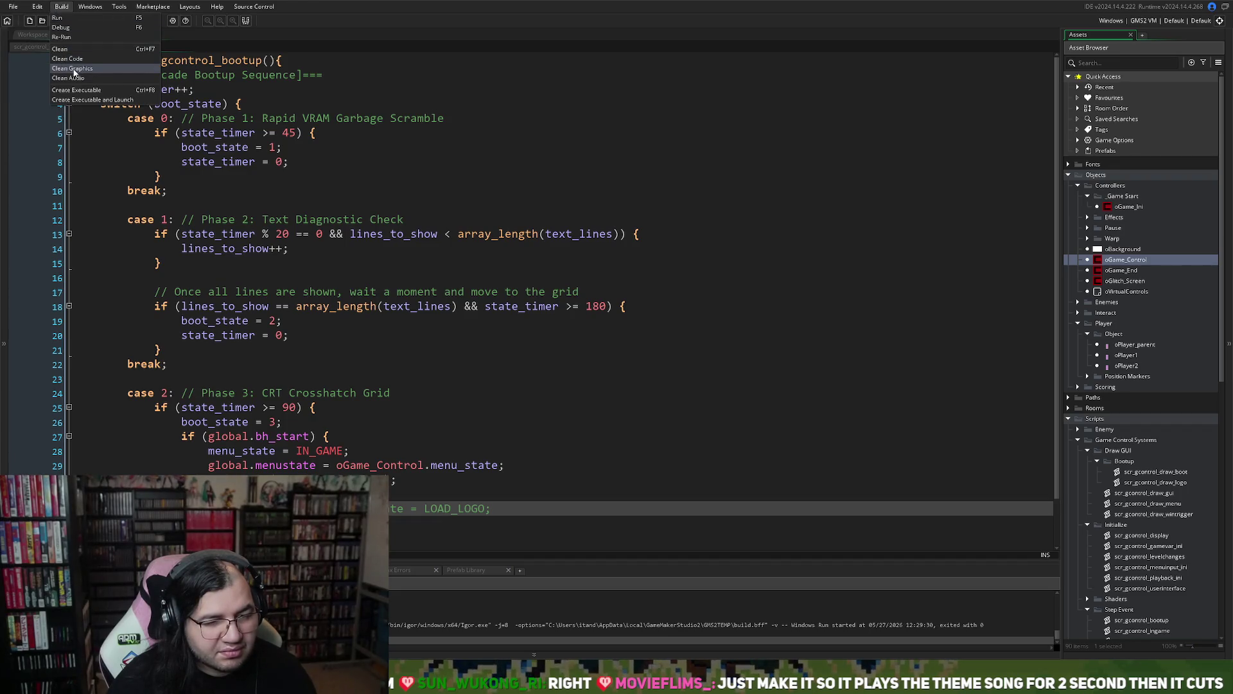
mouse_move(81, 8)
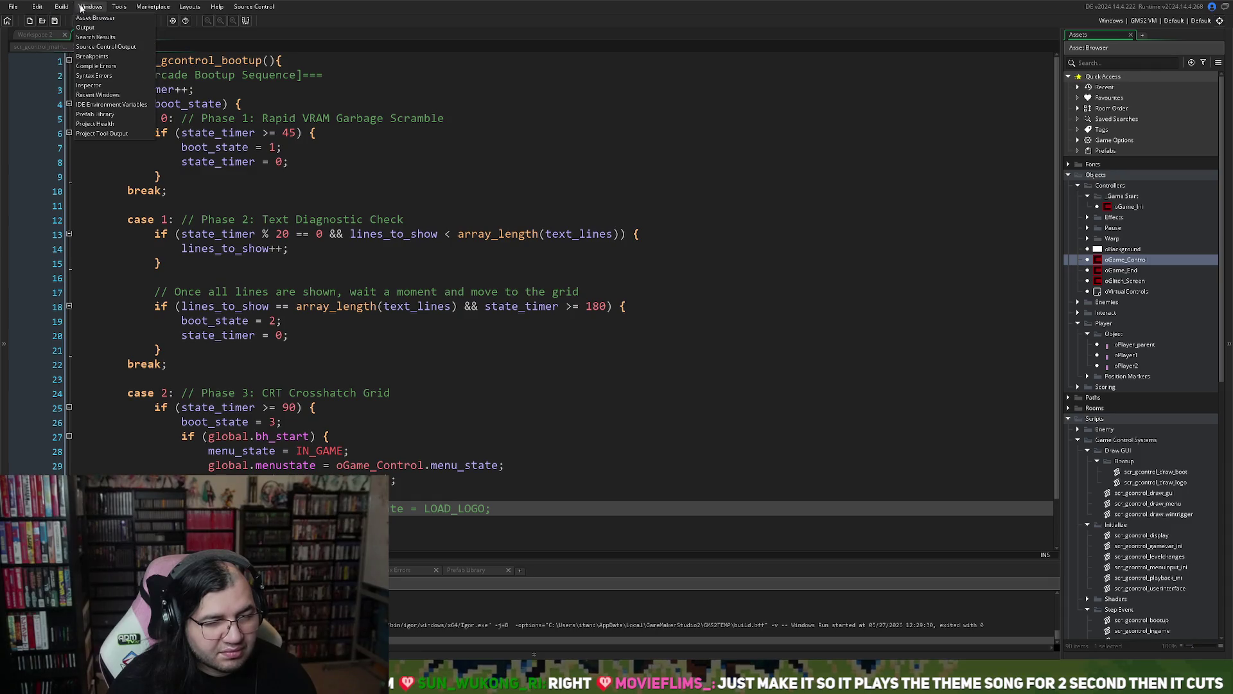
mouse_move(119, 7)
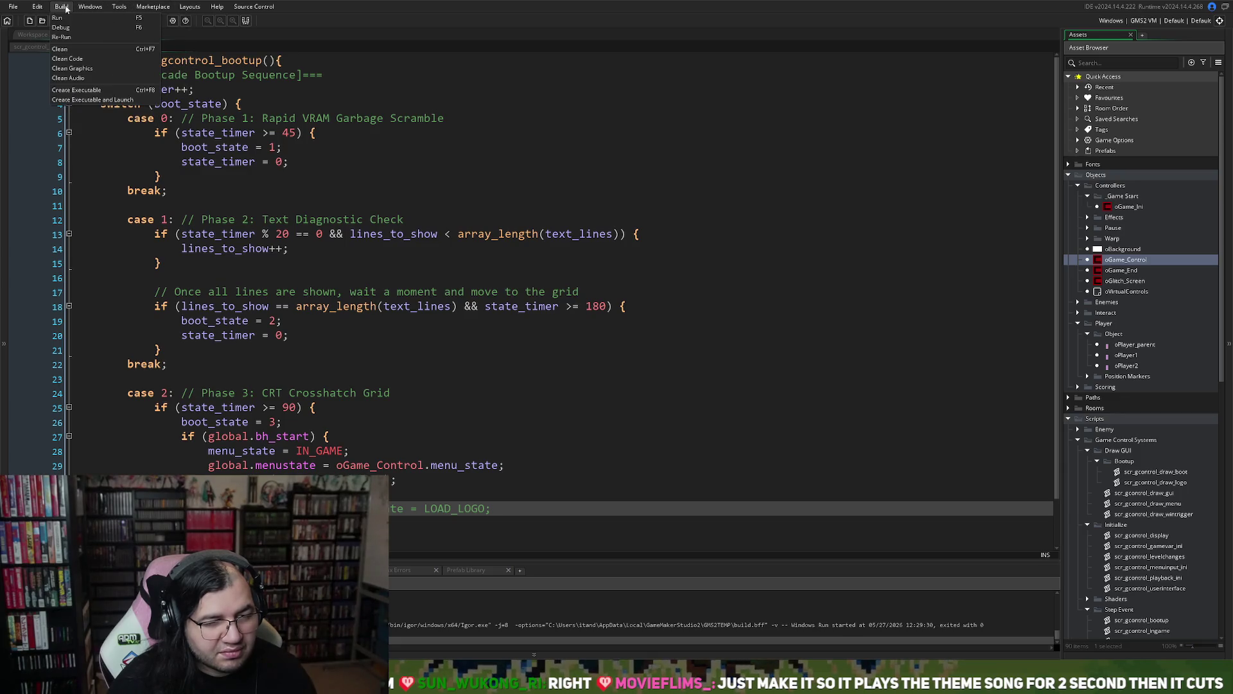
left_click(67, 91)
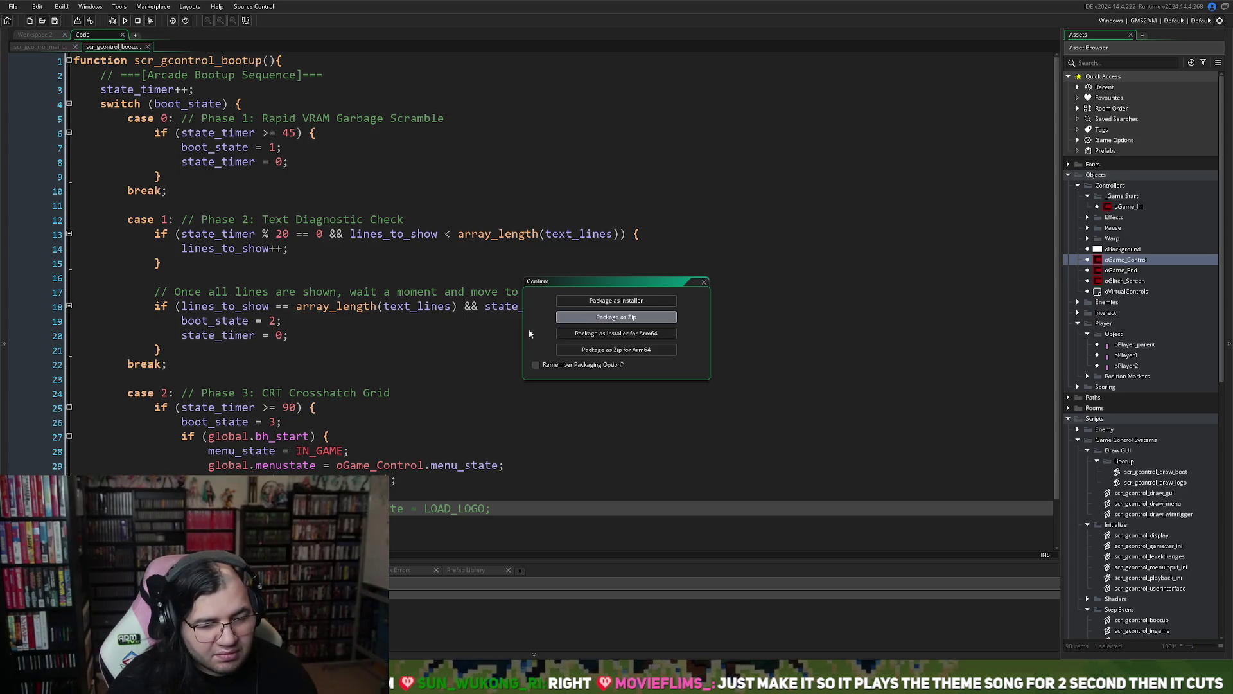
left_click(616, 317)
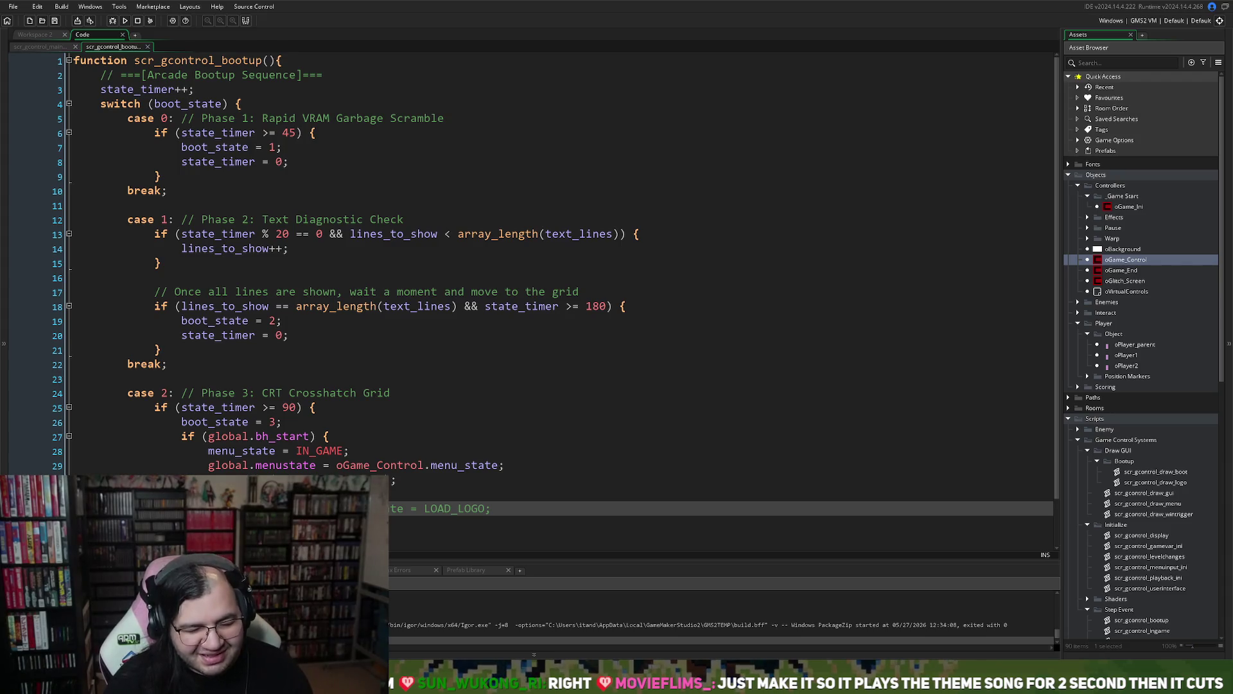
- Cut the LOAD_LOGO fallback line out of scr_gcontrol_bootup
key("ctrl+x")
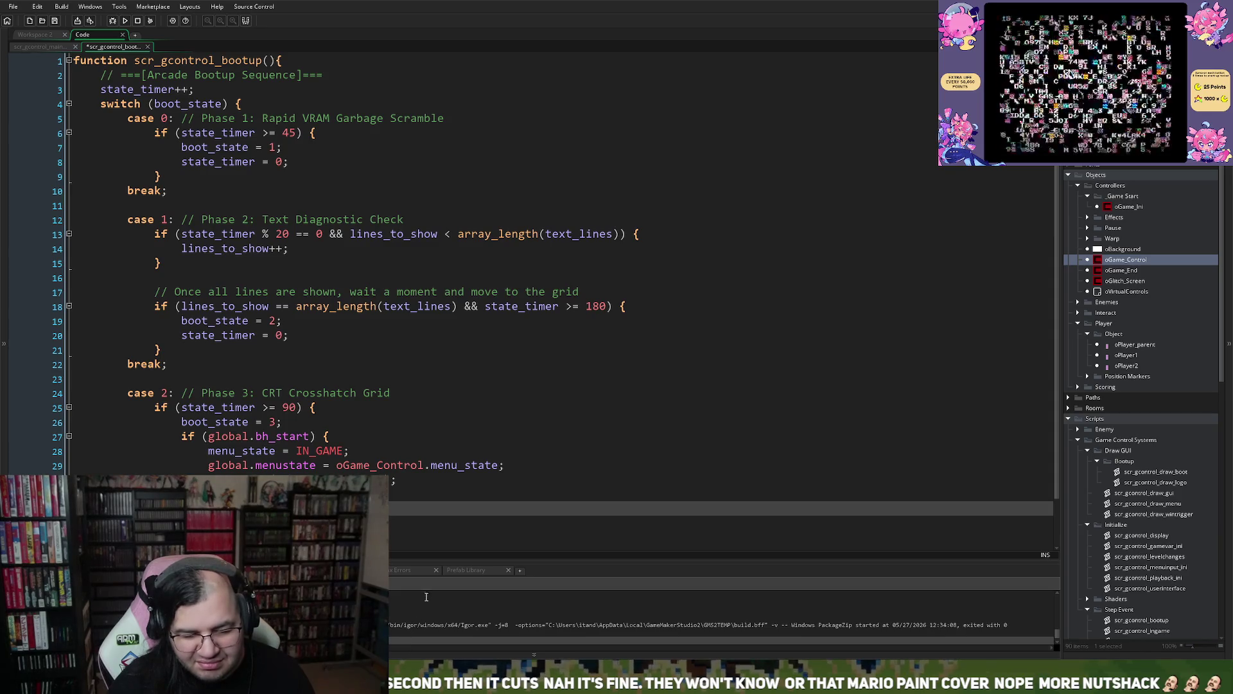
- Go to line 29, then close scr_gcontrol_bootup to reveal scr_gcontrol_mainmenu's code
left_click(513, 469)
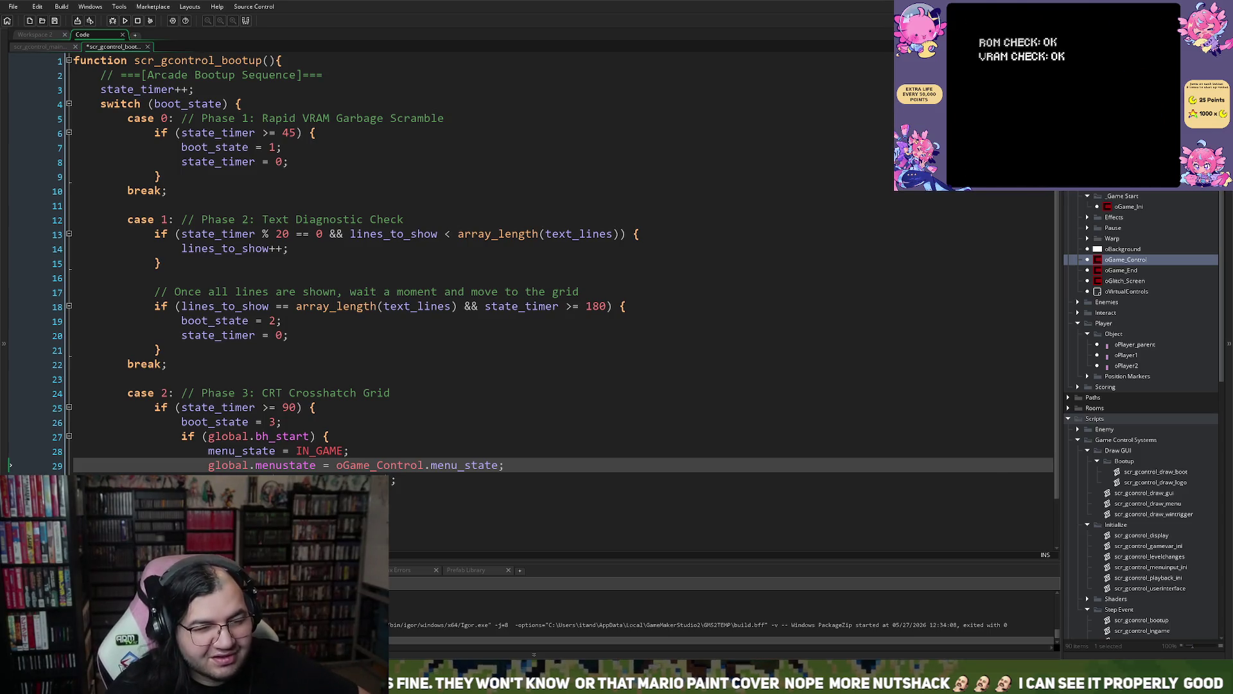
left_click(147, 47)
scroll(294, 246, "down", 5)
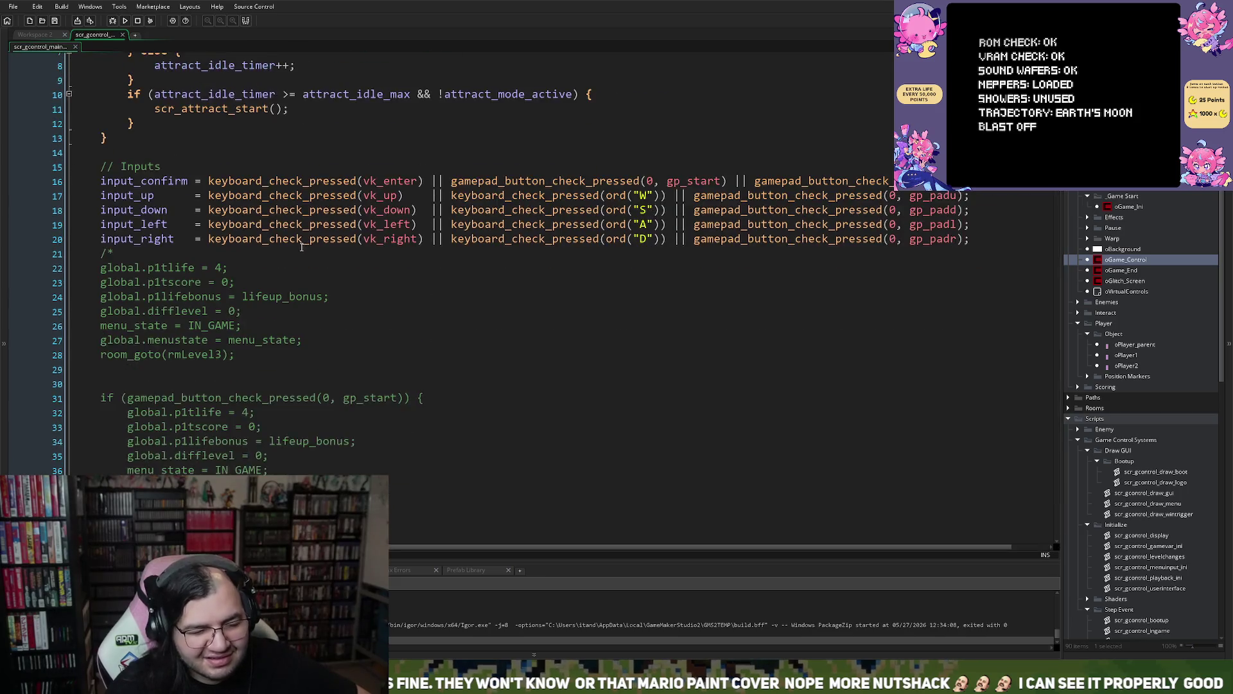
- Delete commented-out debug lines 21–40 from scr_gcontrol_mainmenu and return to the Step event
mouse_move(114, 411)
left_mouse_down()
mouse_move(39, 244)
mouse_move(21, 141)
left_mouse_up()
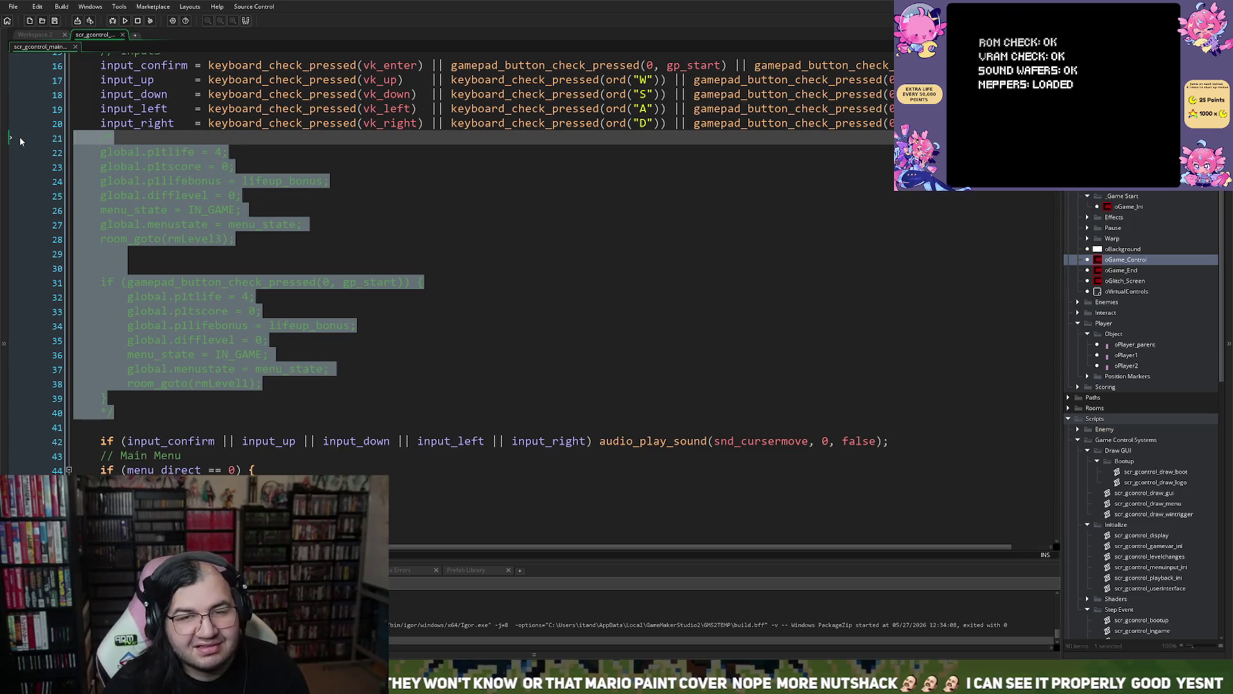
key("BackSpace")
key("BackSpace")
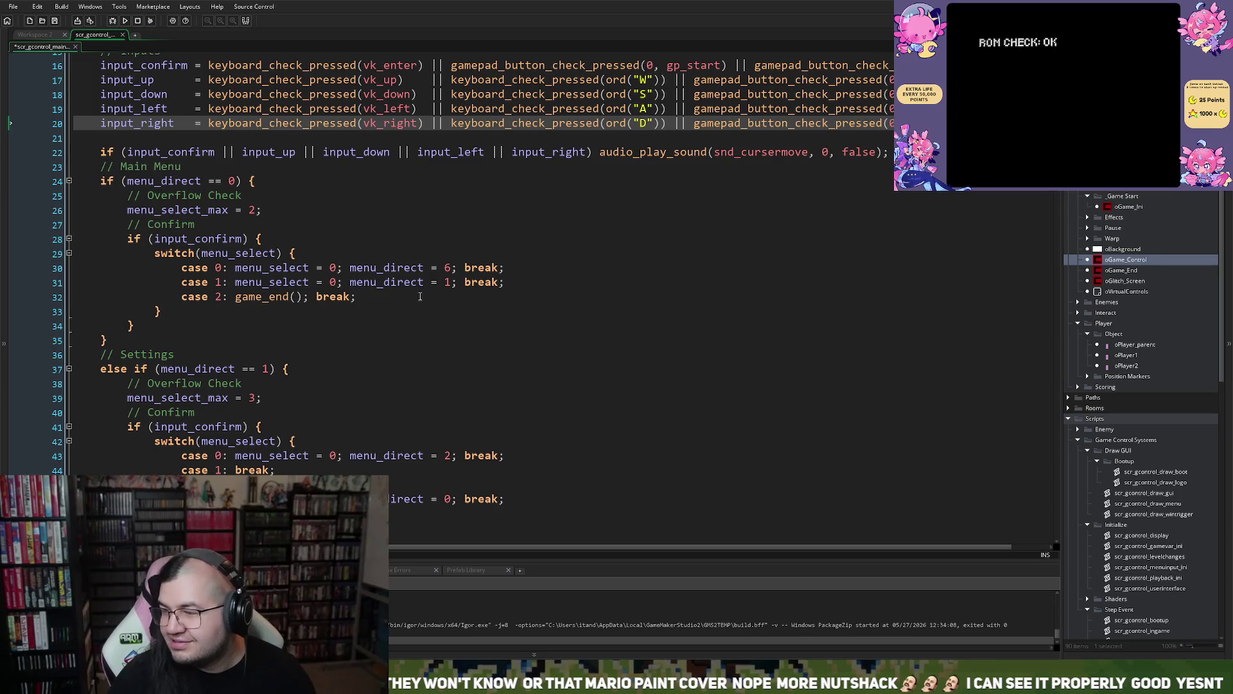
left_click(41, 38)
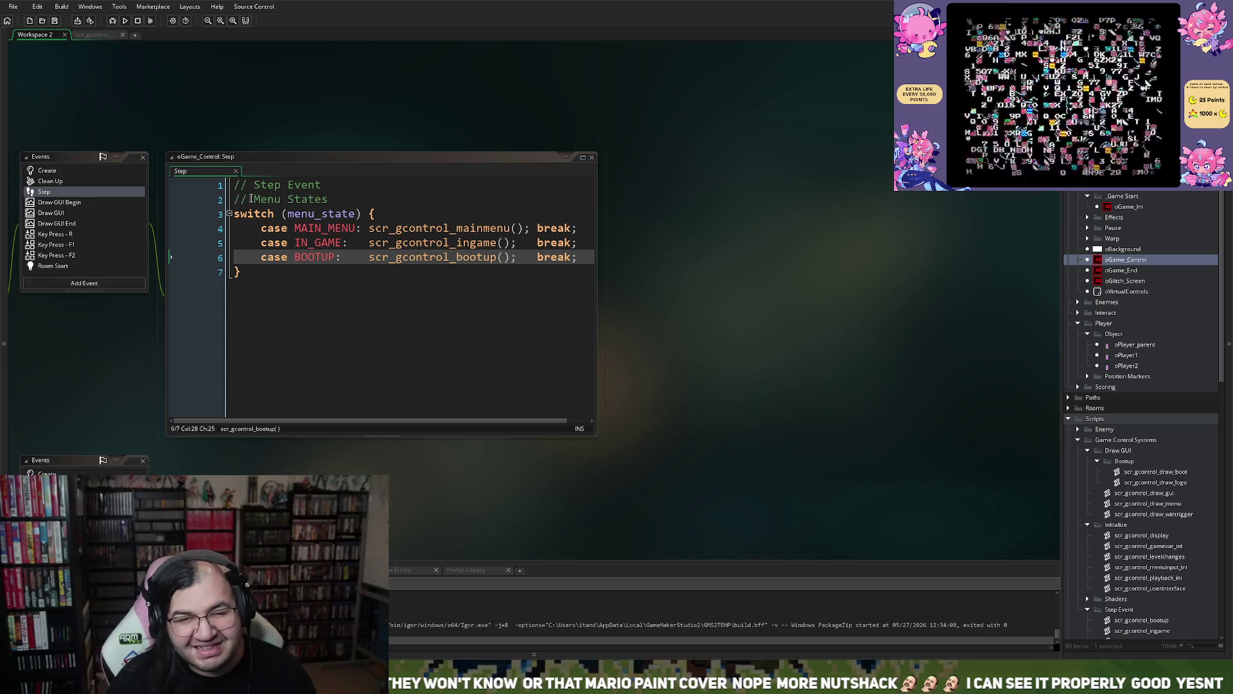
- Close the Step event editor, then undo to restore the oGame_Control and oMovingPlatform windows
left_click(143, 156)
key("ctrl+z")
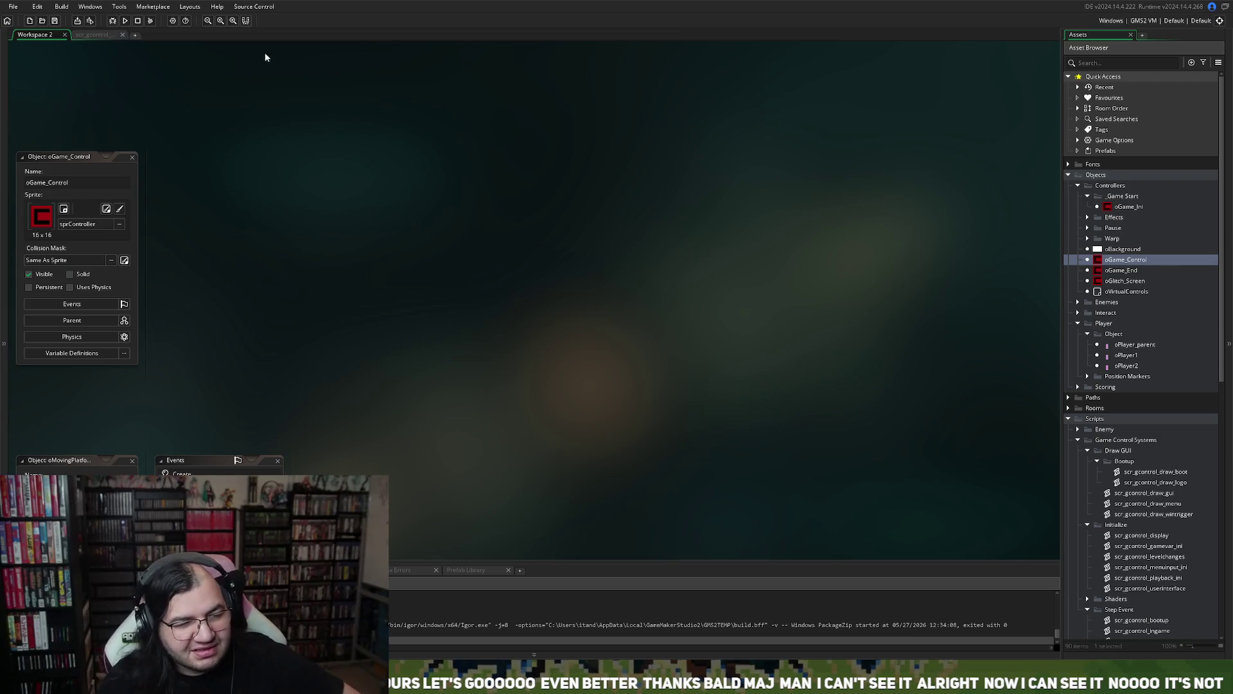
- Review the scr_gcontrol menu script code, then return to Workspace 2's oGame_Control object
left_click(95, 35)
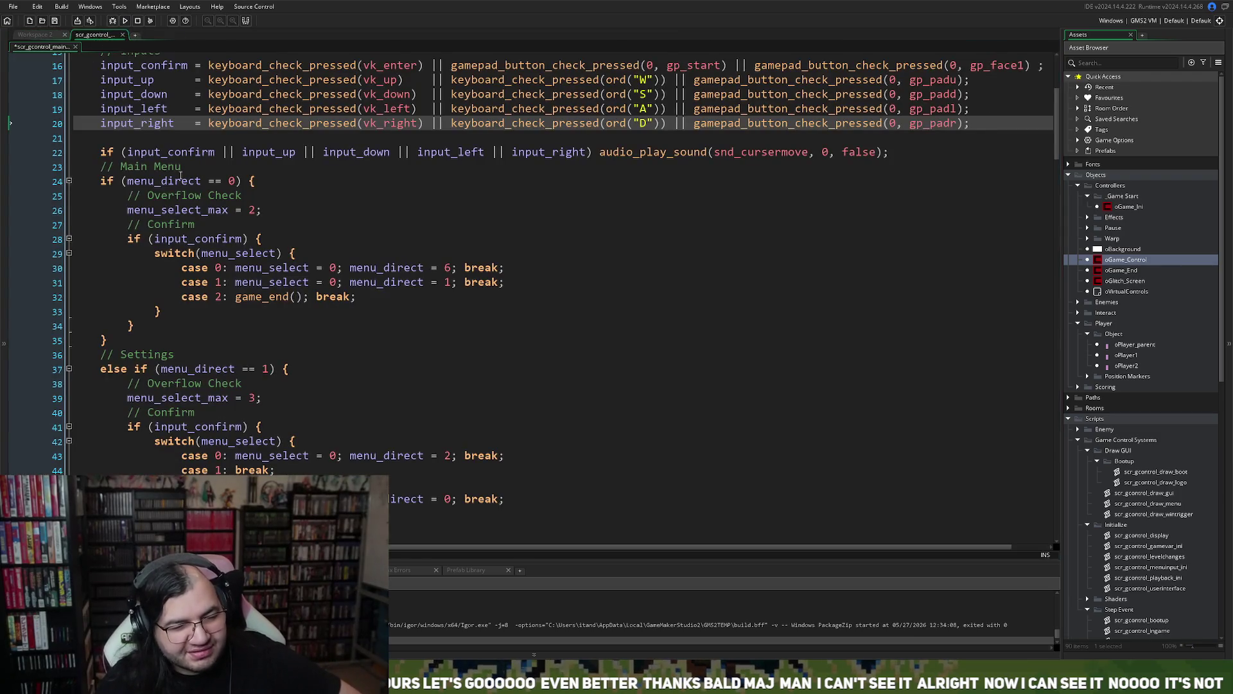
scroll(256, 257, "down", 10)
scroll(190, 212, "down", 20)
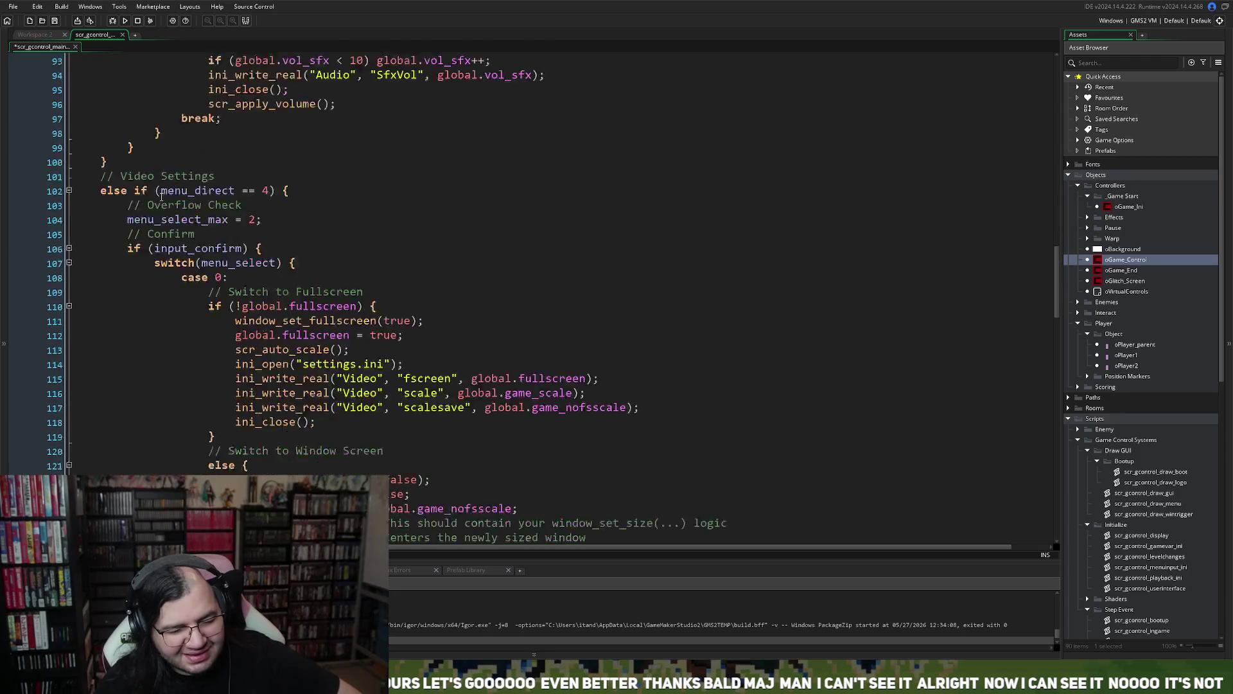
scroll(150, 195, "down", 12)
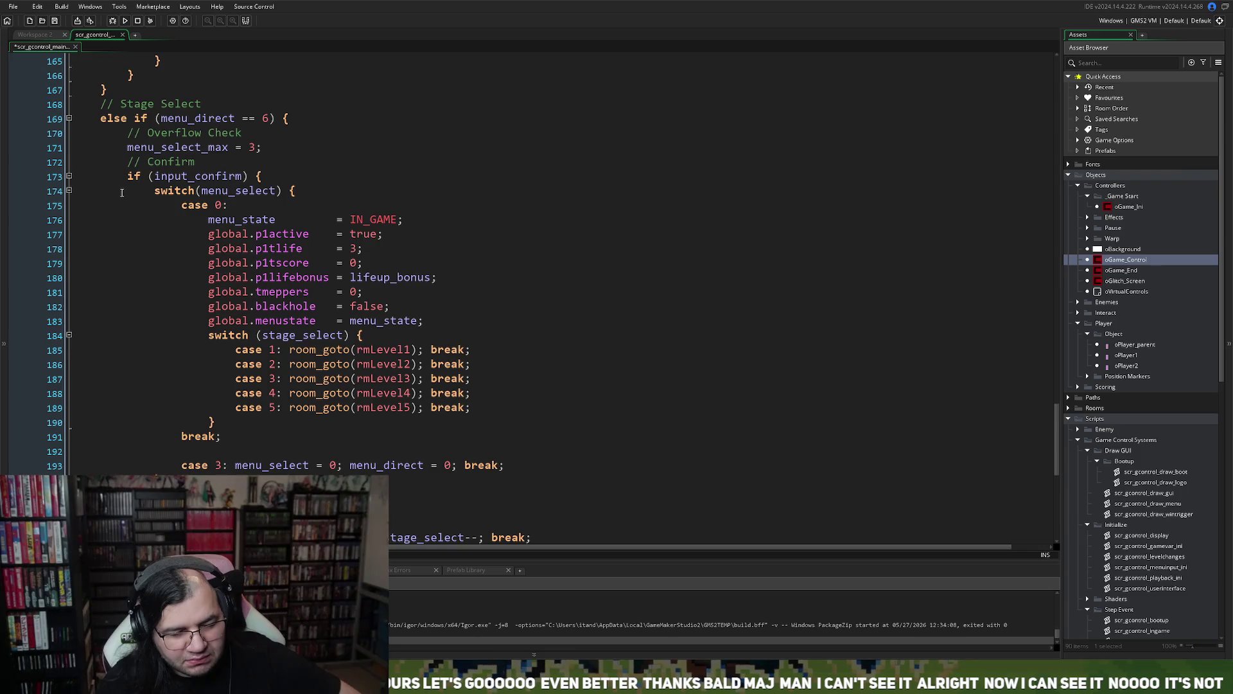
scroll(119, 180, "up", 8)
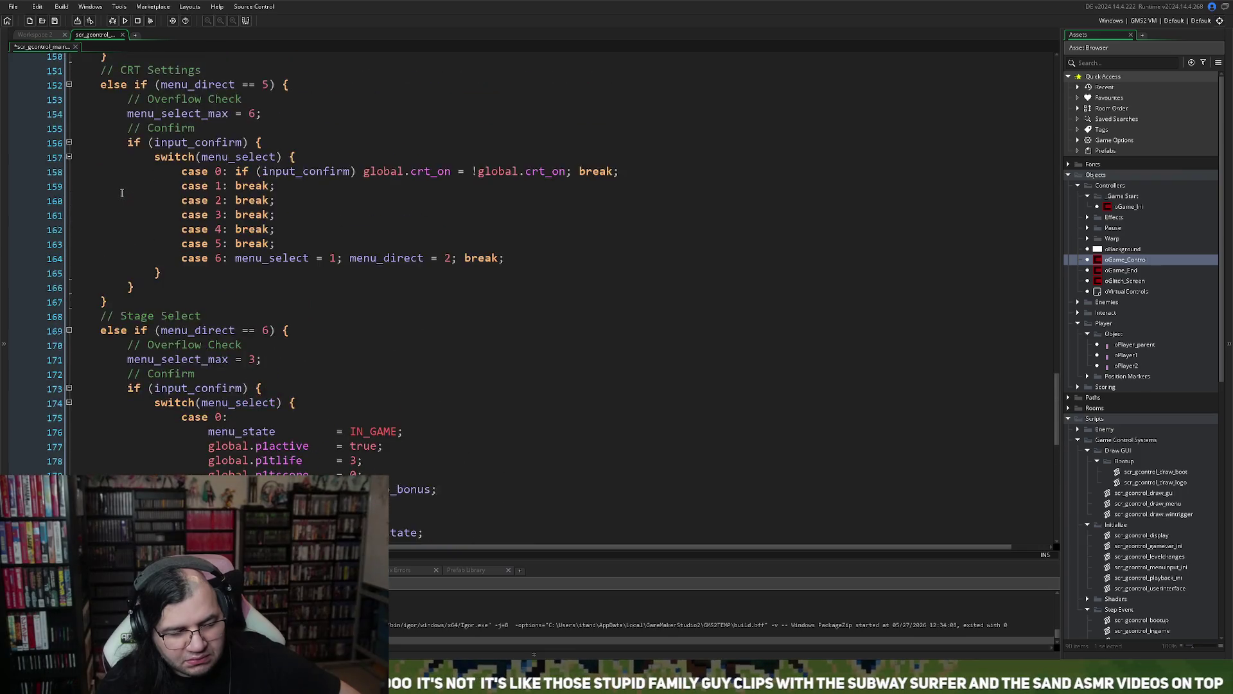
left_click(40, 35)
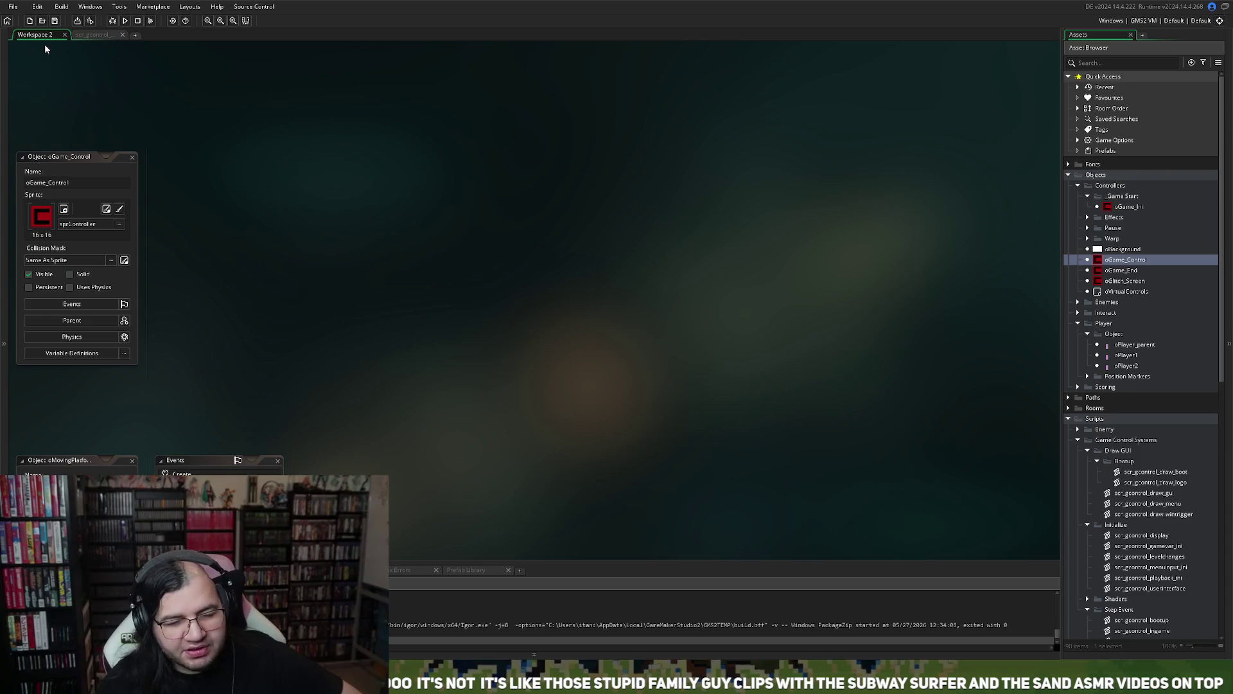
- Collapse Scripts and Sounds, then expand Sprites > Enemies > Stage 5 > Mepper
left_click(1068, 418)
scroll(1085, 510, "down", 3)
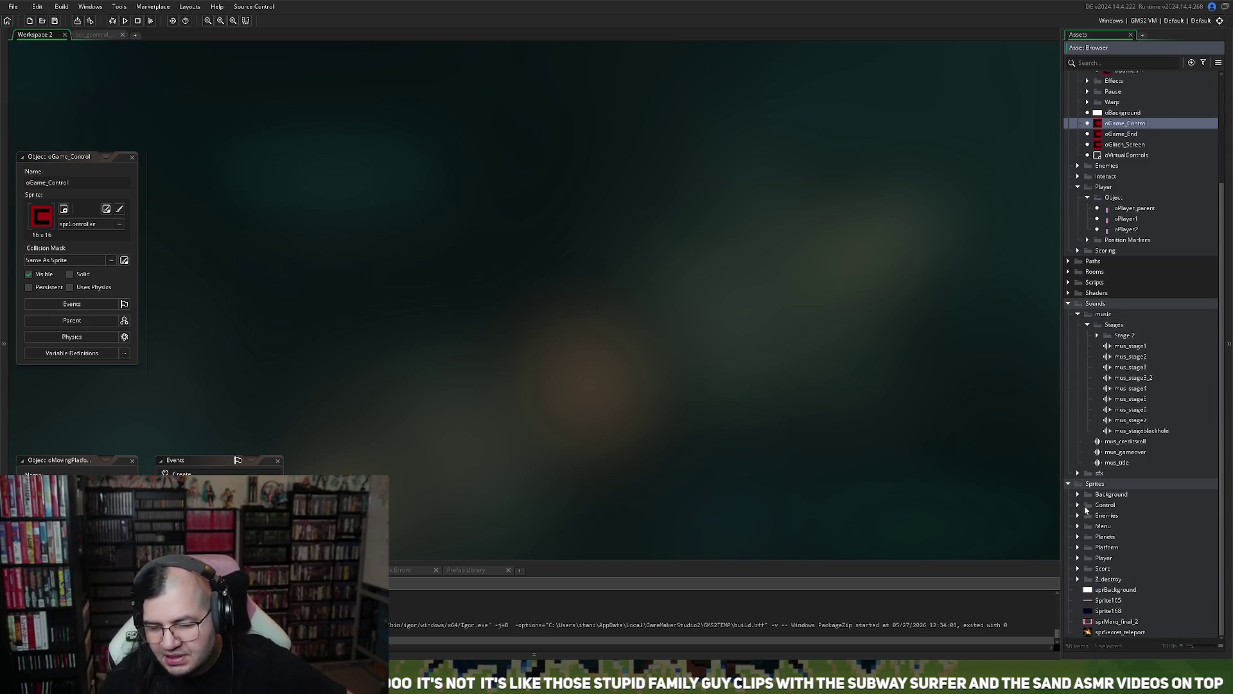
left_click(1069, 304)
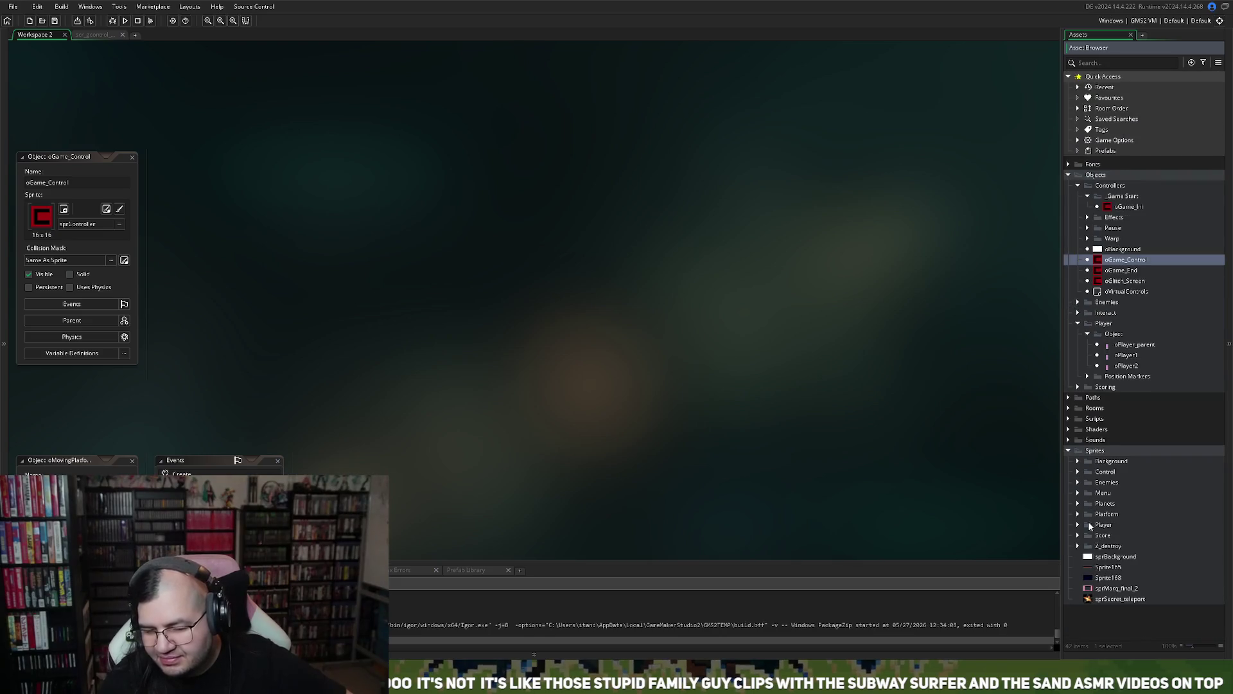
left_click(1079, 482)
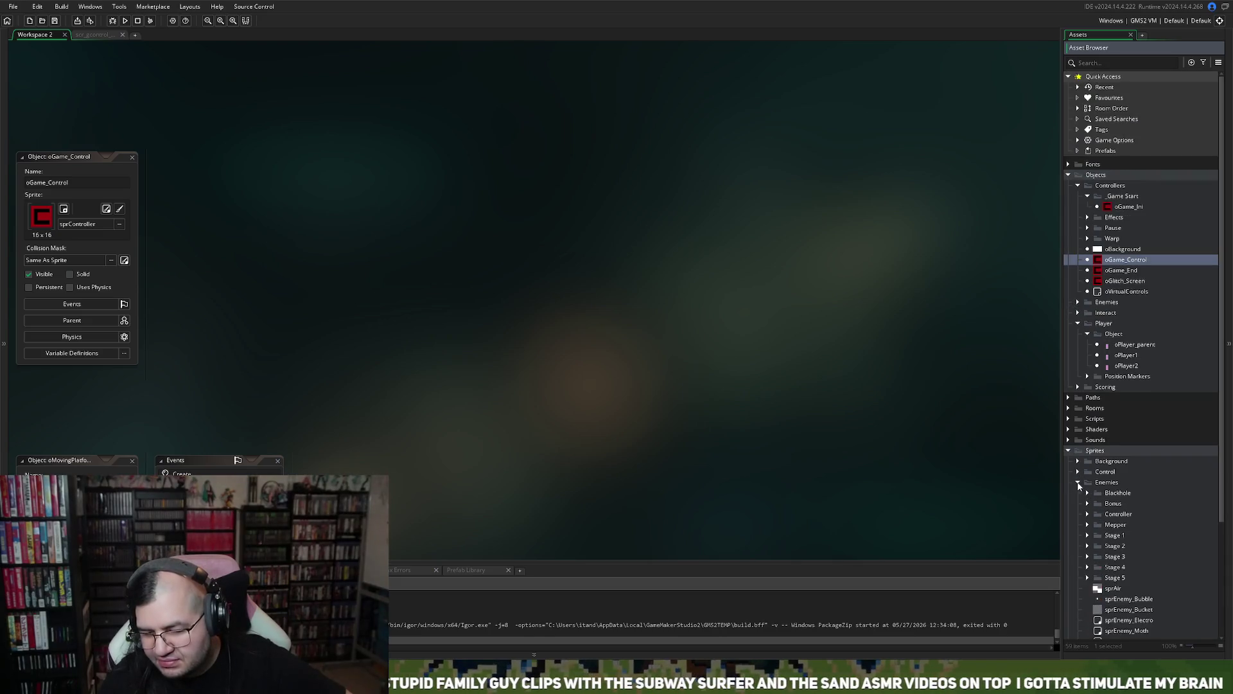
left_click(1088, 578)
scroll(1097, 584, "down", 3)
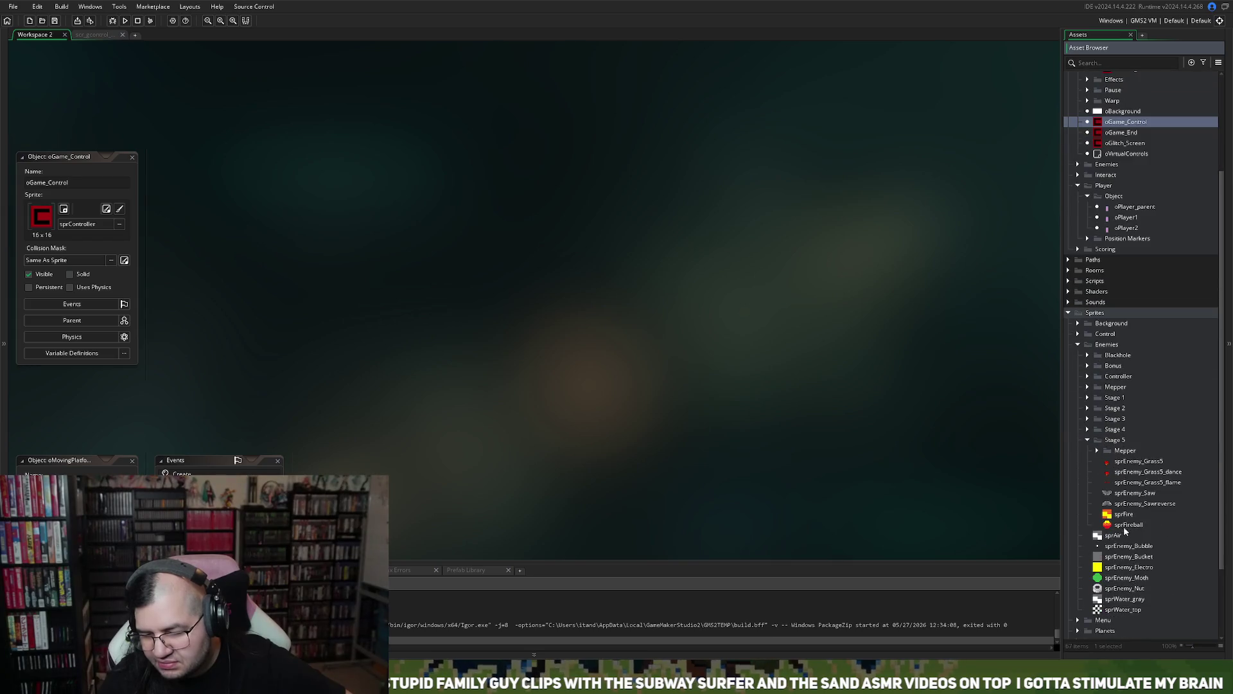
left_click(1098, 450)
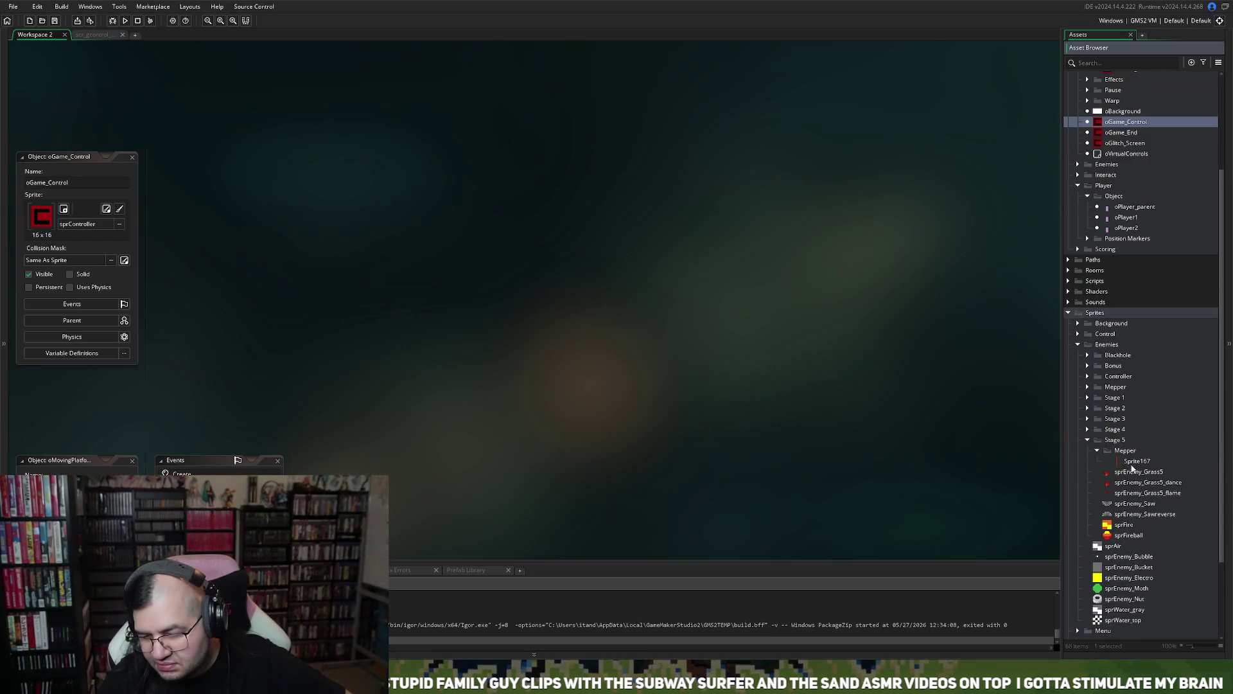
left_click(1141, 463)
- Create Sprite170 in the Mepper folder and import its frame images
right_click(1142, 463)
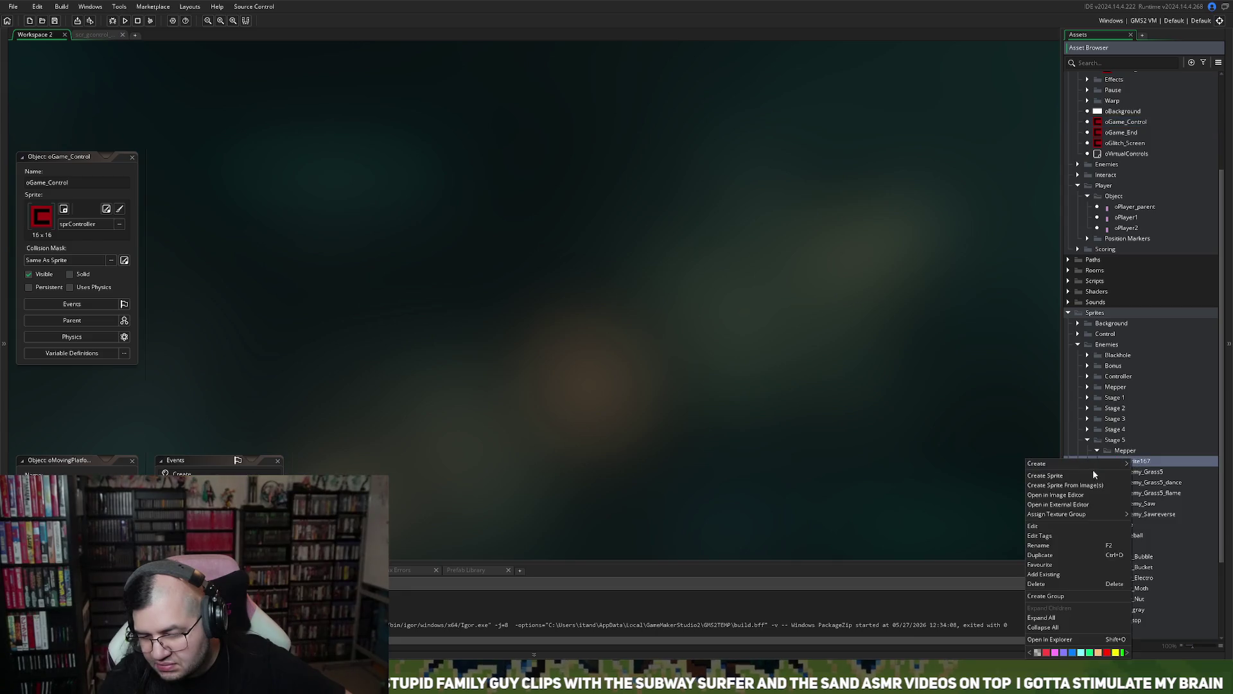
left_click(951, 476)
left_click(111, 224)
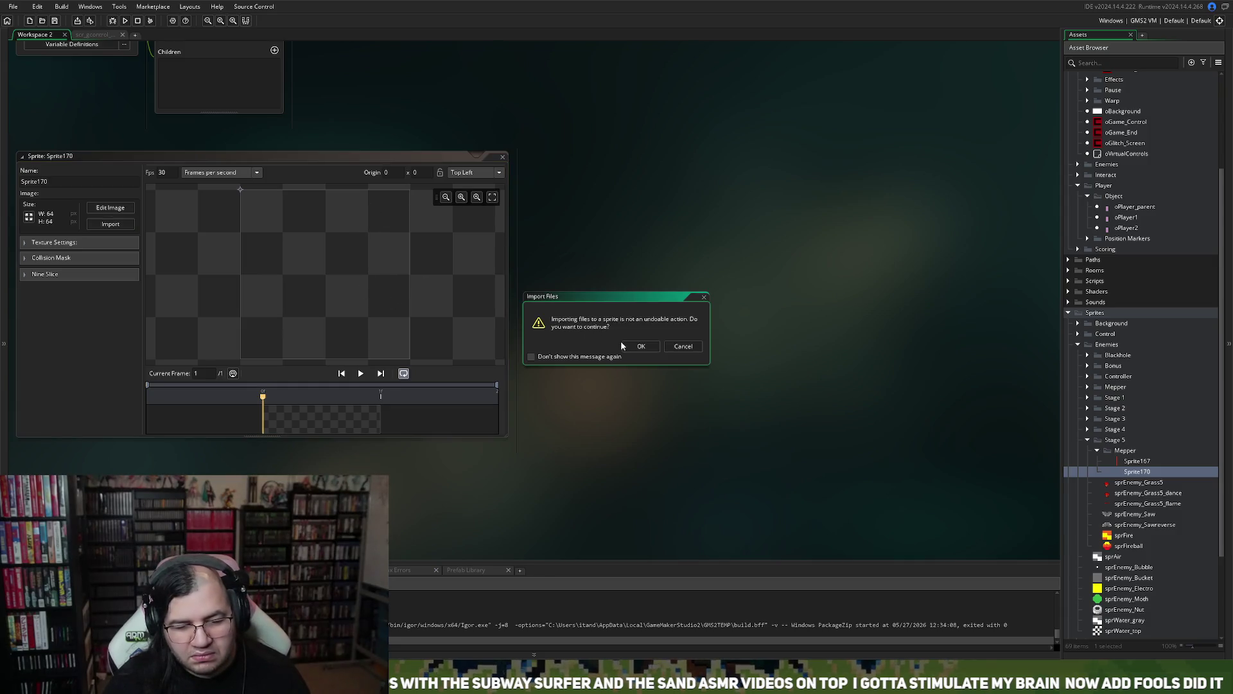
left_click(639, 346)
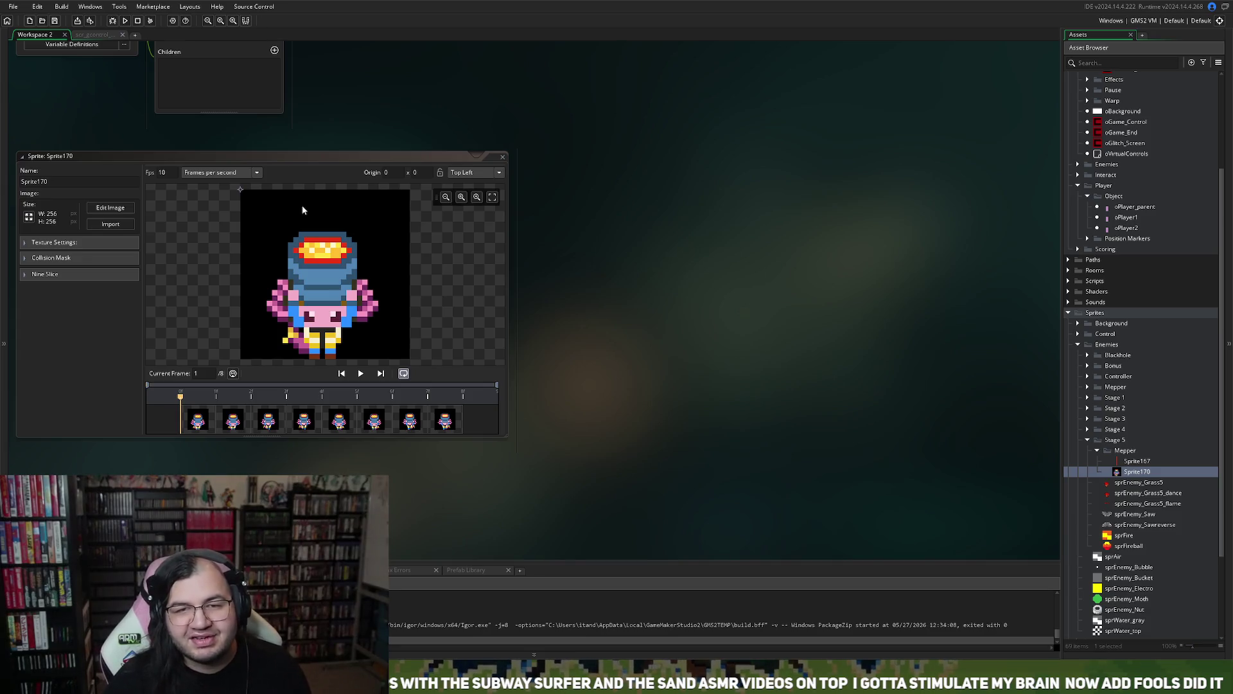
- Scale all eight Sprite170 frames to 32x32 and open them in the image editor
left_click(96, 206)
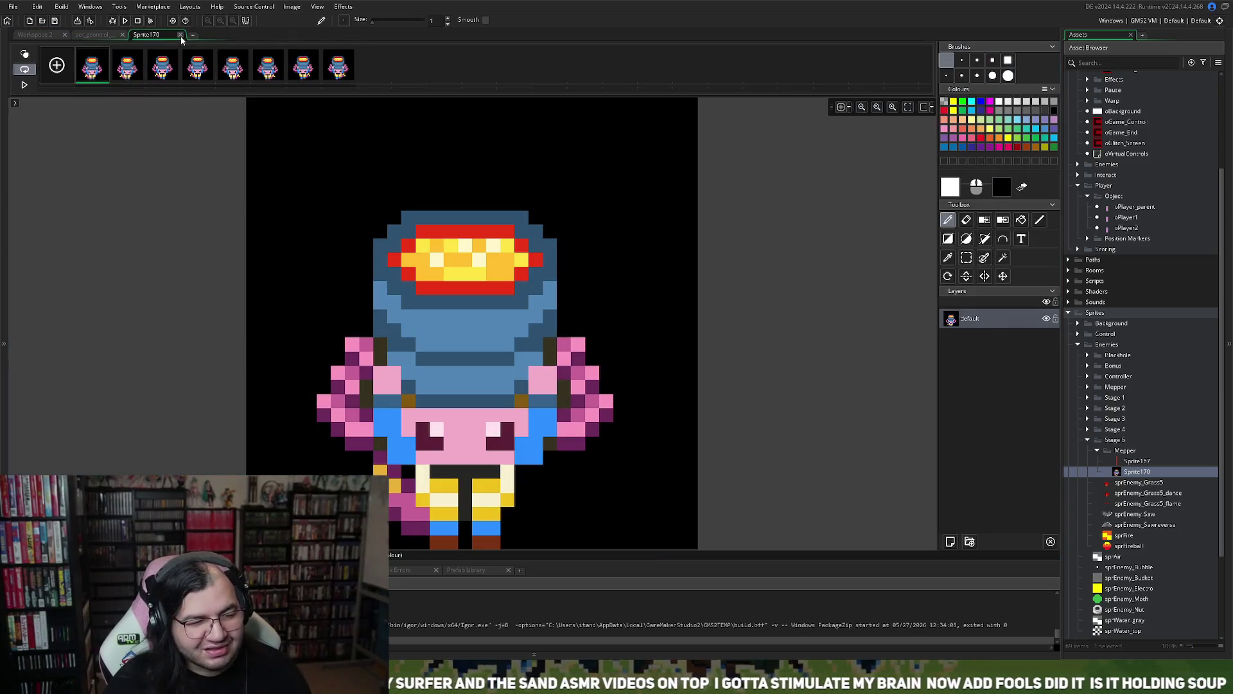
left_click(181, 34)
left_click(28, 216)
type("32")
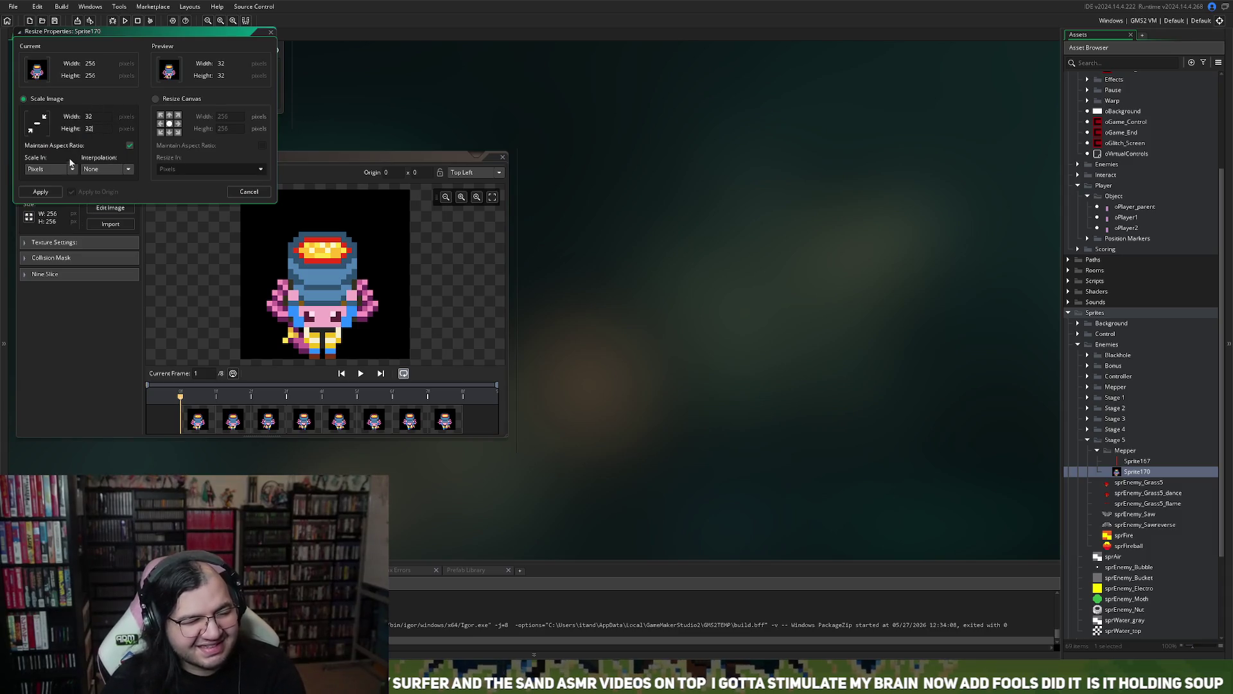
left_click(38, 193)
left_click(110, 207)
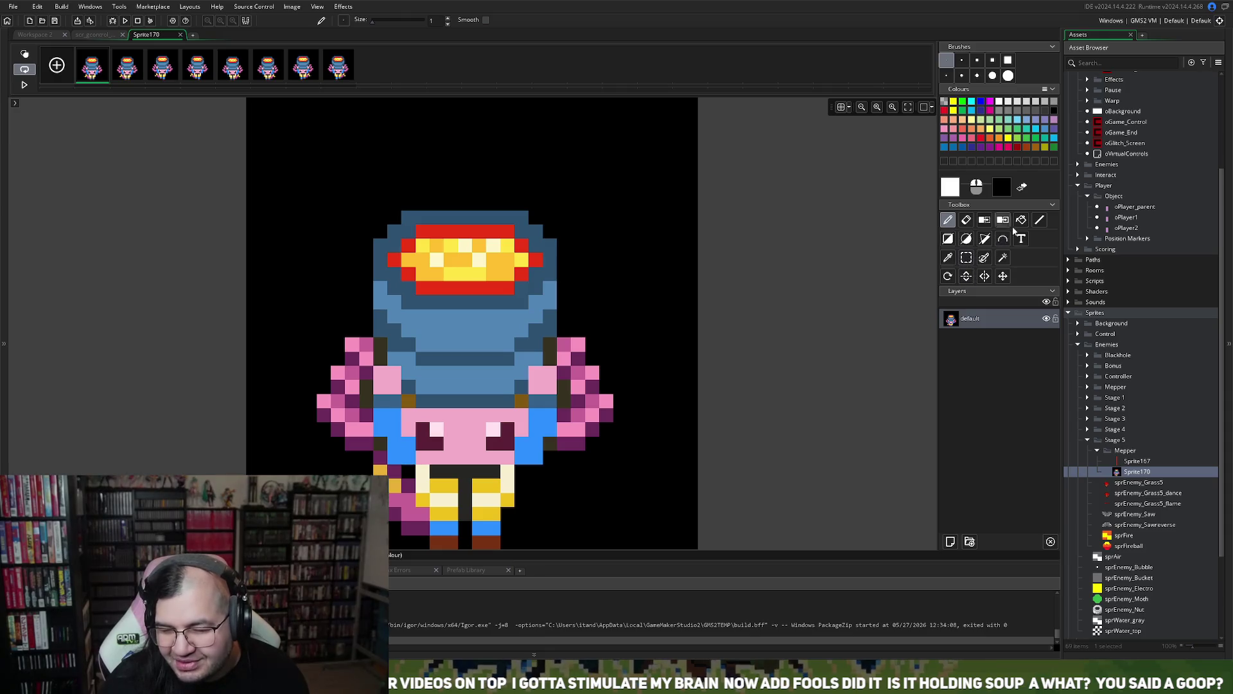
left_click(1003, 257)
- Remove the black background from frames 1–4 with the Magic Wand
left_click(634, 285)
key("Delete")
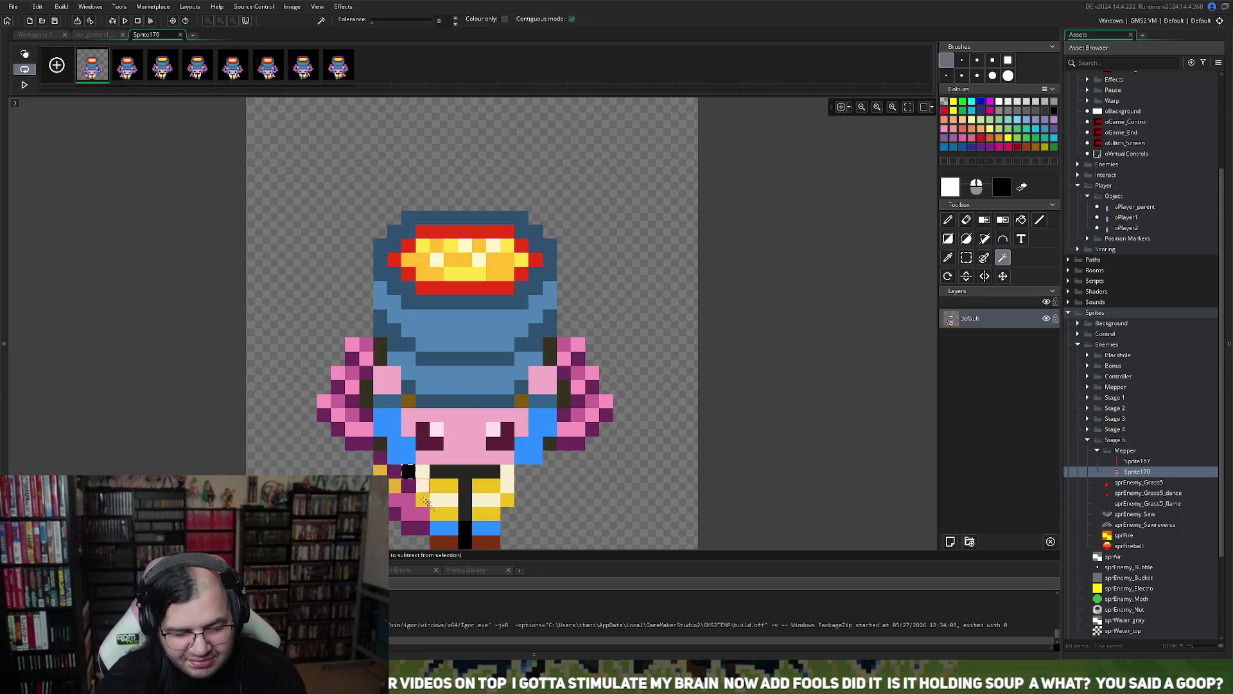
left_click(114, 67)
left_click(256, 338)
key("Delete")
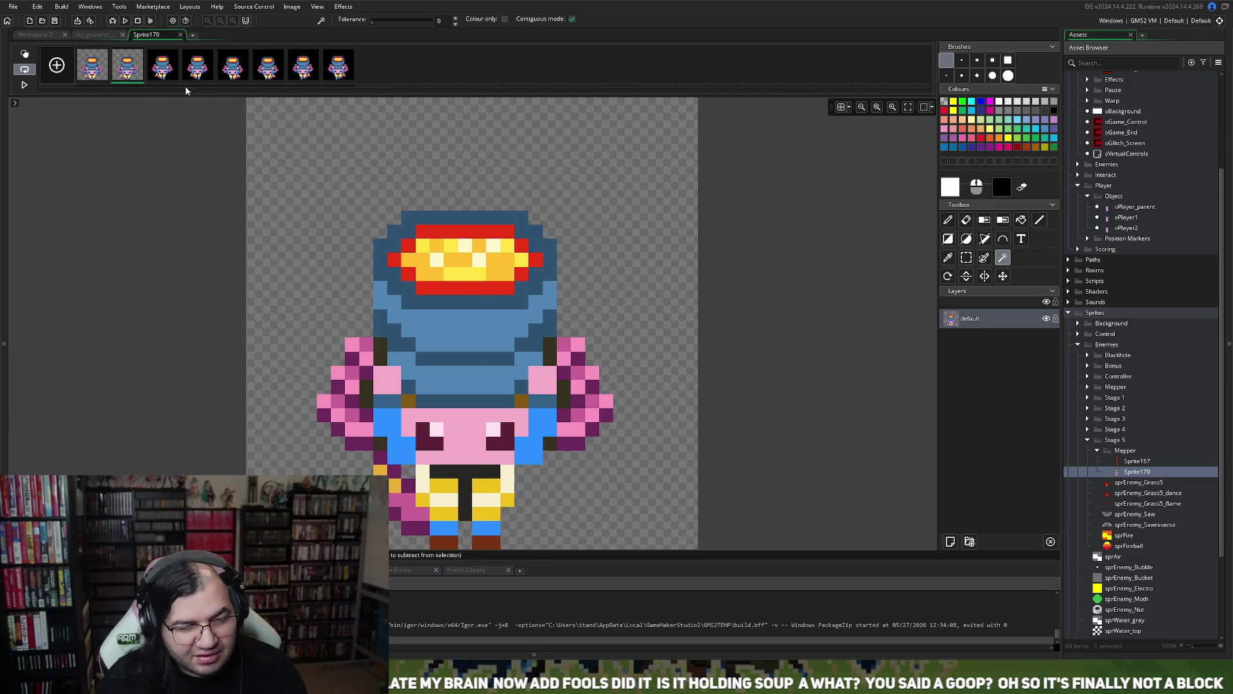
left_click(163, 66)
left_click(294, 362)
key("Delete")
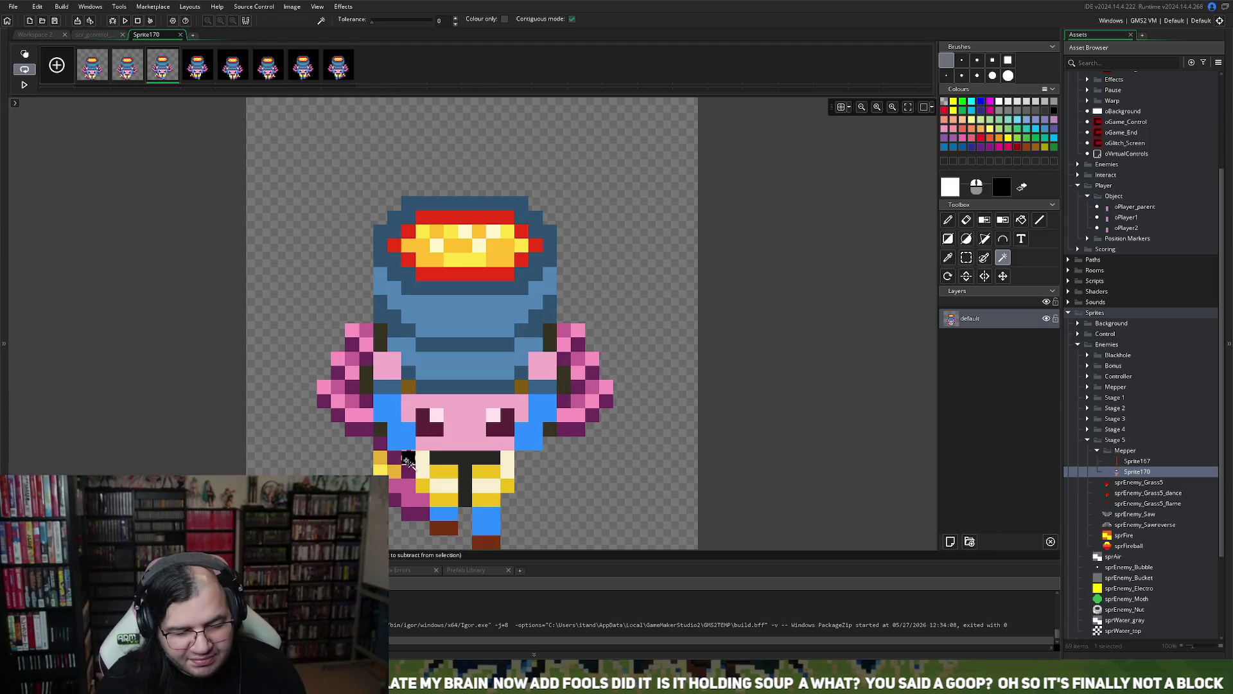
left_click(198, 66)
left_click(307, 382)
key("Delete")
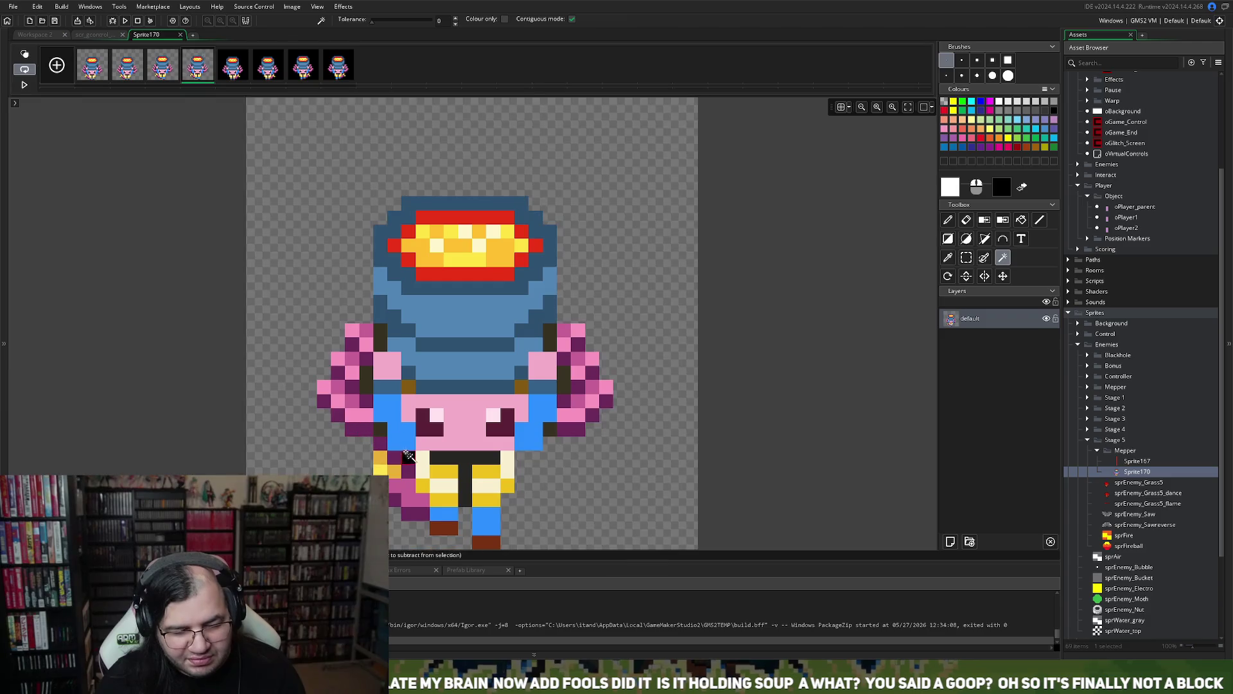
- Remove the black background from frames 5–8 and return to the sprite properties
left_click(233, 71)
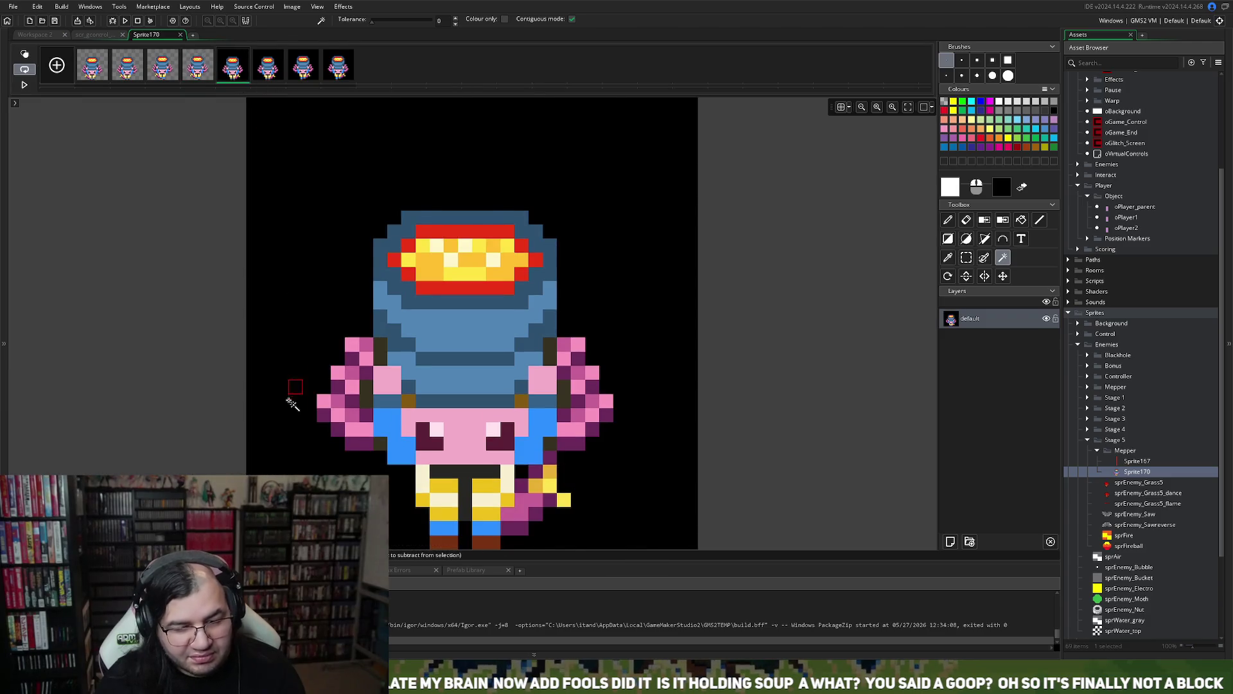
left_click(295, 399)
key("Delete")
left_click(508, 457)
left_click(268, 66)
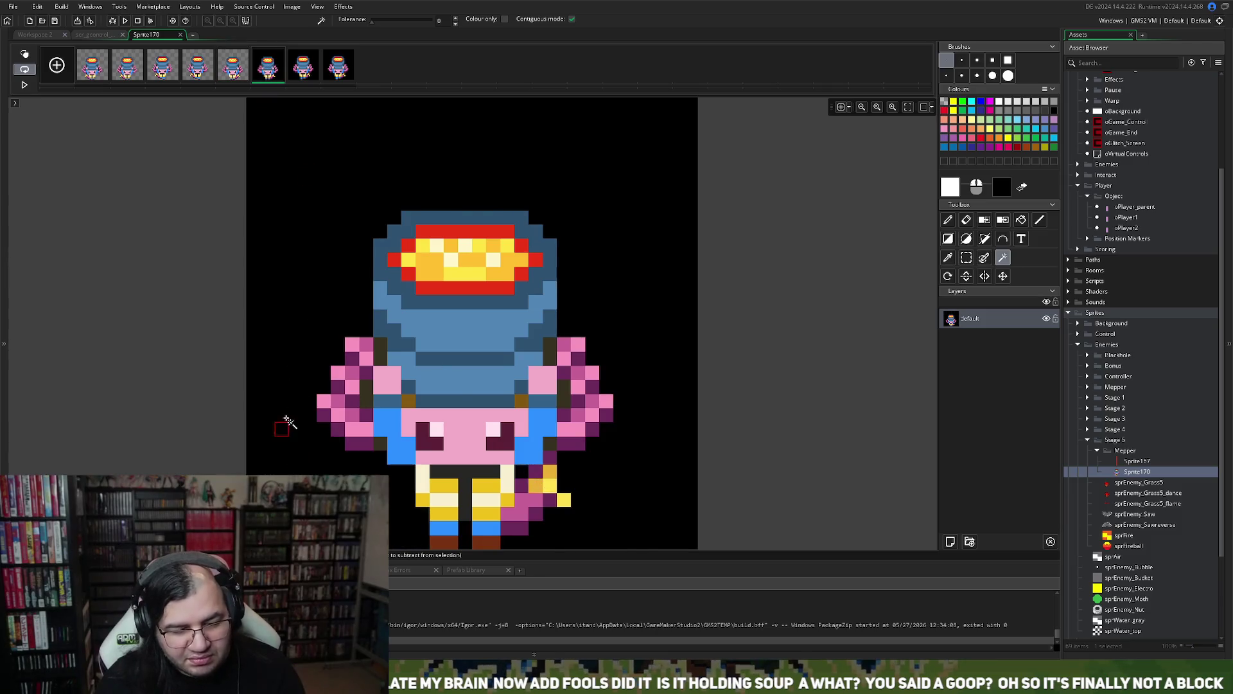
left_click(284, 420)
key("Delete")
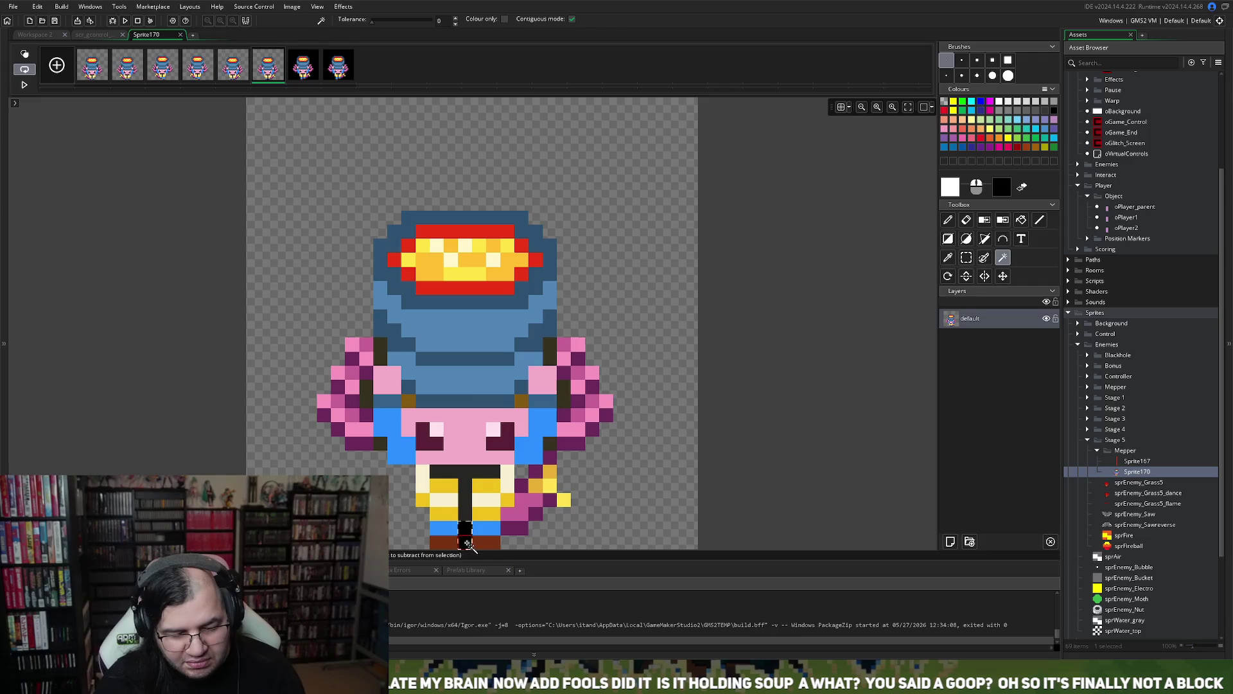
left_click(303, 66)
left_click(347, 430)
key("Delete")
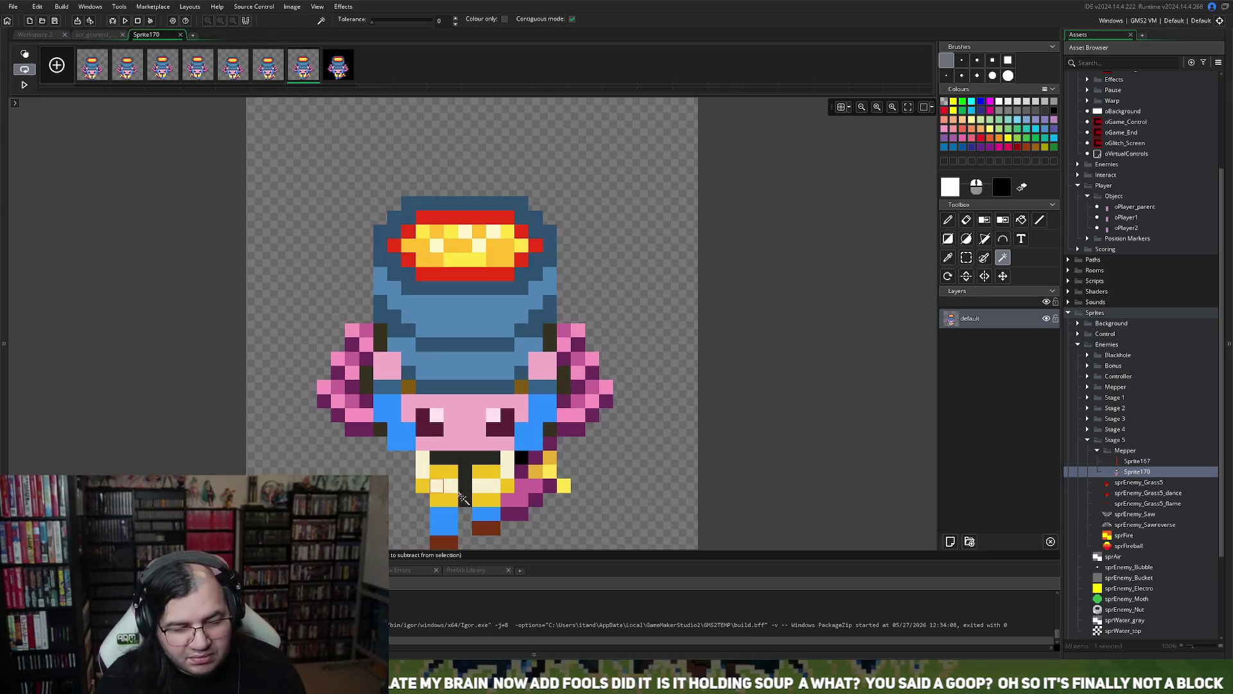
left_click(338, 65)
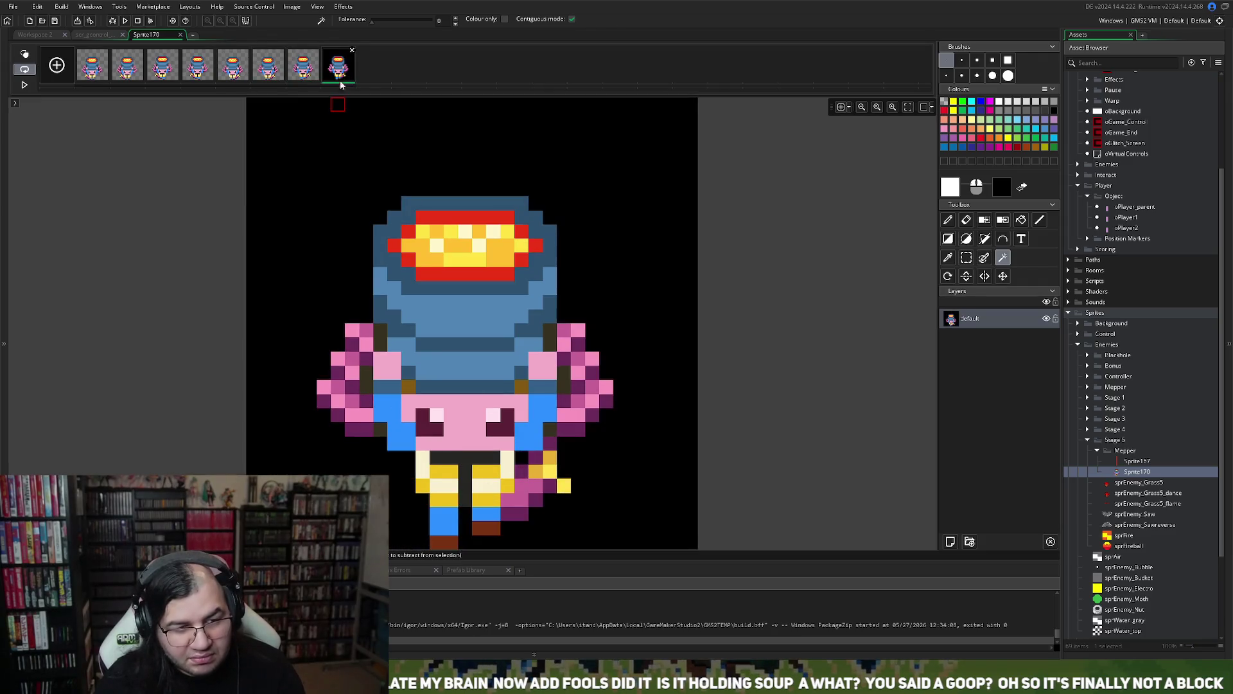
key("Delete")
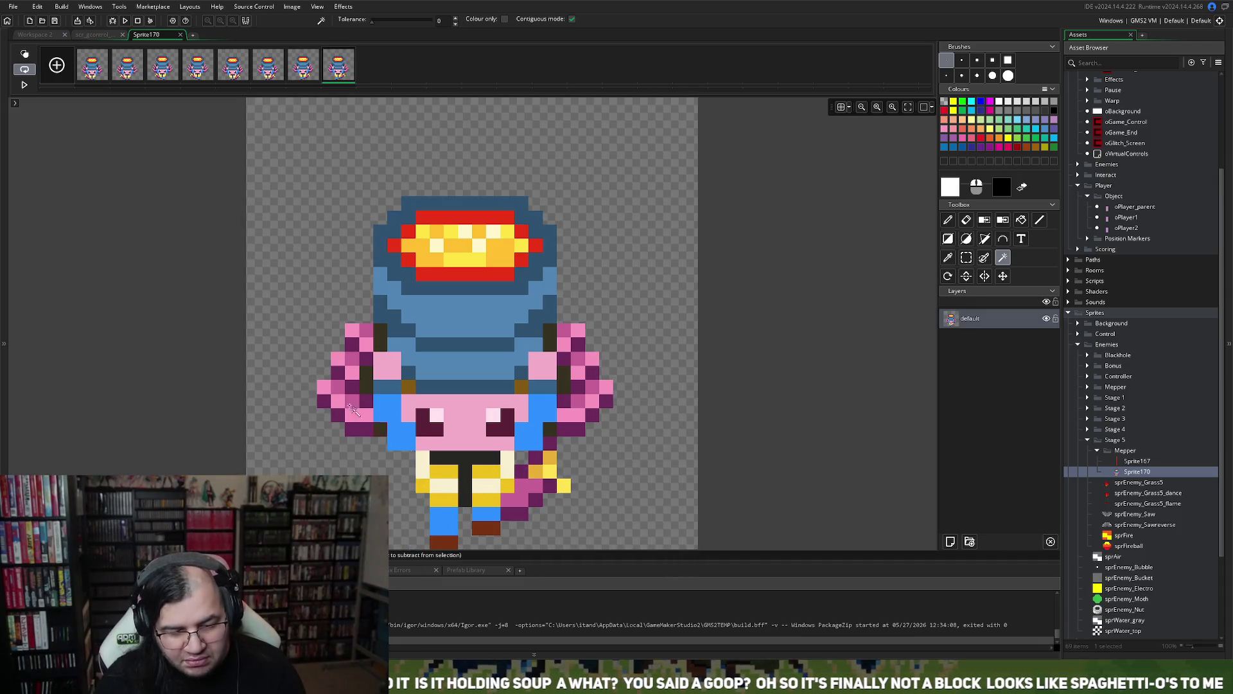
left_click(181, 35)
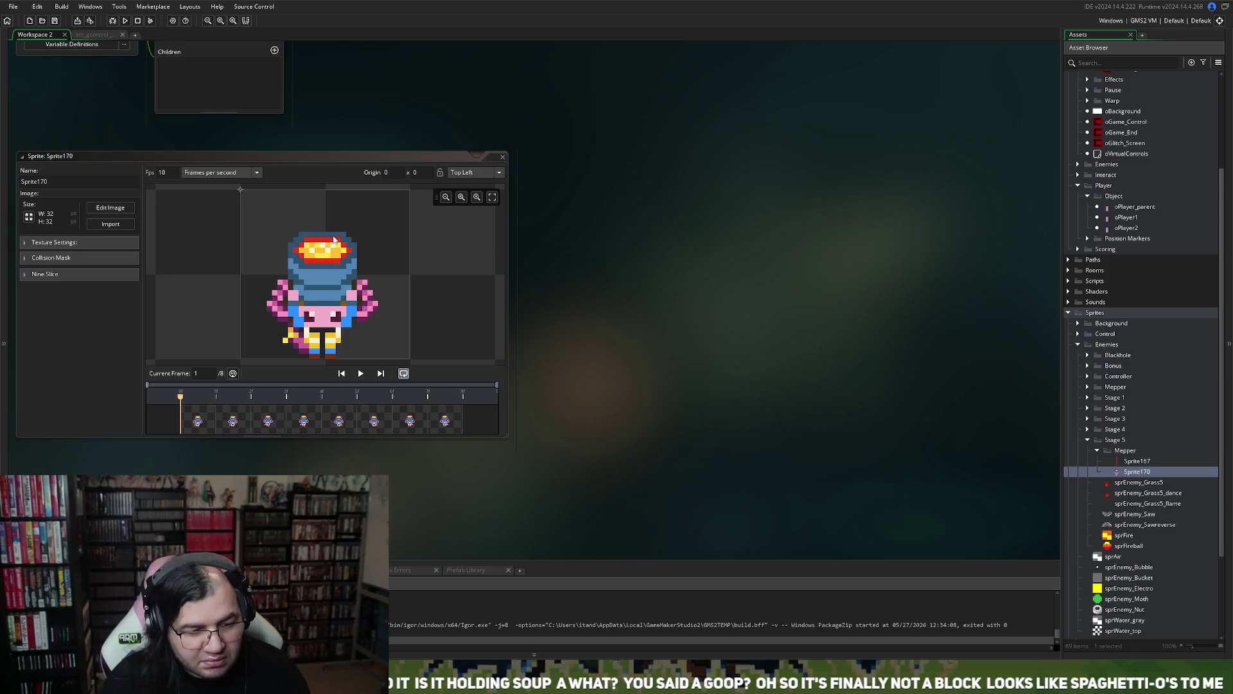
- Set Sprite170's origin to Bottom Centre and its animation speed to 20 fps
left_click(474, 173)
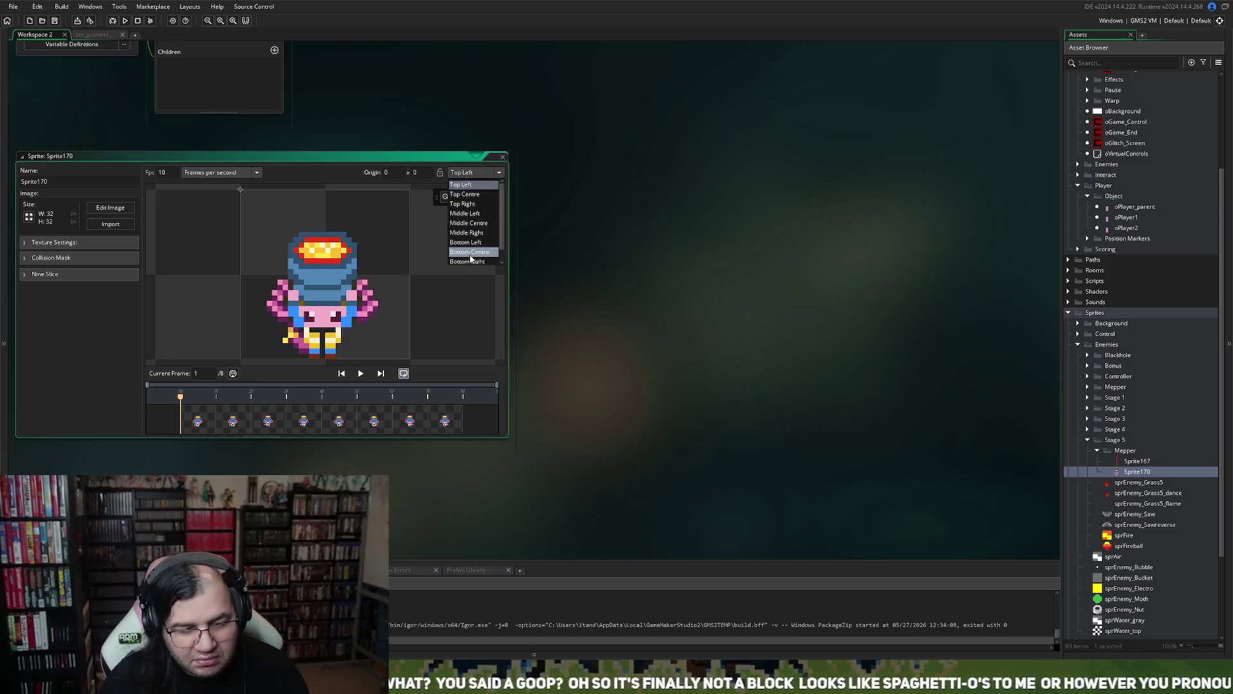
left_click(471, 252)
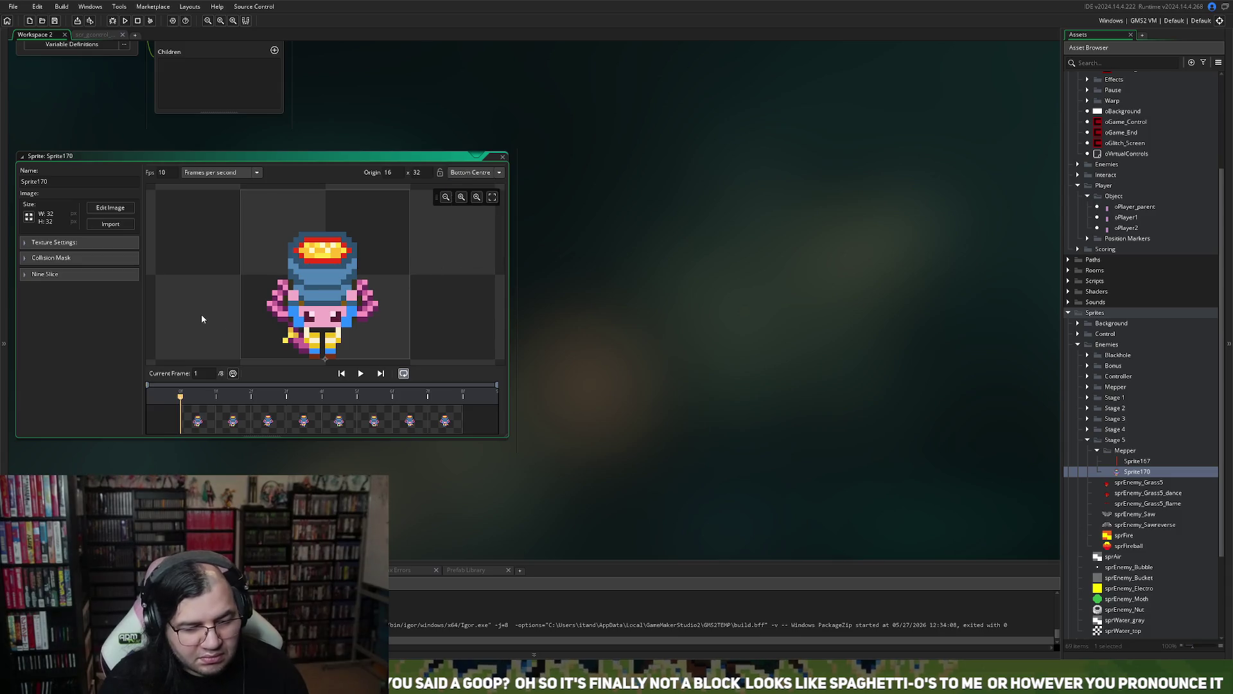
left_click(360, 374)
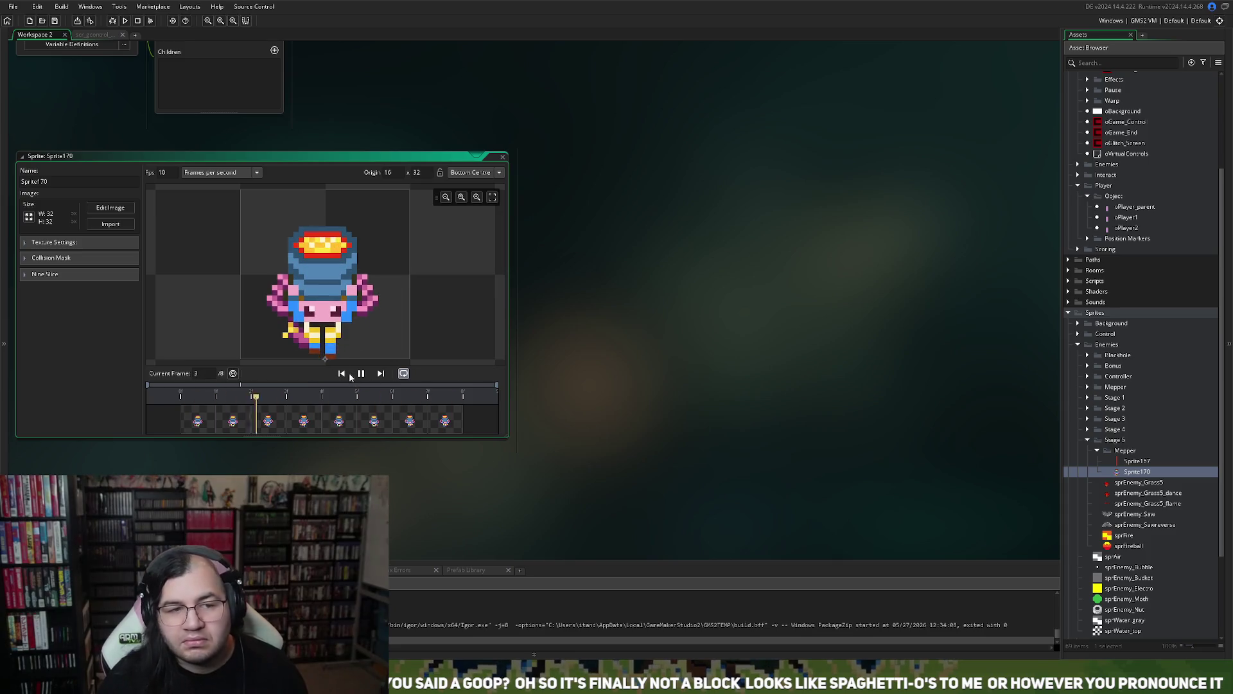
double_click(162, 172)
type("20")
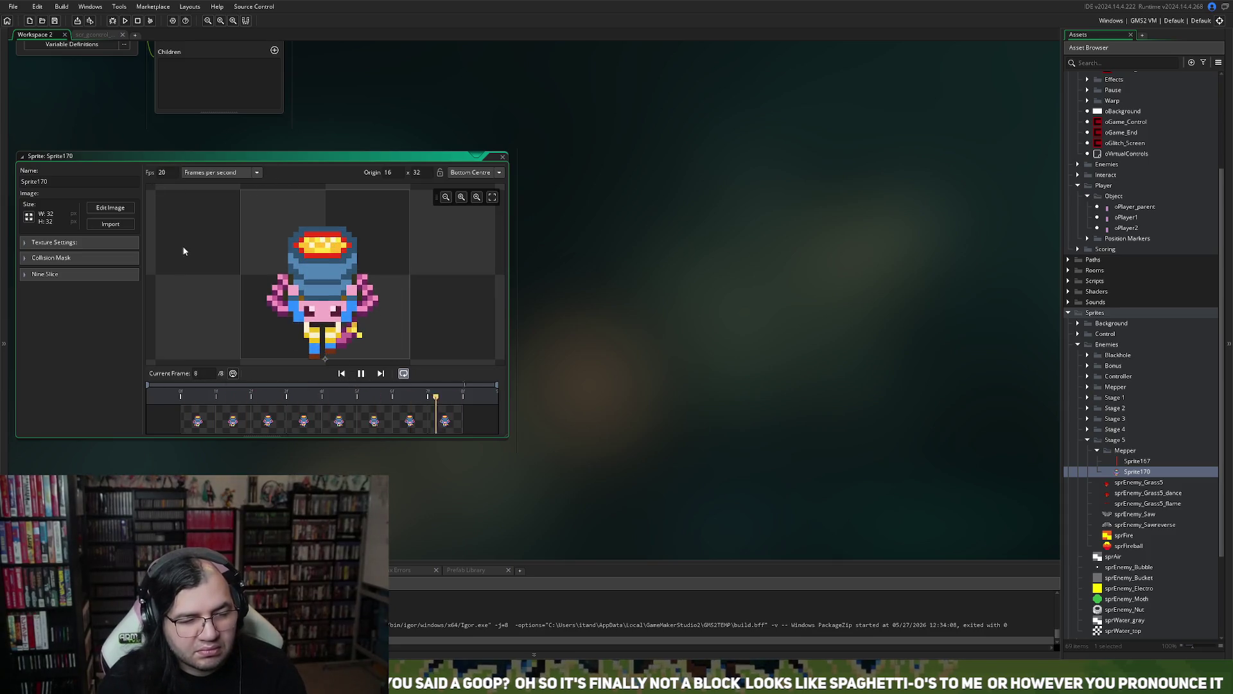